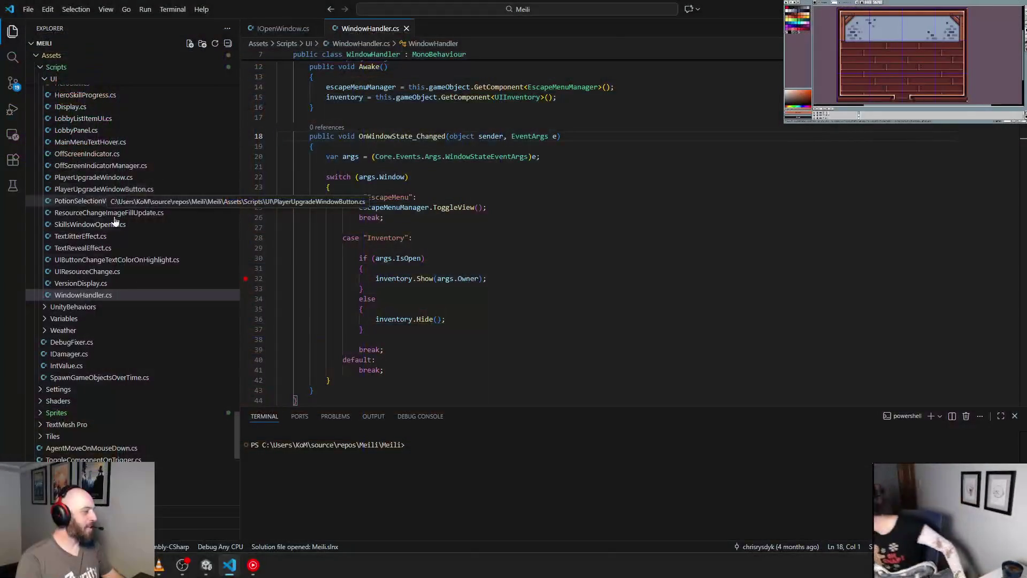
- Scroll the Explorer up to Scripts/Core/UI and open PlayerInformationPanel.cs in a new tab
scroll(143, 297, up, 5)
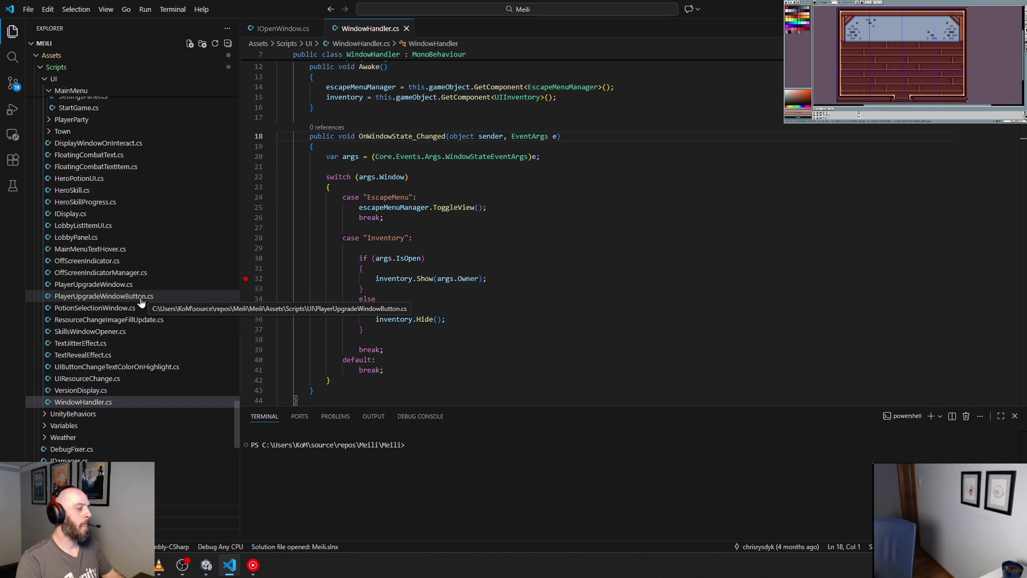
scroll(140, 302, up, 5)
scroll(75, 265, up, 12)
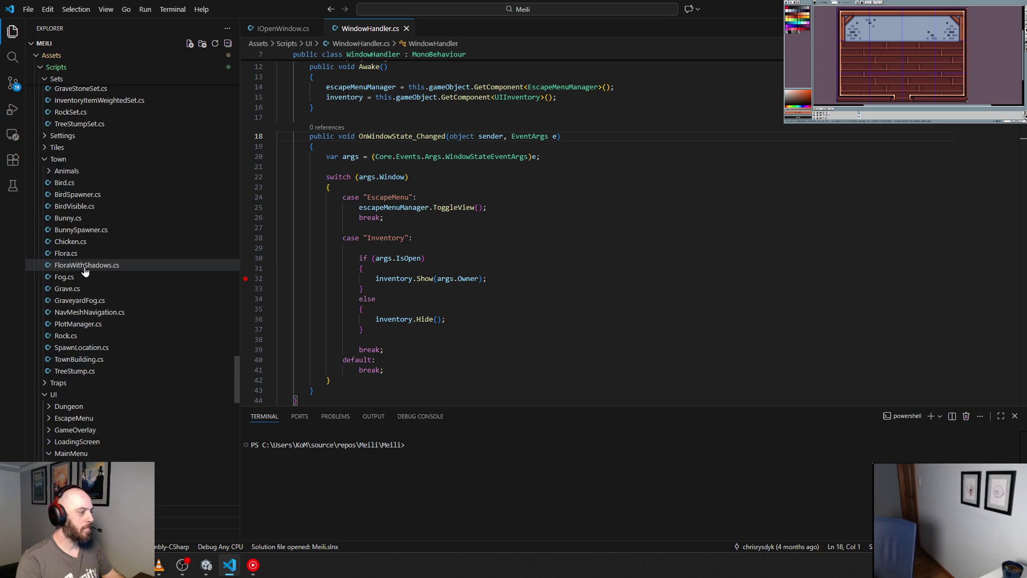
scroll(84, 271, up, 10)
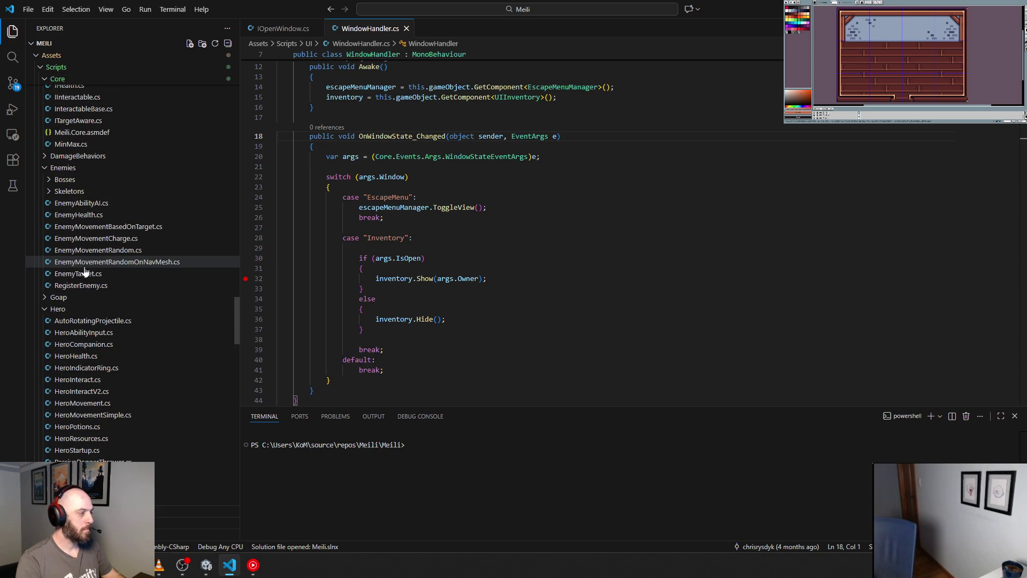
scroll(84, 272, up, 9)
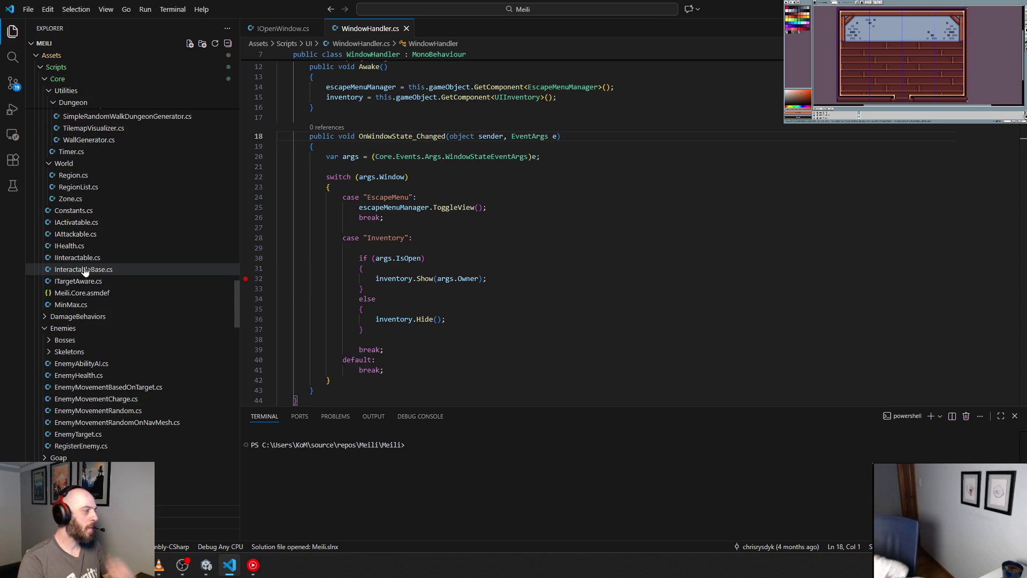
scroll(84, 271, up, 5)
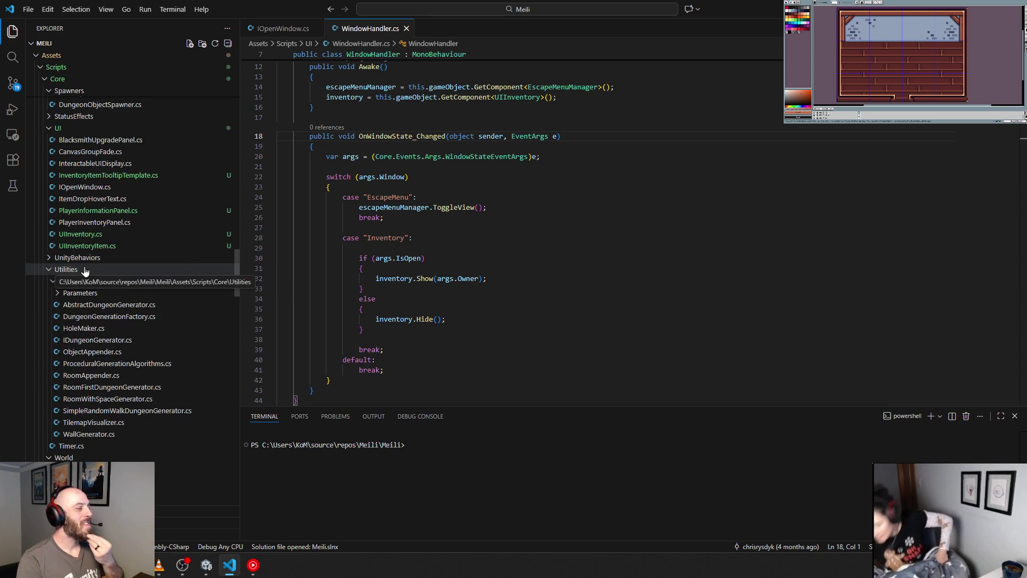
click(122, 214)
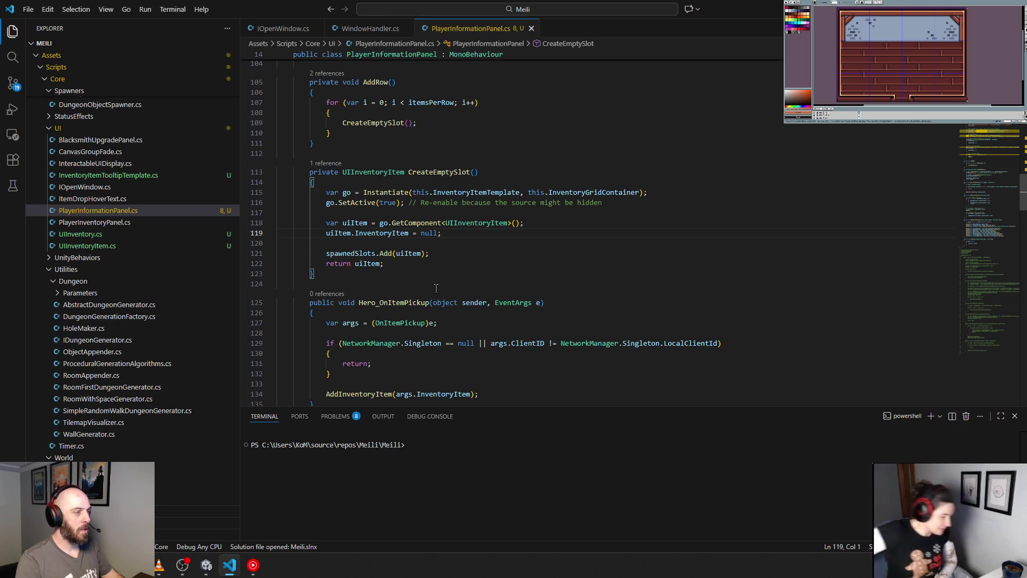
- Scroll up in PlayerInformationPanel.cs and format it with dotnet format via the task shortcut
scroll(444, 291, up, 14)
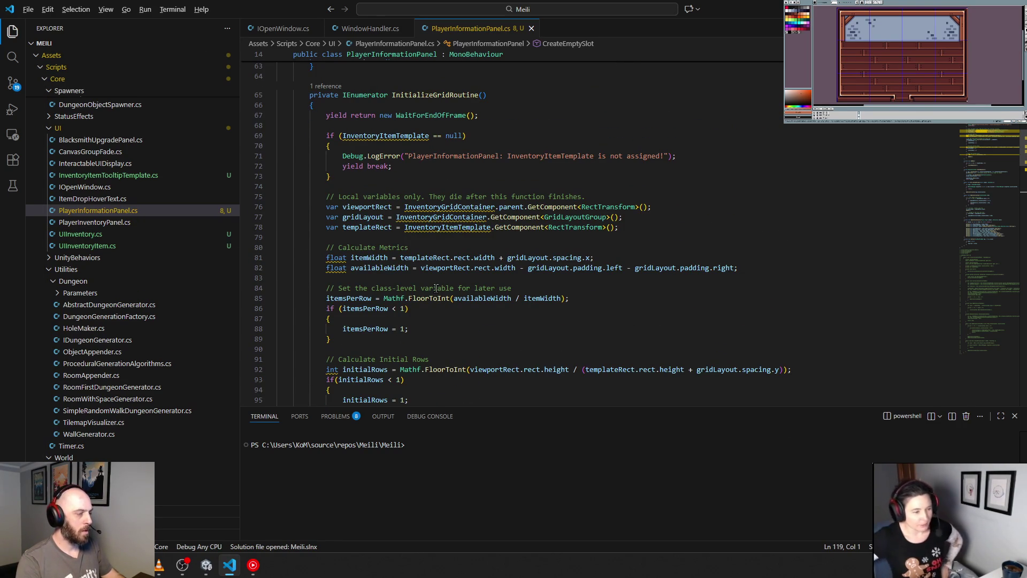
key(ctrl+s)
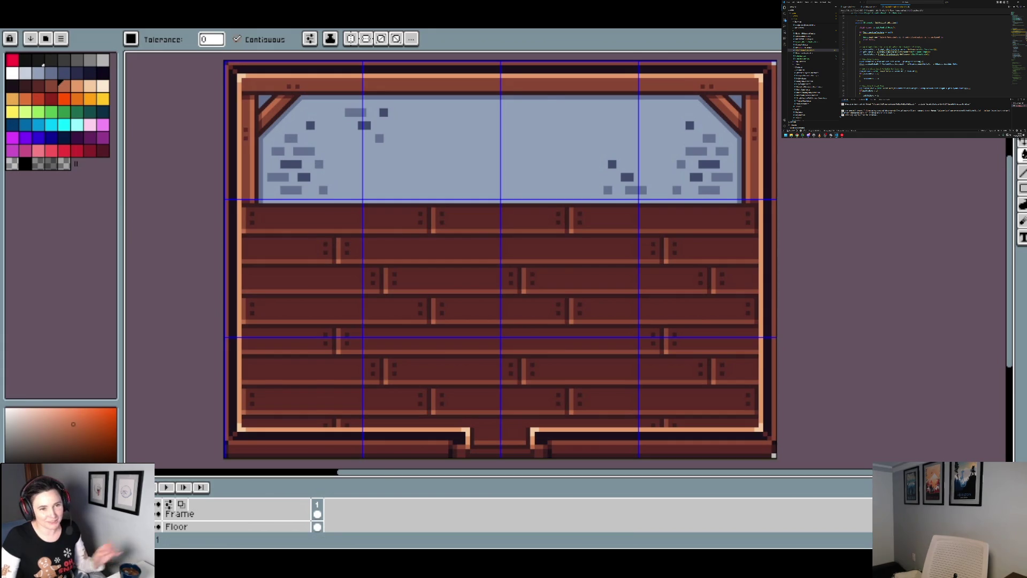
- Zoom out and pan so the whole room sprite sits higher with margins around it
key(minus)
drag(424, 156, 376, 260)
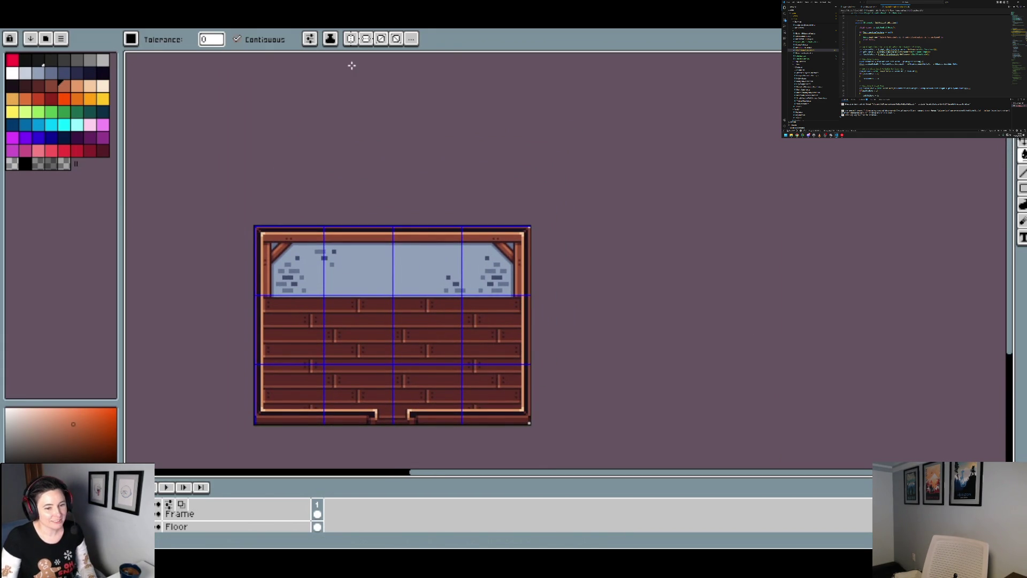
scroll(321, 80, down, 2)
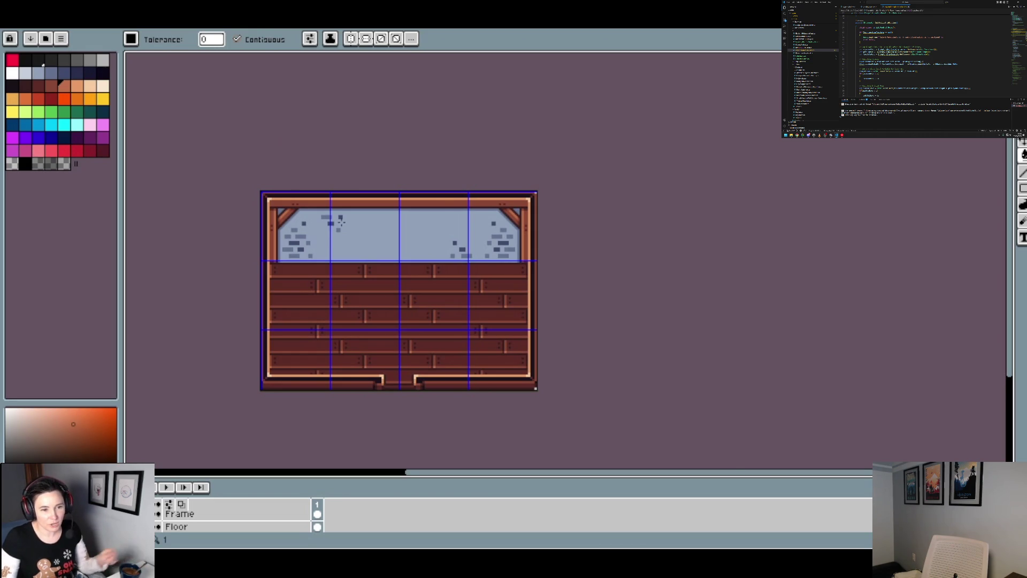
scroll(341, 221, up, 1)
scroll(344, 221, down, 1)
drag(533, 246, 531, 211)
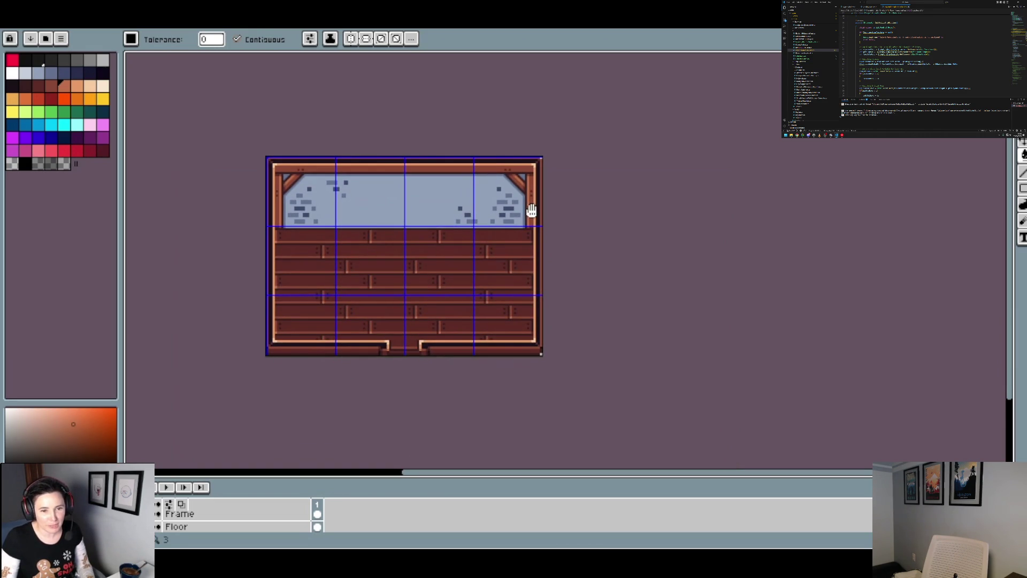
click(35, 22)
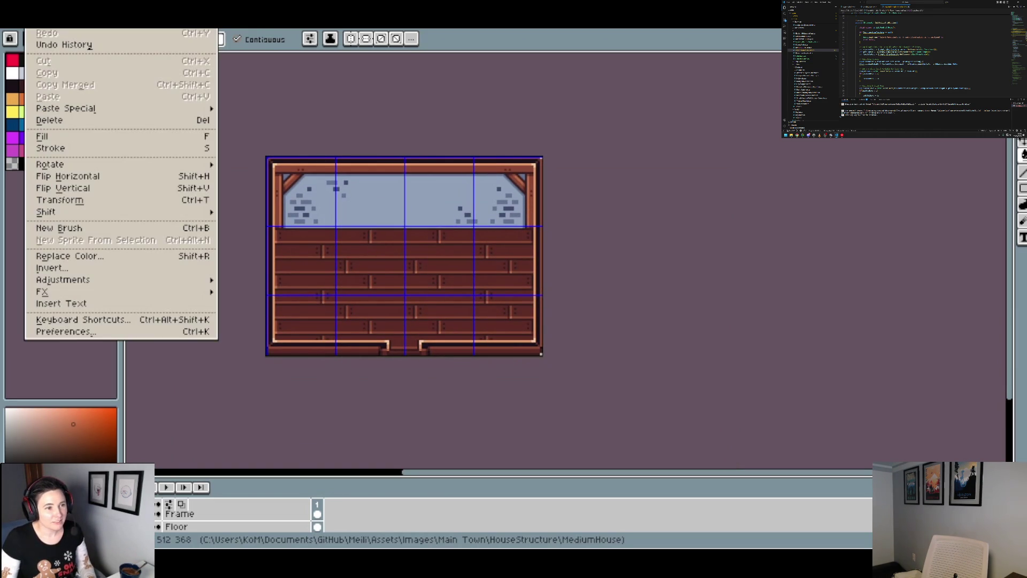
- Add 128 px of transparent canvas above the room with Canvas Size
mouse_move(60, 21)
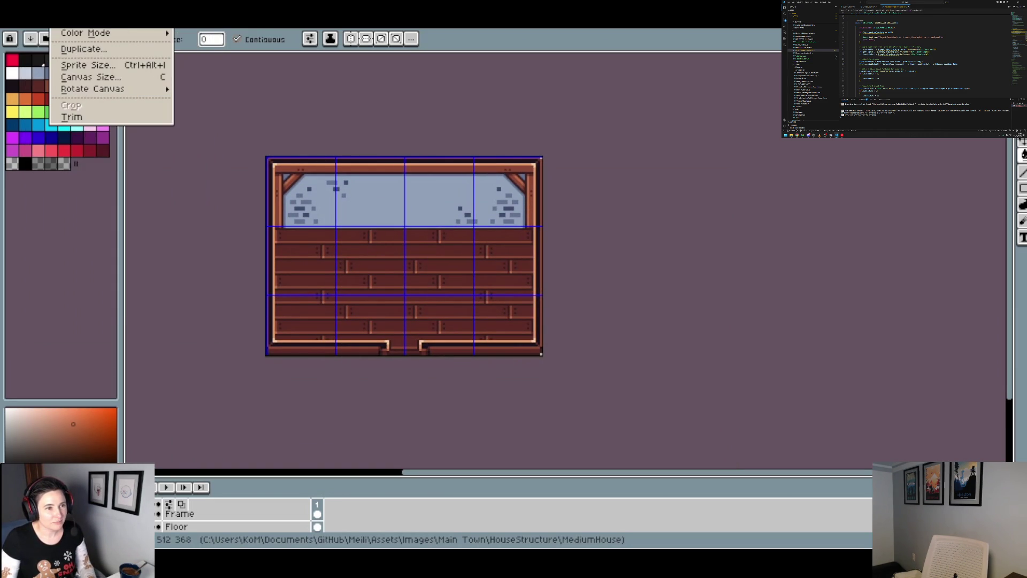
click(105, 80)
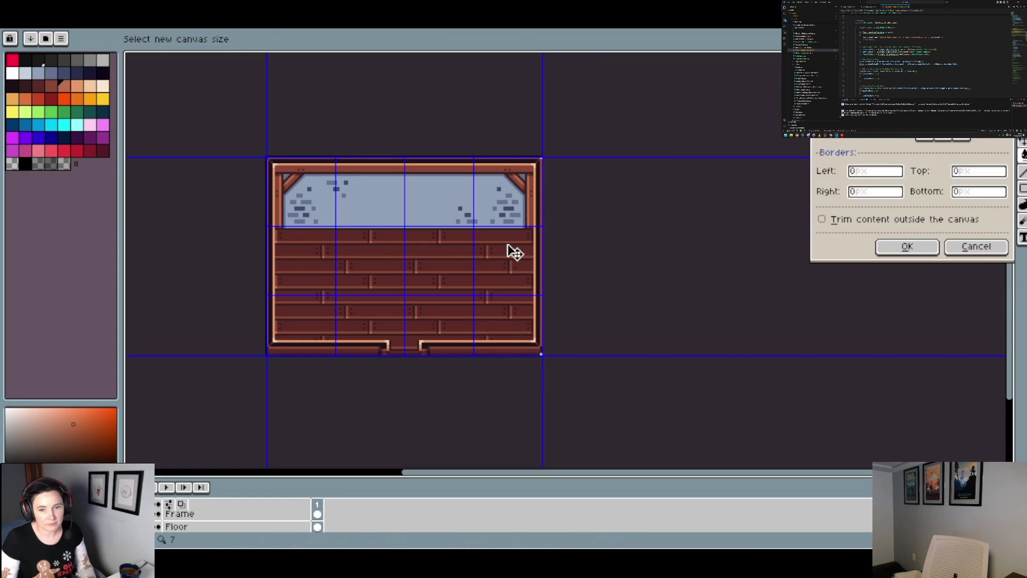
click(976, 172)
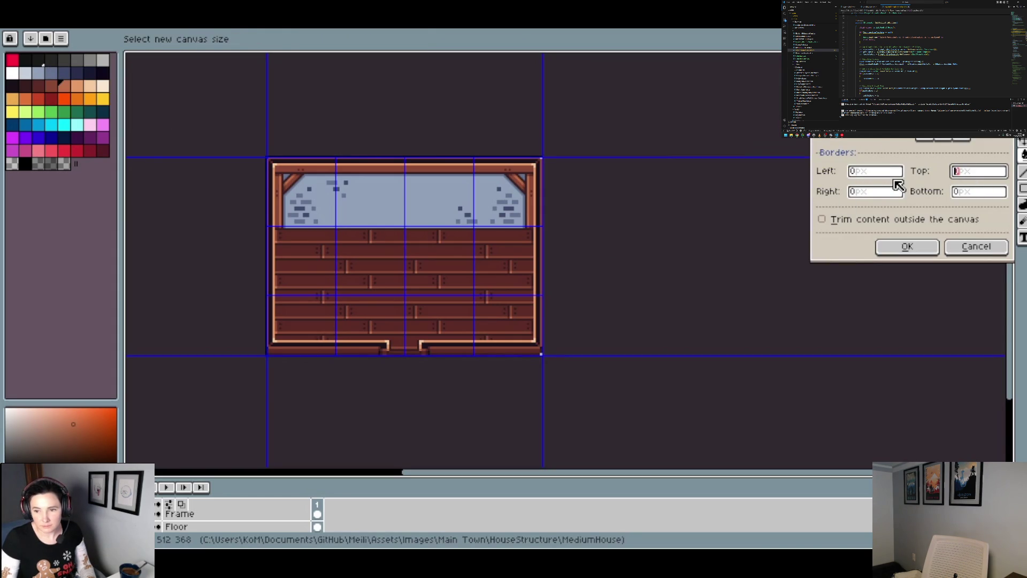
text(128)
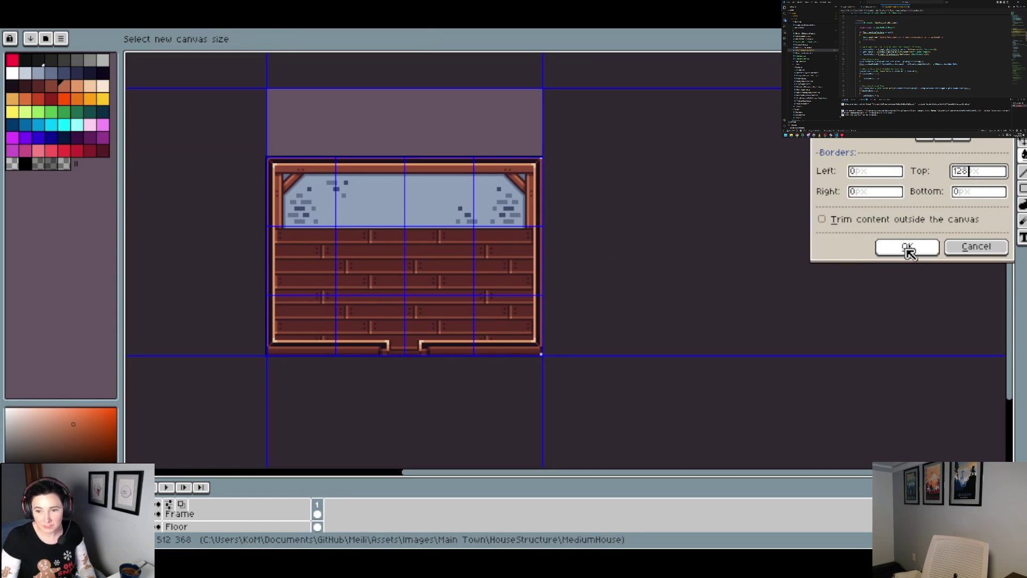
click(907, 247)
- Widen the canvas by 128 px on both the right and left sides
click(60, 21)
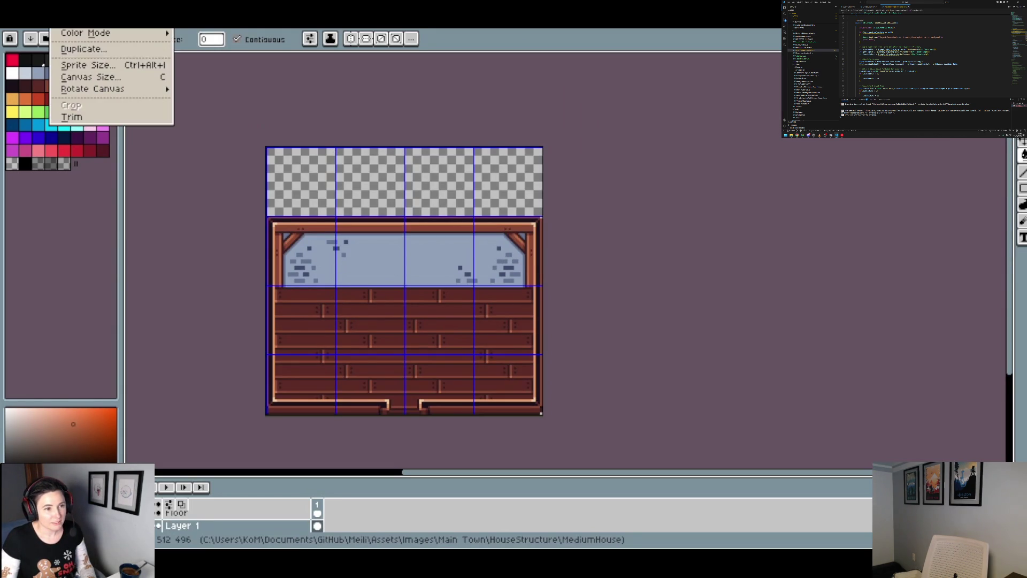
click(100, 79)
click(893, 192)
text(128)
click(882, 171)
text(128)
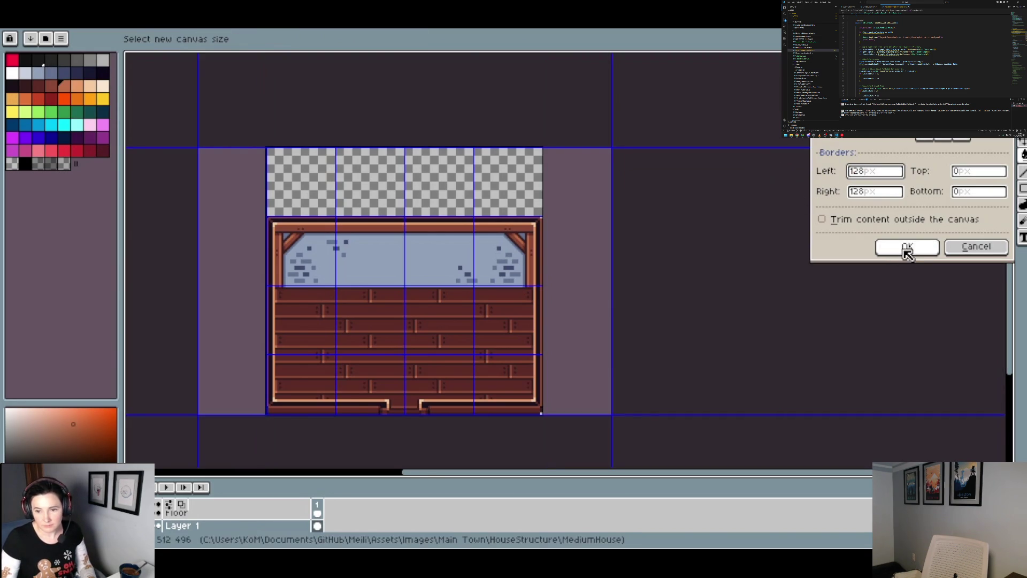
click(906, 252)
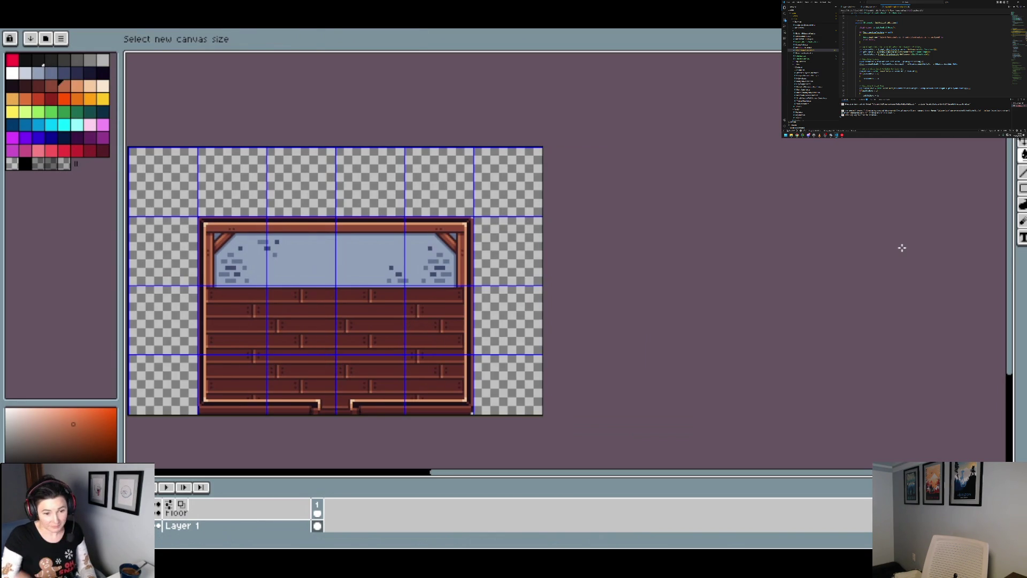
scroll(424, 304, down, 3)
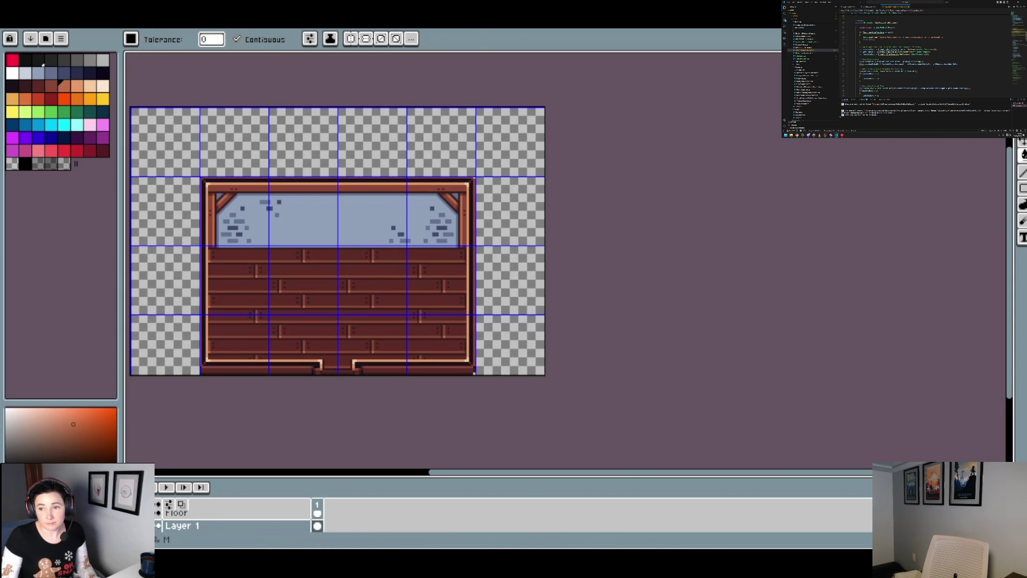
- Pick the Rectangular Marquee, pan the view right and up, then close to the start screen
click(1022, 142)
drag(193, 179, 264, 168)
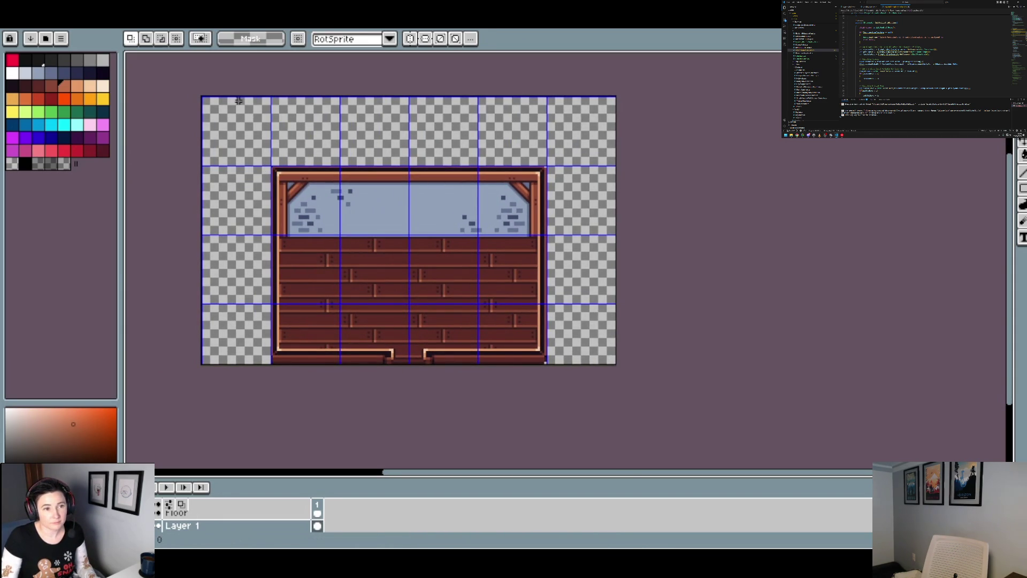
key(ctrl+w)
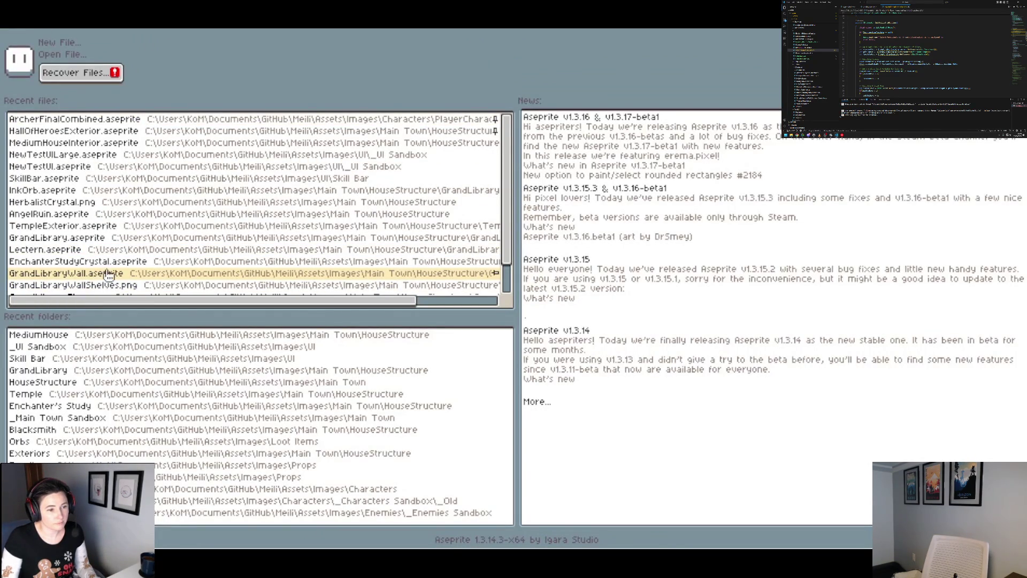
click(111, 275)
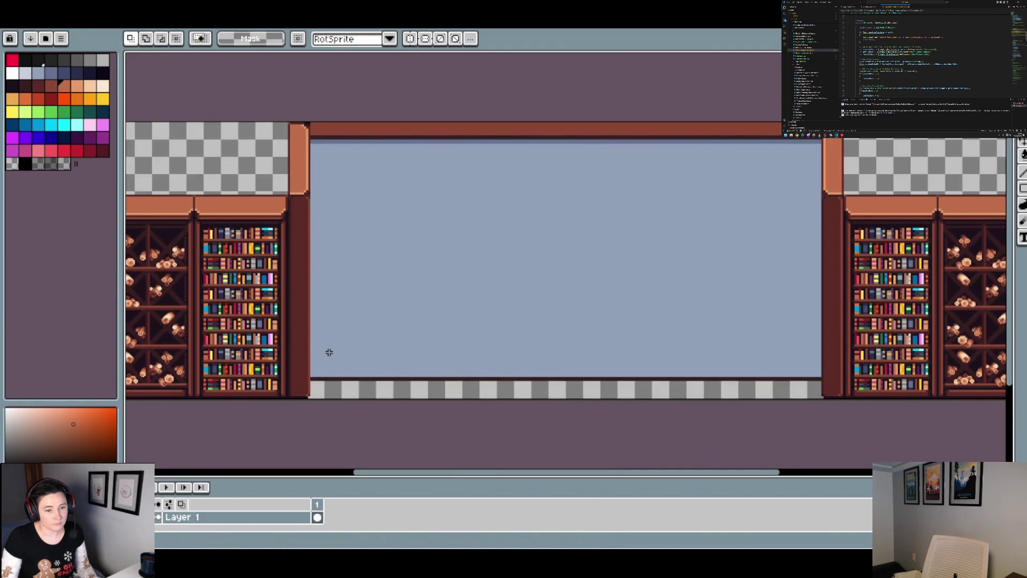
key(ctrl+w)
key(ctrl+w)
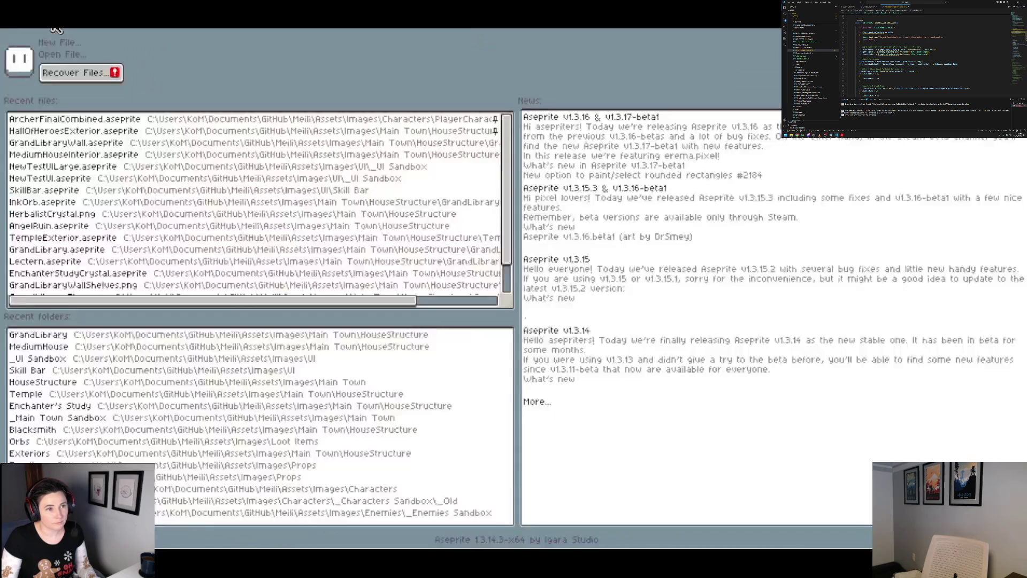
scroll(145, 268, down, 2)
click(144, 285)
scroll(250, 263, down, 3)
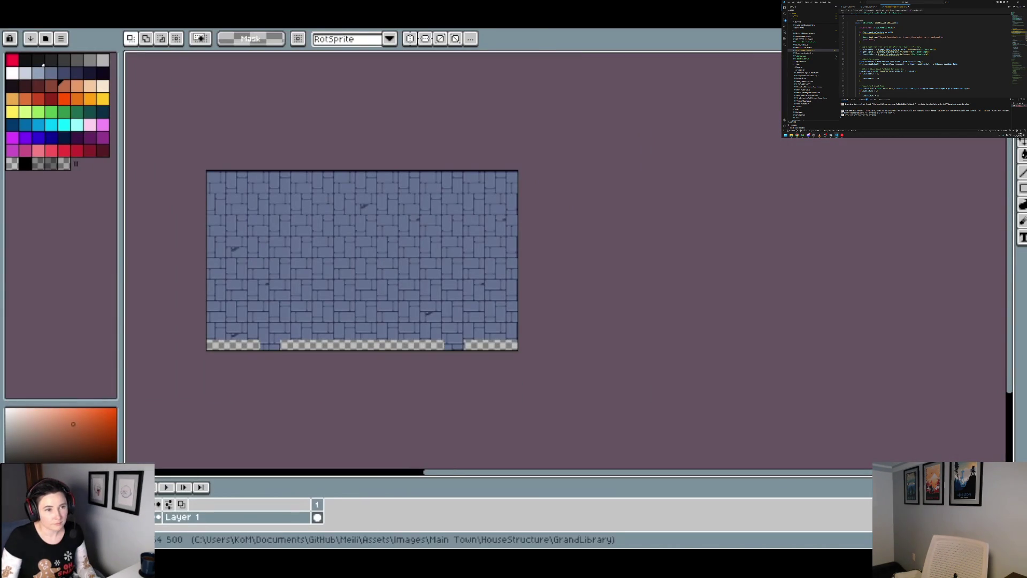
key(ctrl+w)
key(ctrl+w)
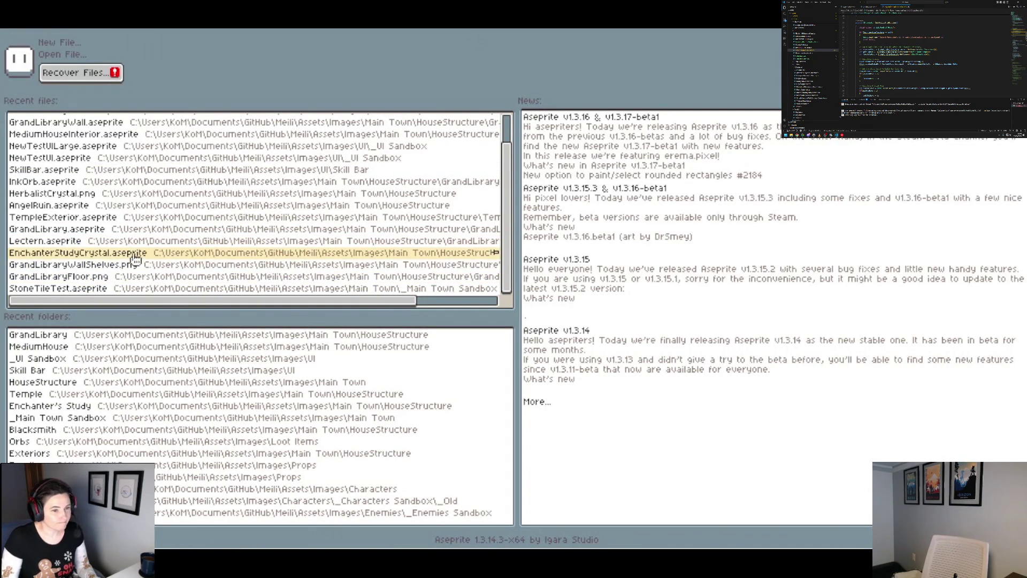
click(122, 255)
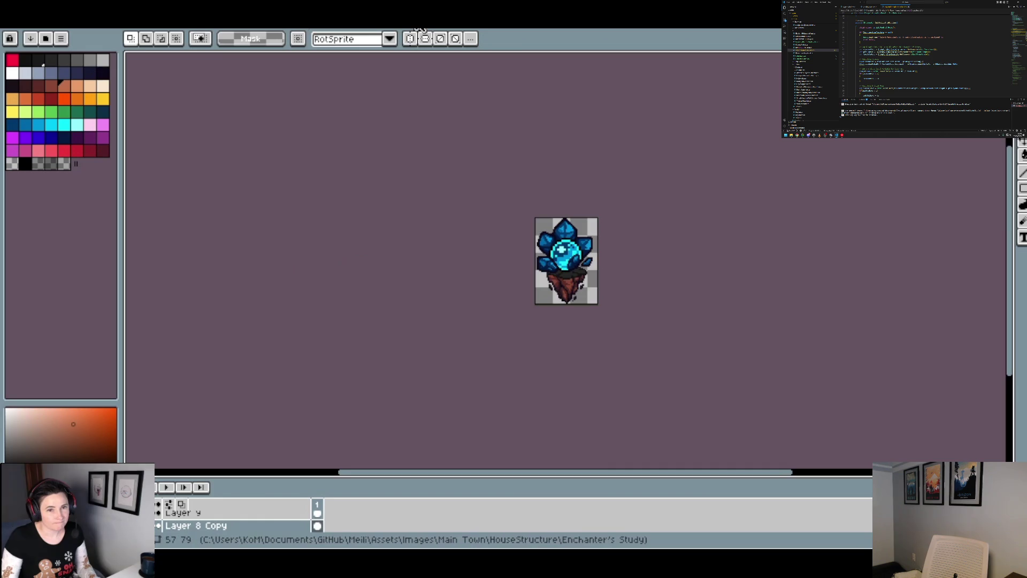
click(430, 22)
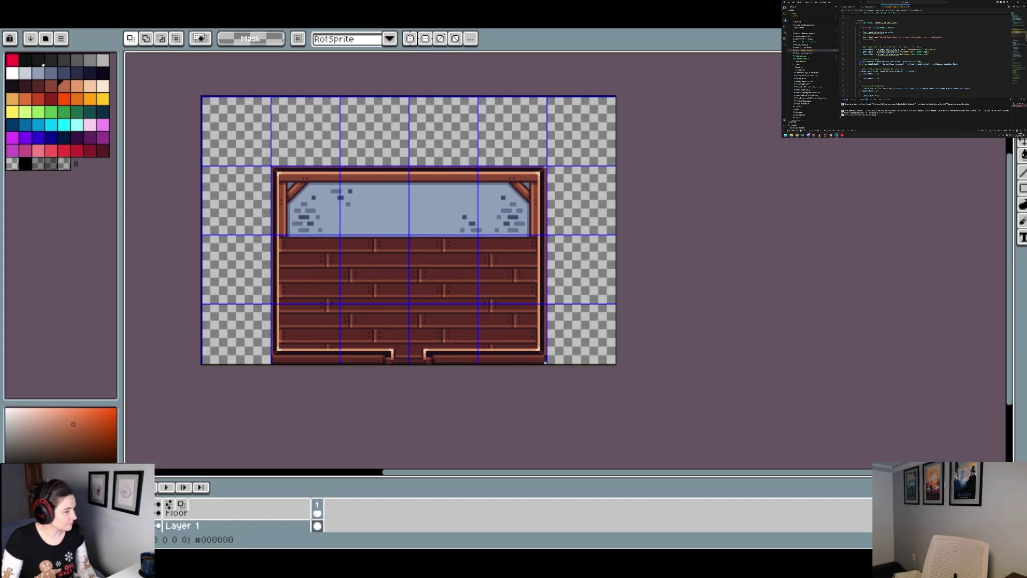
- In the Enchanter's Study walls sprite, marquee the frame from its top-left corner to the lower ledges
key(ctrl+Tab)
scroll(248, 268, down, 3)
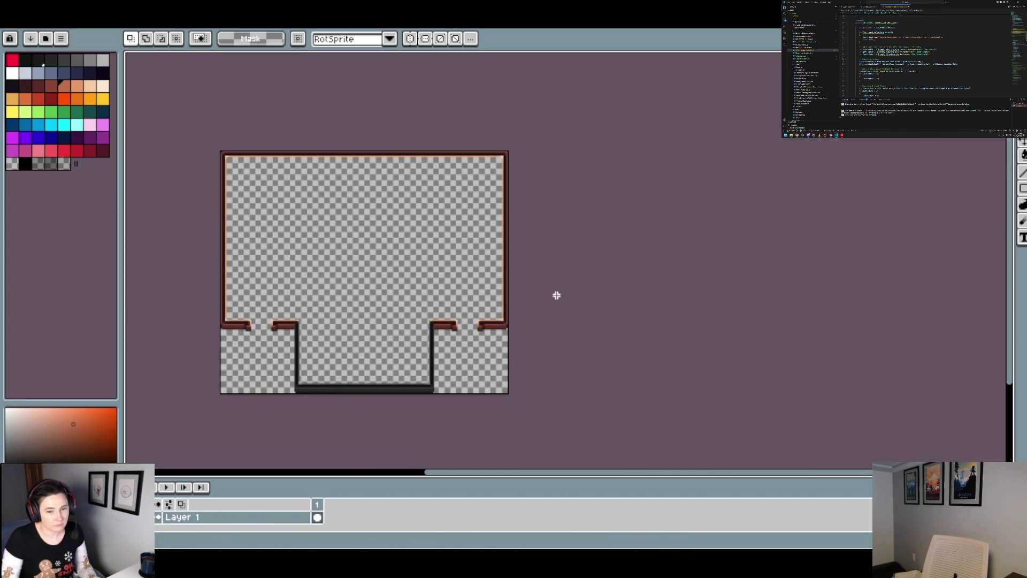
scroll(538, 294, up, 1)
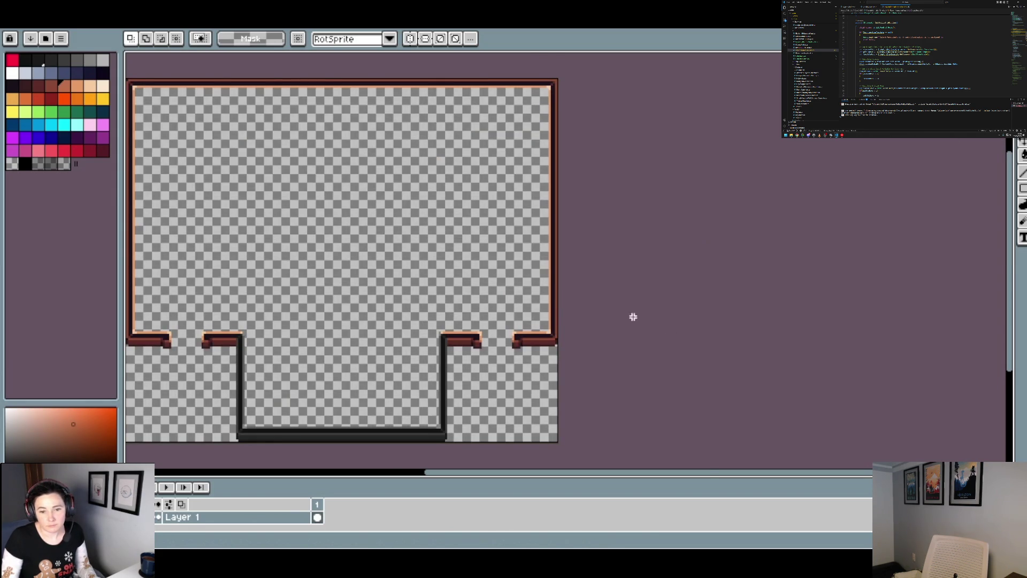
scroll(642, 320, up, 5)
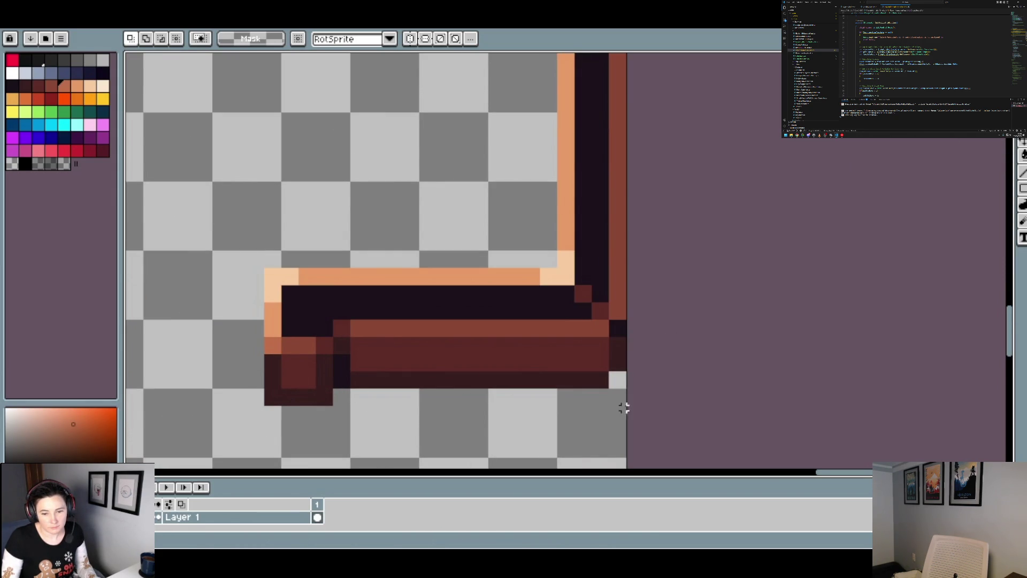
mouse_move(625, 404)
mouse_down()
mouse_move(282, 349)
mouse_move(282, 298)
mouse_move(139, 353)
mouse_move(133, 60)
mouse_up()
scroll(282, 321, down, 4)
scroll(282, 136, down, 5)
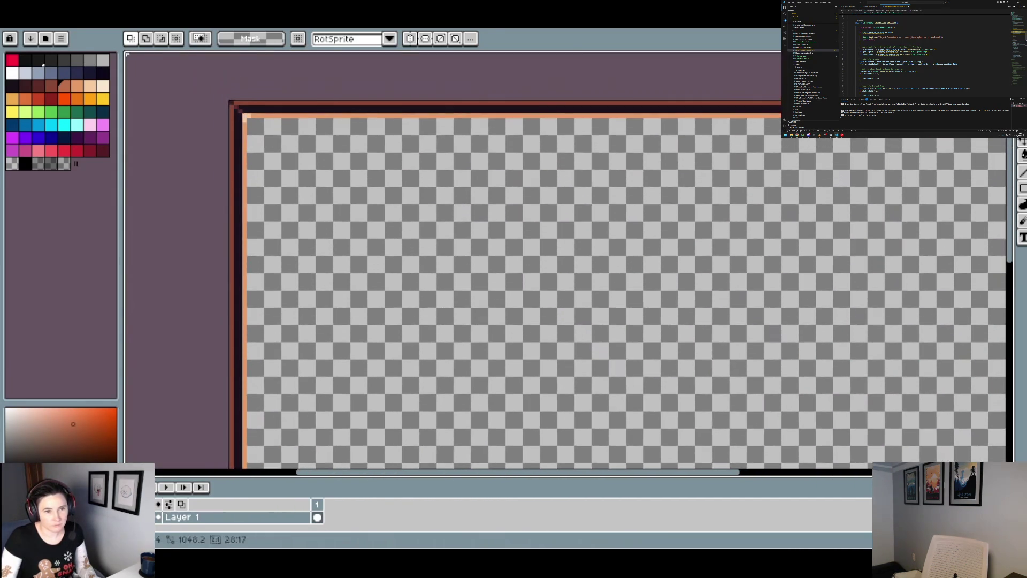
scroll(319, 154, up, 1)
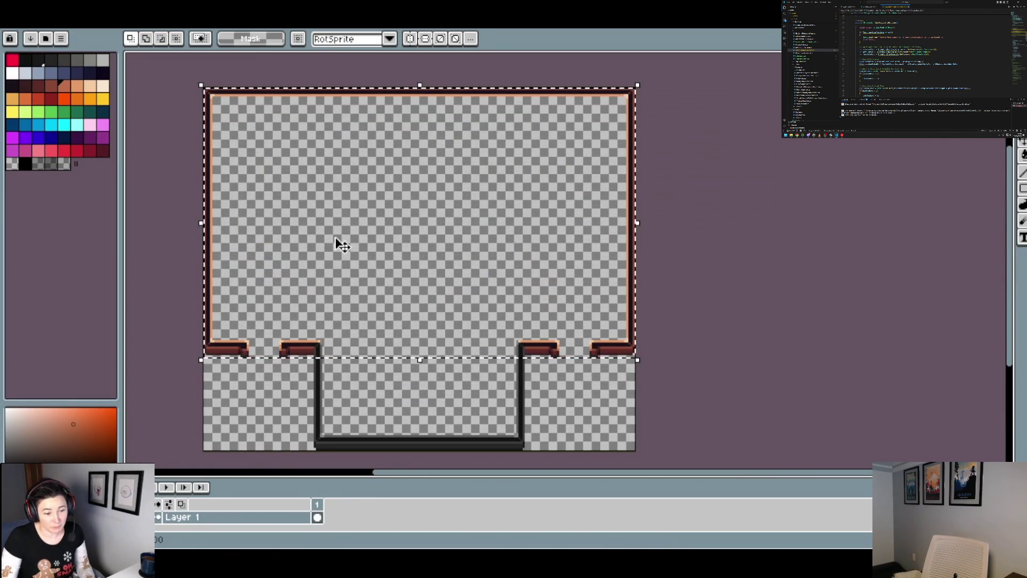
- Create a new transparent 800×500 sprite
click(435, 28)
key(alt+f)
key(Right)
key(Right)
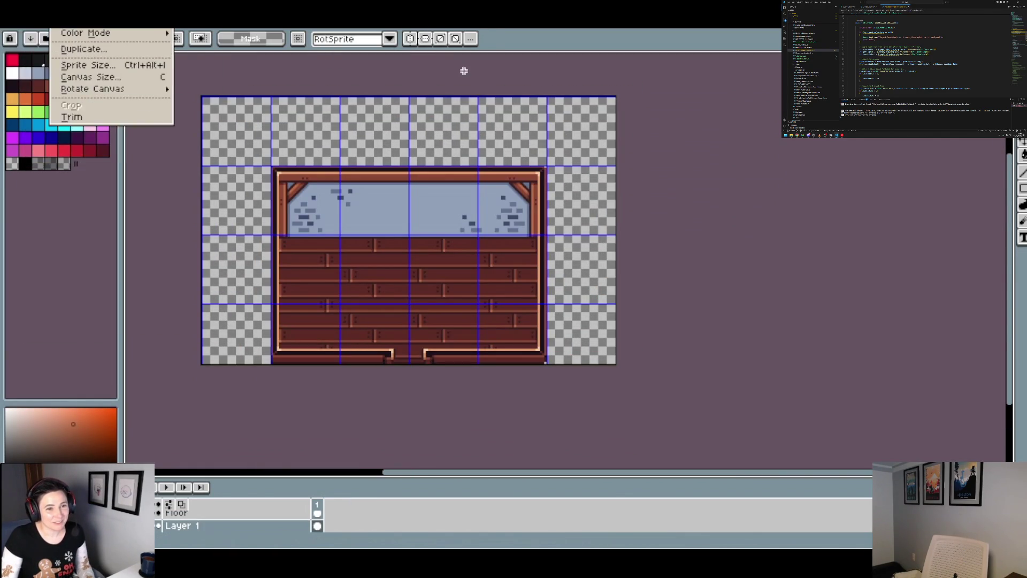
key(Escape)
key(alt+f)
key(Return)
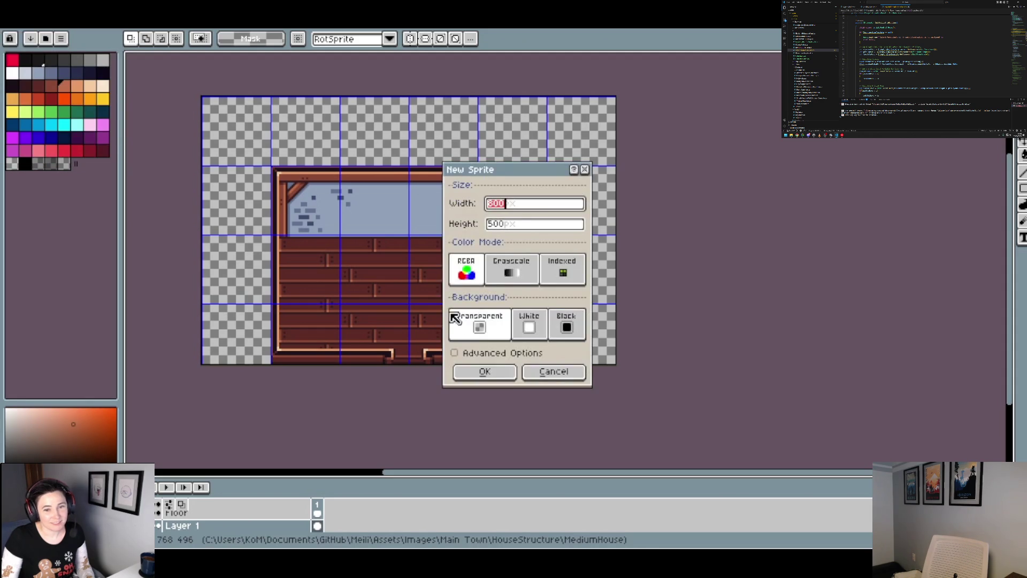
click(499, 374)
- Paste the frame, select one pixel column of the bottom ledge and stretch it left to 432 px
scroll(518, 344, down, 2)
scroll(516, 333, up, 1)
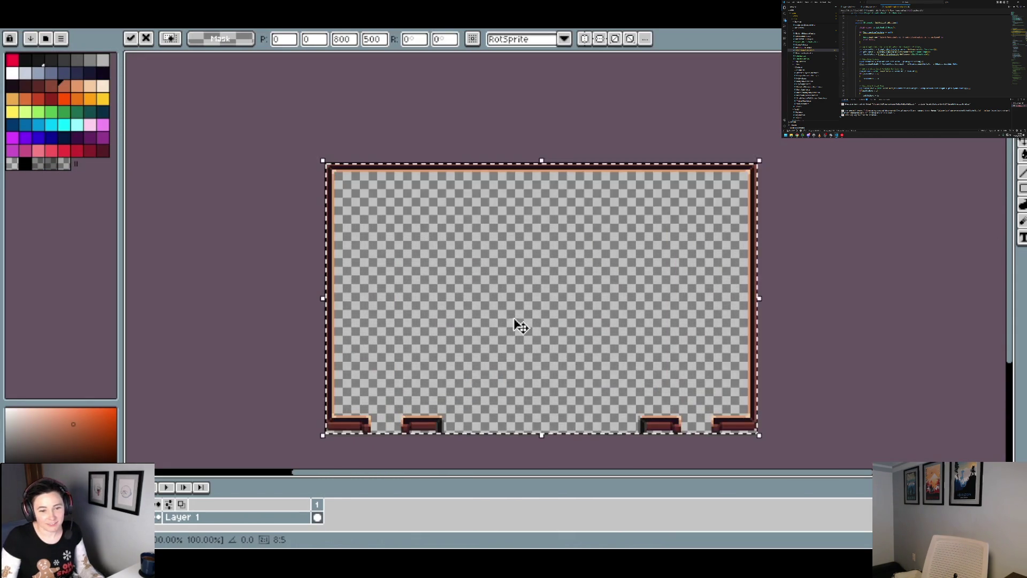
key(ctrl+d)
scroll(459, 317, up, 5)
scroll(663, 330, up, 1)
drag(659, 337, 651, 225)
mouse_move(638, 281)
mouse_down()
mouse_move(131, 271)
mouse_move(167, 152)
mouse_move(933, 238)
mouse_move(715, 238)
mouse_move(776, 245)
mouse_up()
scroll(733, 241, down, 2)
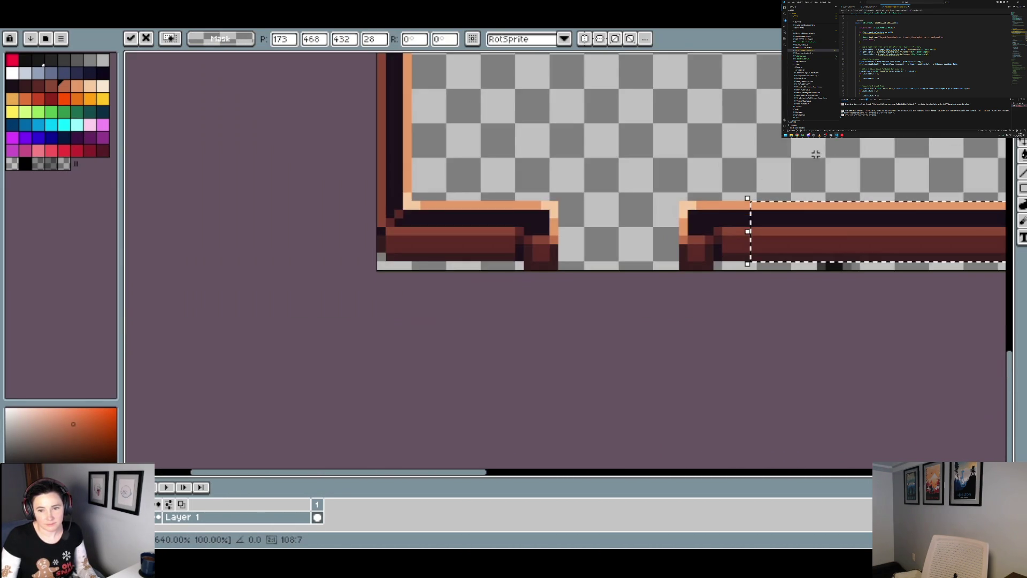
- Commit the stretched bottom bar and delete the stray black pixels beneath it
key(Return)
scroll(855, 229, right, 5)
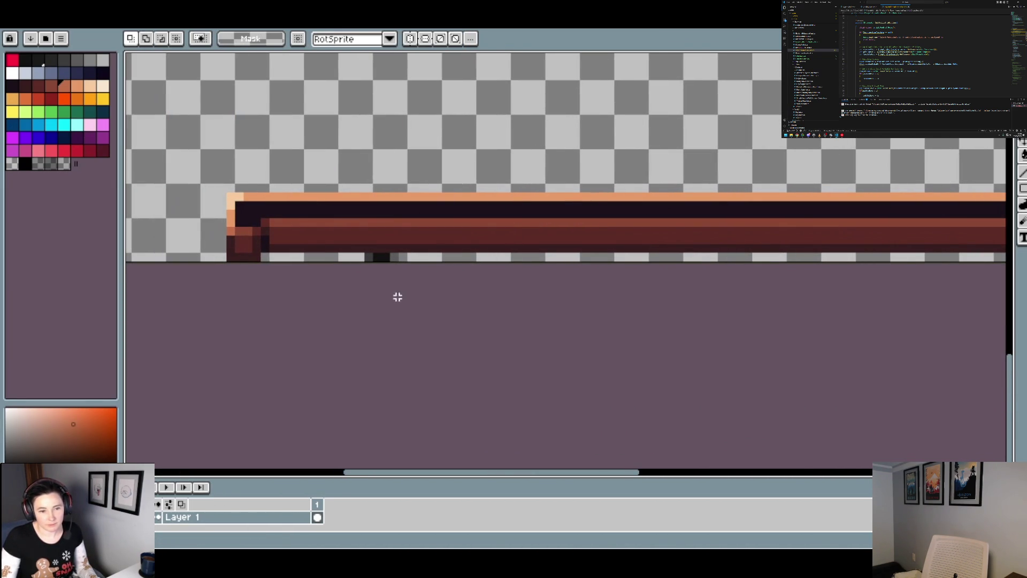
scroll(420, 285, up, 2)
drag(387, 260, 260, 248)
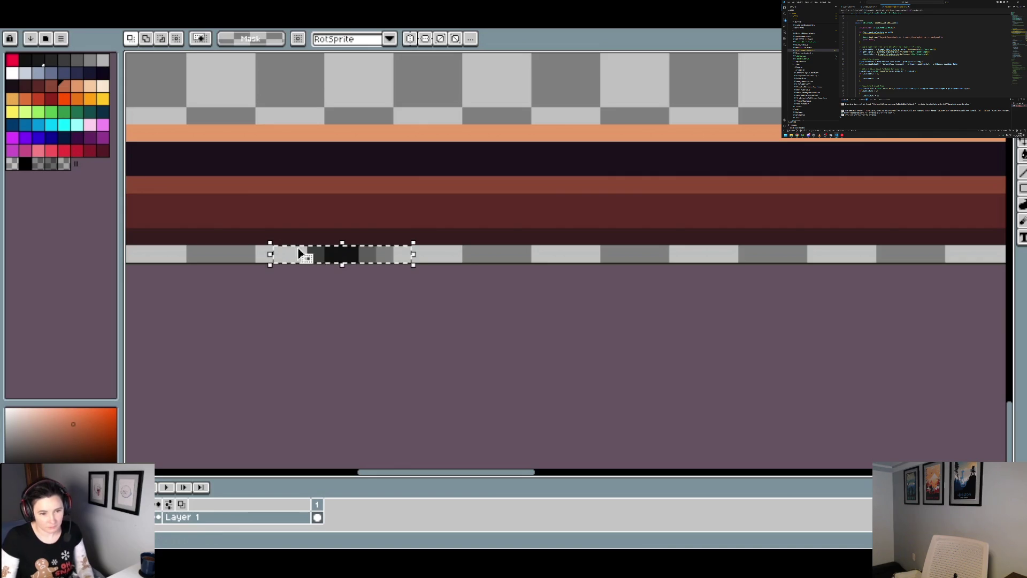
scroll(459, 270, down, 5)
scroll(460, 271, up, 5)
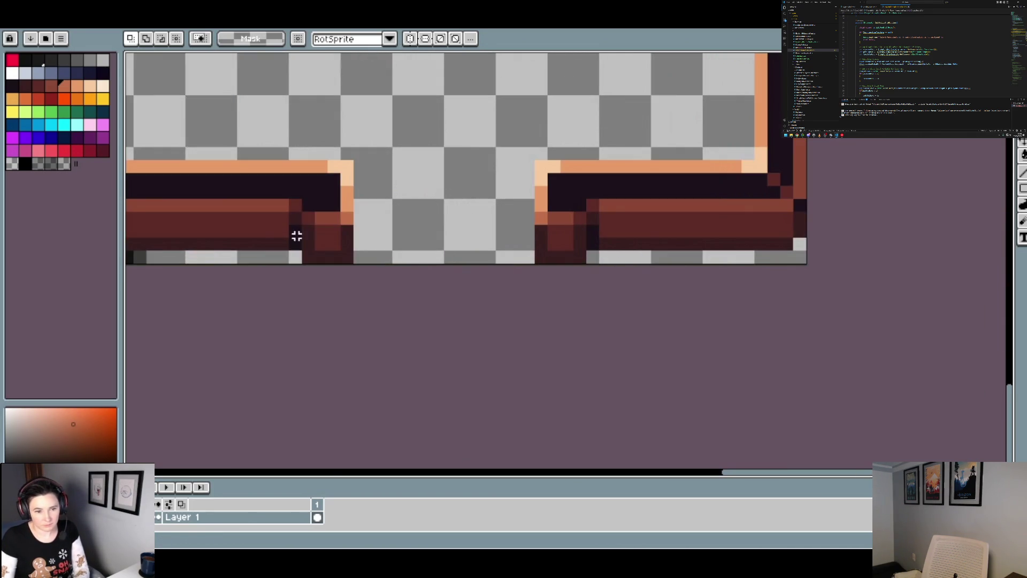
drag(508, 286, 378, 266)
key(Delete)
scroll(531, 292, down, 1)
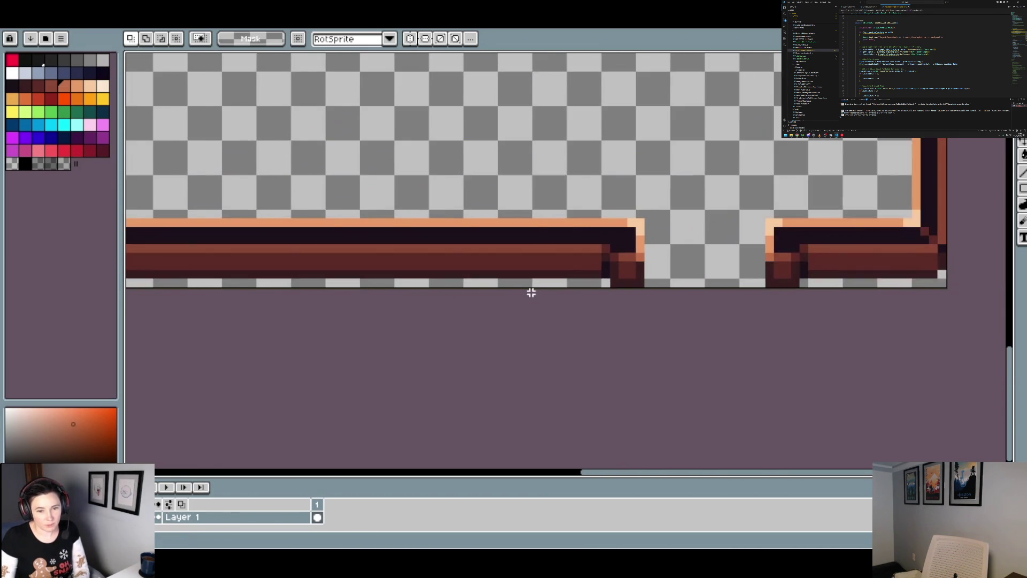
scroll(531, 292, down, 1)
scroll(472, 218, down, 2)
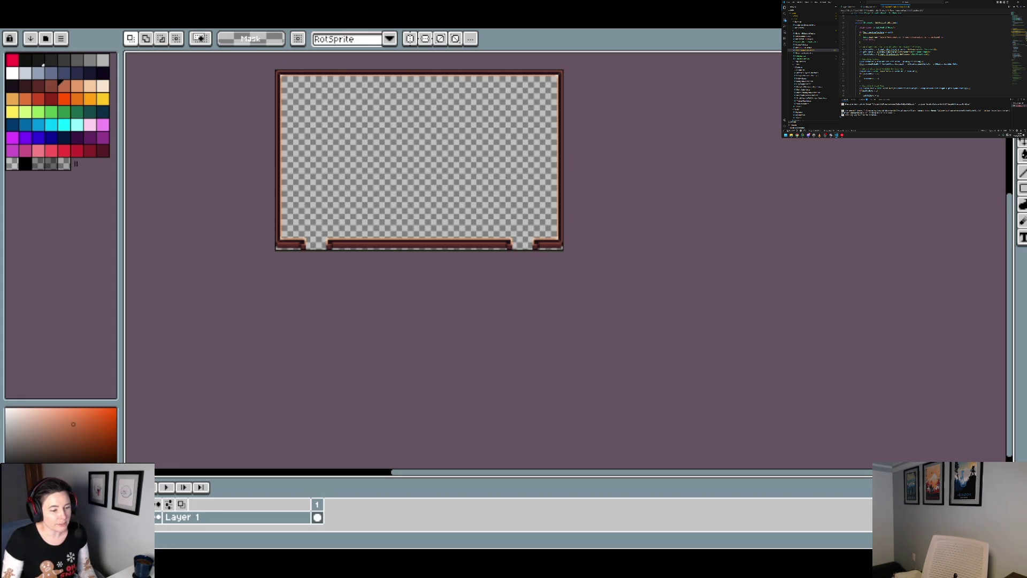
- Switch to the 4 px Pencil tool
scroll(570, 246, up, 3)
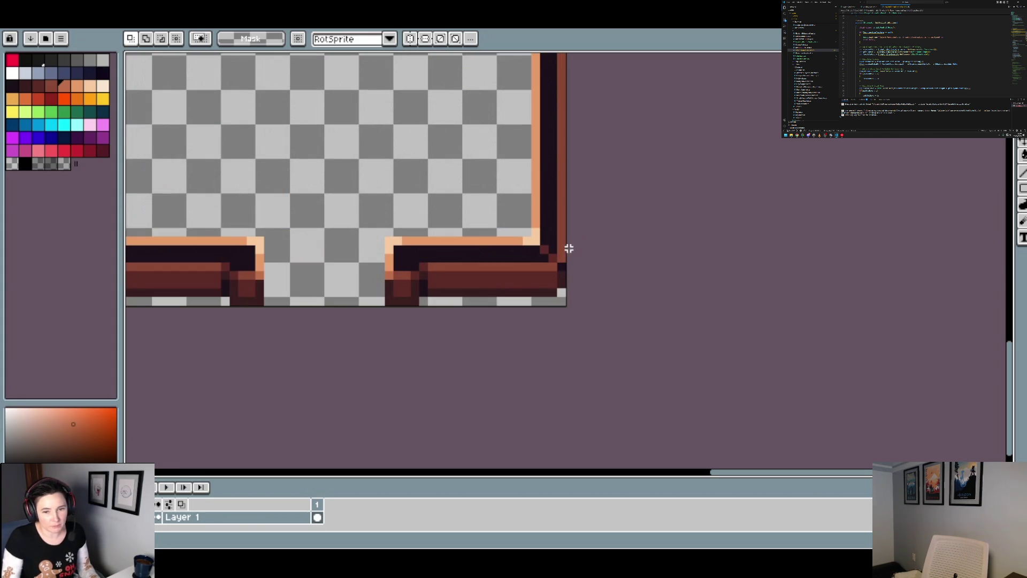
key(b)
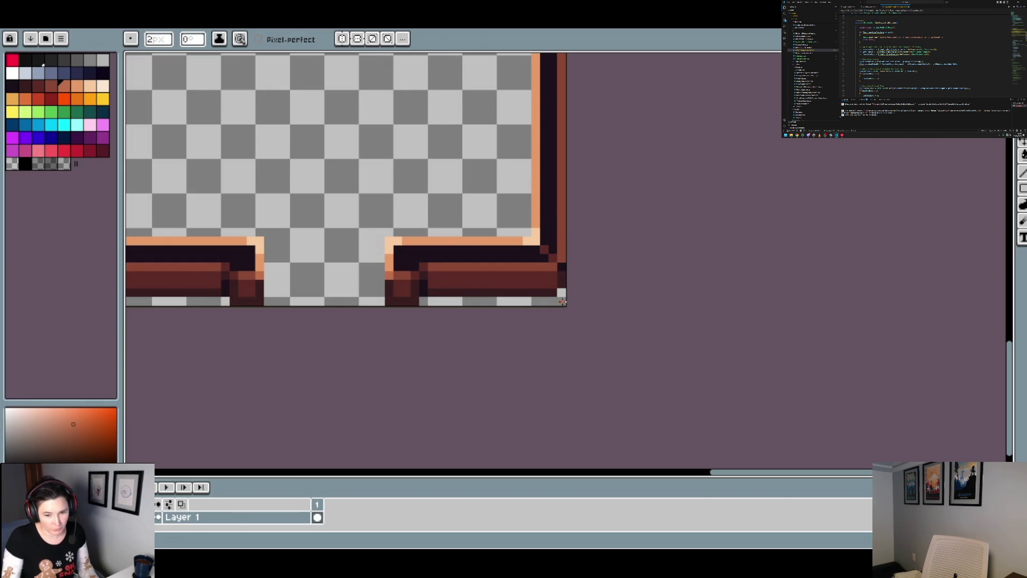
scroll(558, 296, up, 2)
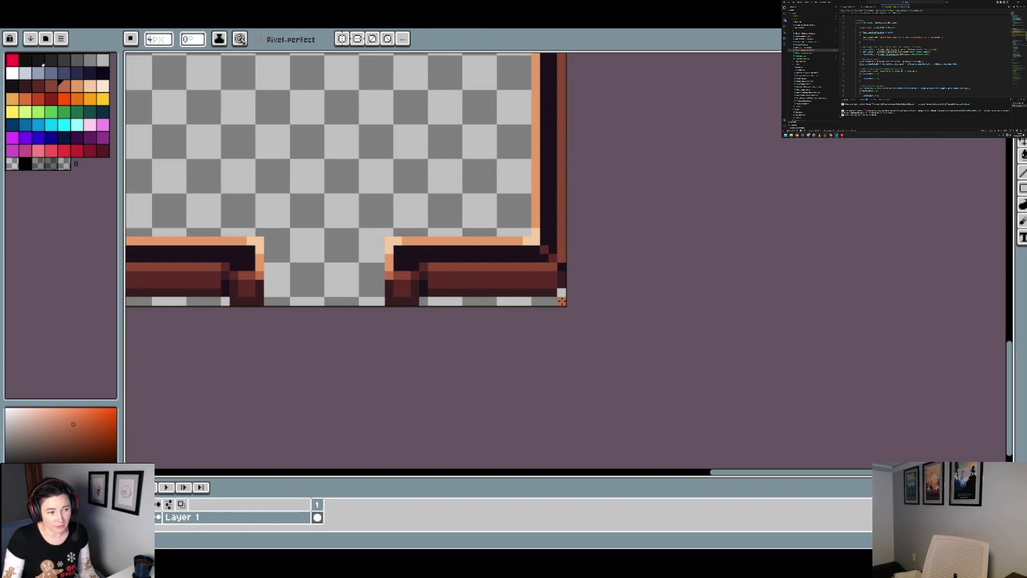
scroll(562, 301, down, 3)
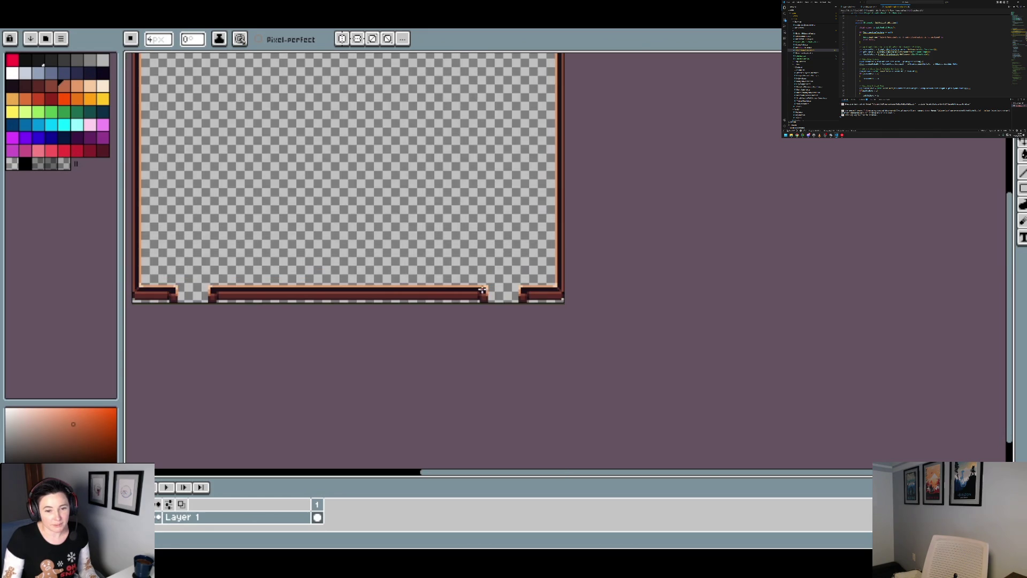
scroll(482, 289, up, 5)
scroll(525, 264, down, 5)
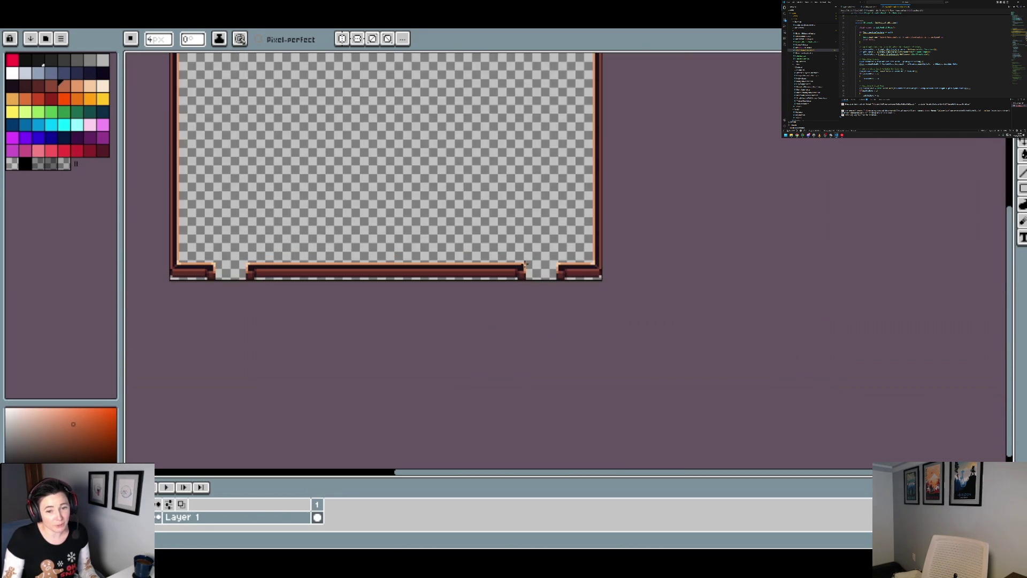
- Pan and zoom around the frame, then switch back to the MediumHouse sprite tab
scroll(525, 264, down, 2)
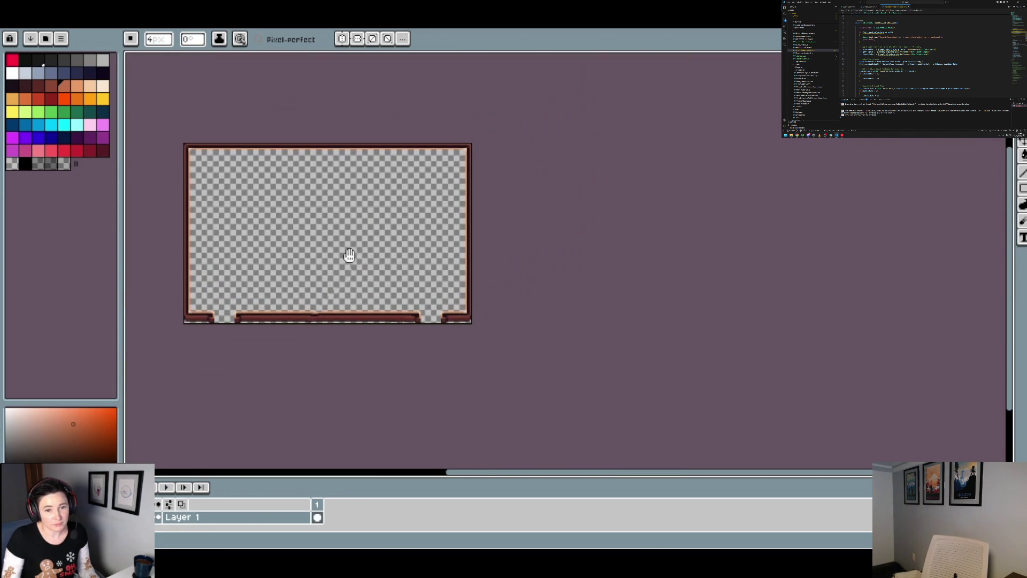
drag(319, 188, 387, 200)
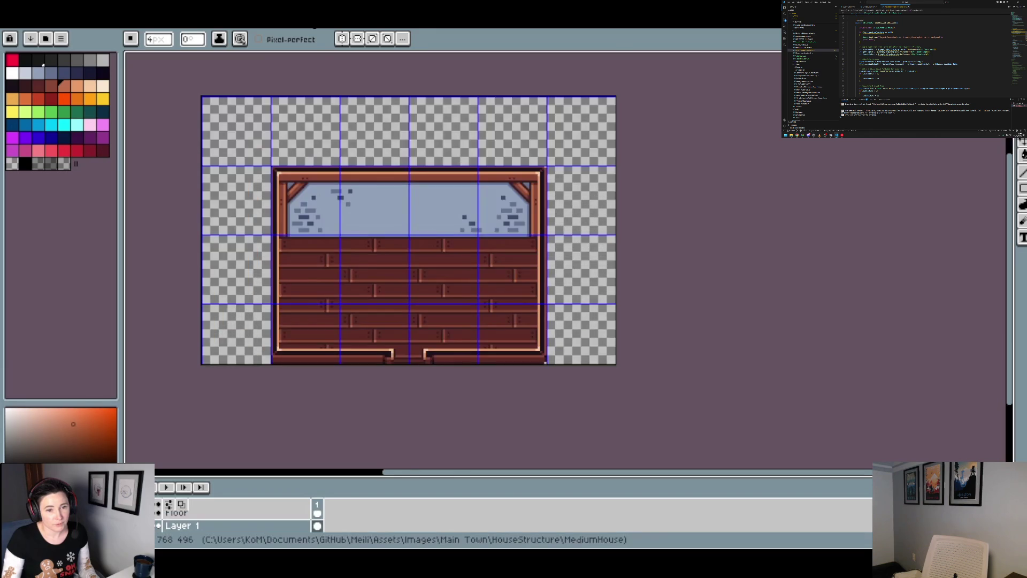
scroll(466, 272, up, 3)
scroll(466, 272, down, 3)
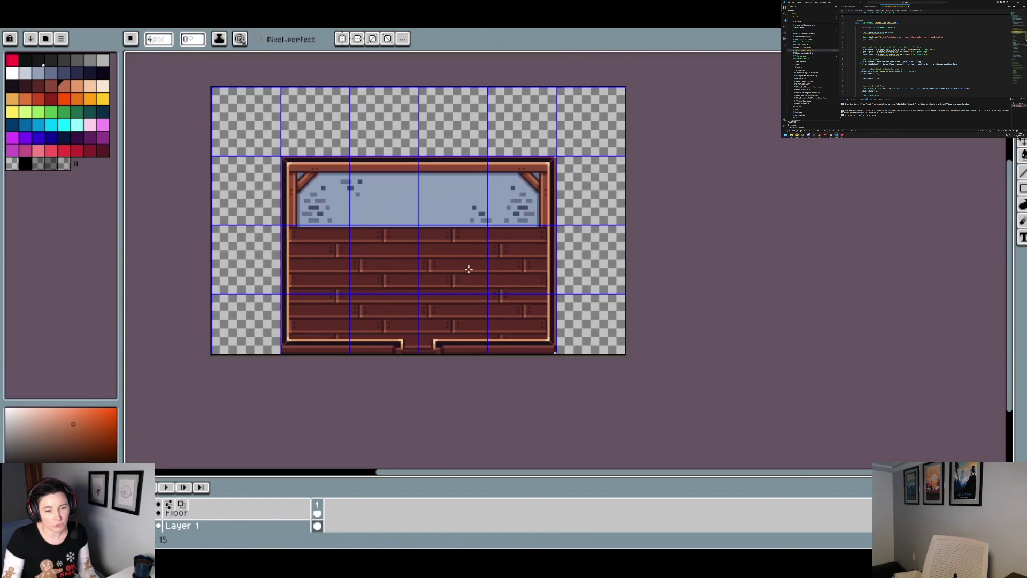
drag(520, 248, 496, 228)
scroll(458, 259, up, 2)
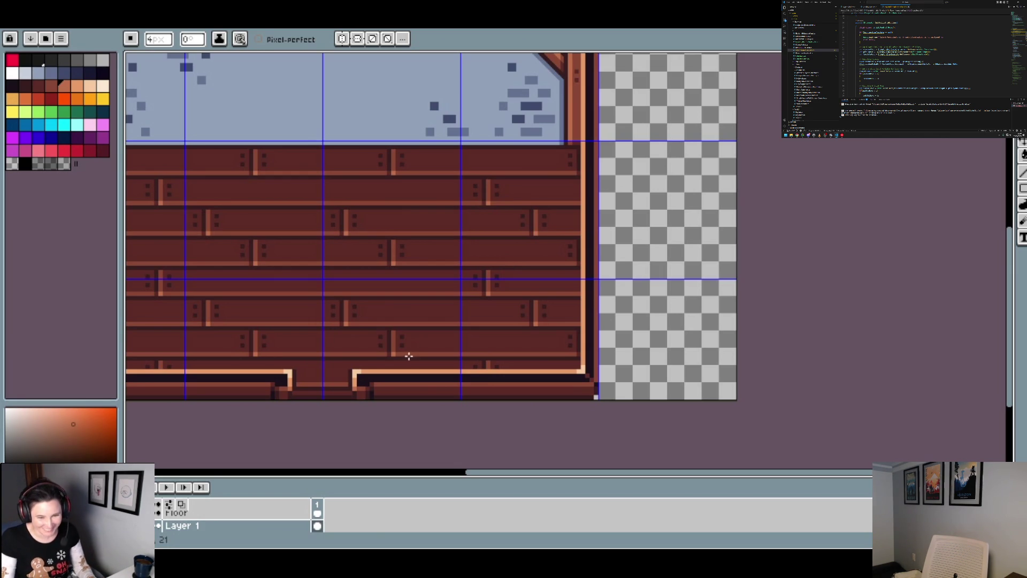
scroll(568, 302, down, 2)
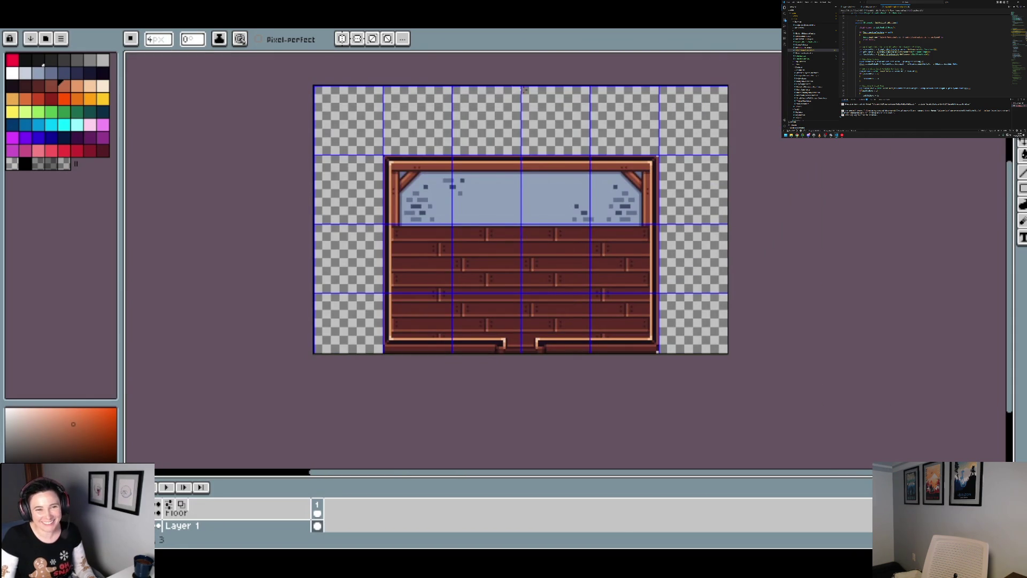
click(412, 24)
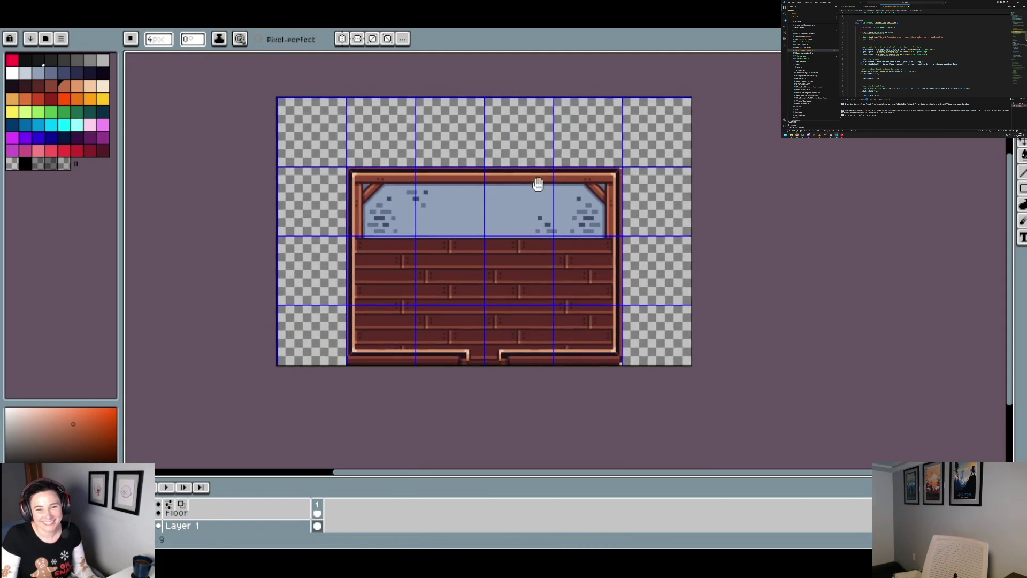
- Marquee the stone back wall area inside the room frame
scroll(540, 183, up, 1)
key(m)
scroll(647, 300, up, 2)
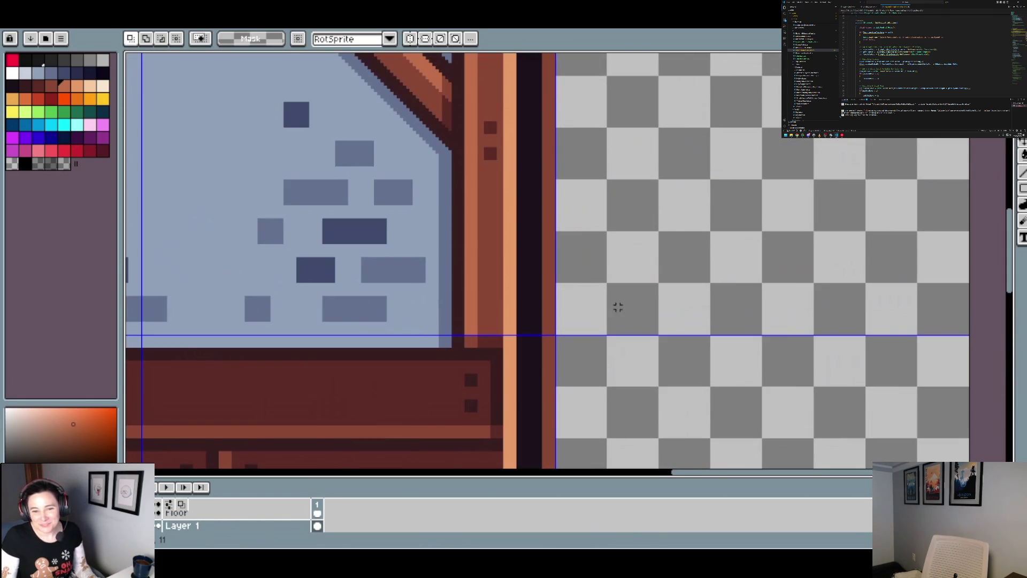
scroll(498, 346, down, 3)
scroll(631, 374, up, 1)
mouse_move(632, 379)
mouse_down()
mouse_move(196, 304)
mouse_move(310, 269)
mouse_move(264, 205)
mouse_up()
scroll(310, 277, up, 3)
scroll(384, 257, down, 3)
scroll(455, 282, up, 1)
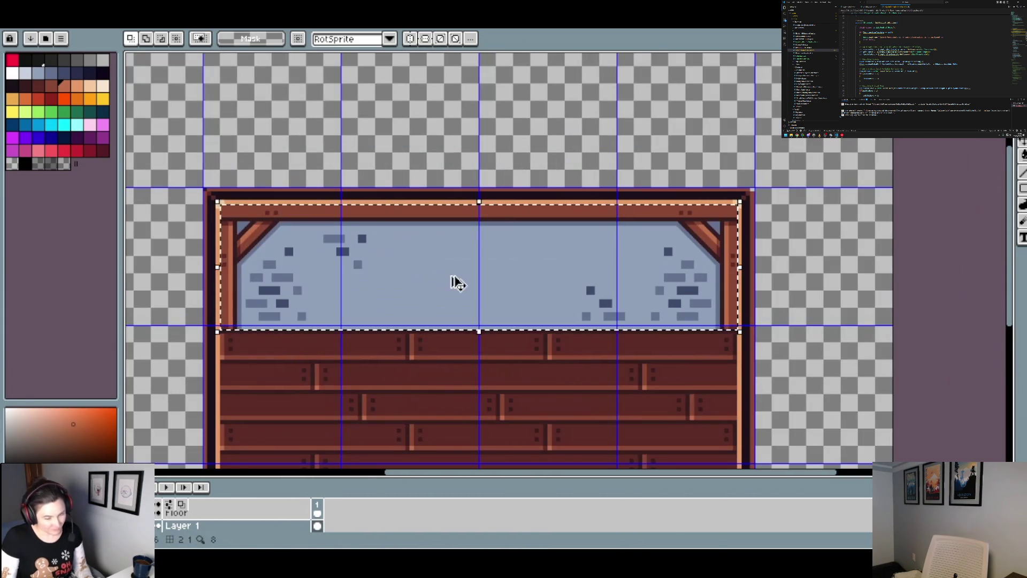
scroll(380, 183, down, 3)
scroll(375, 177, up, 4)
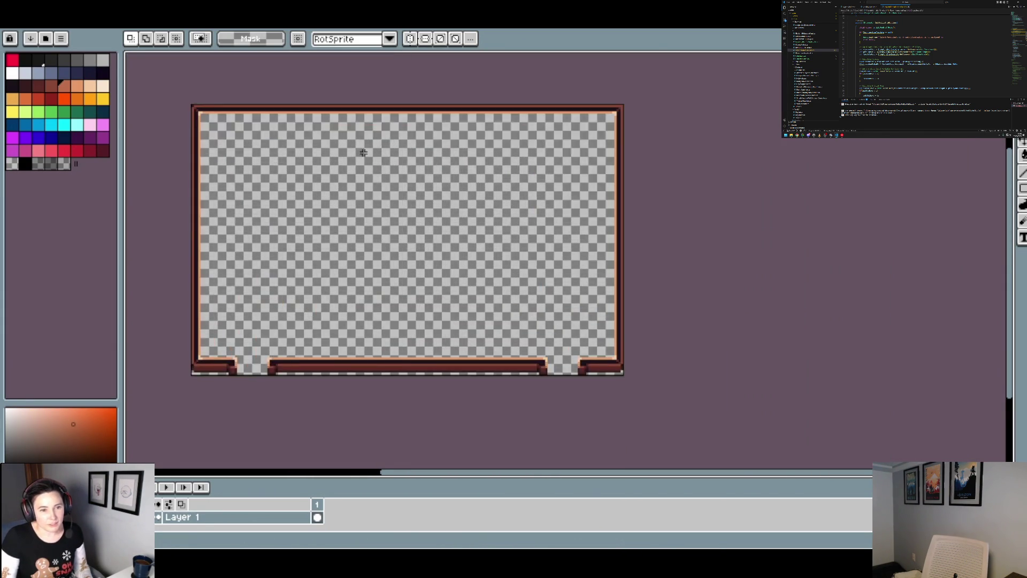
- Paste the stone wall piece at 16,16 in the frame's top-left corner, commit and deselect
key(ctrl+t)
scroll(398, 217, down, 3)
drag(438, 266, 390, 211)
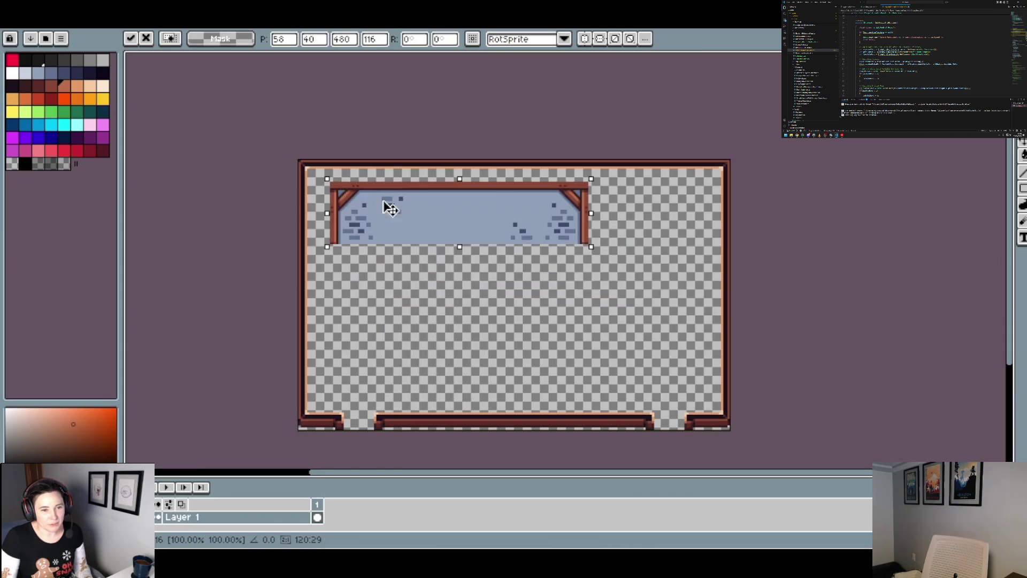
scroll(310, 145, up, 3)
mouse_move(492, 298)
mouse_down()
mouse_move(401, 248)
mouse_move(407, 255)
mouse_up()
scroll(406, 255, down, 3)
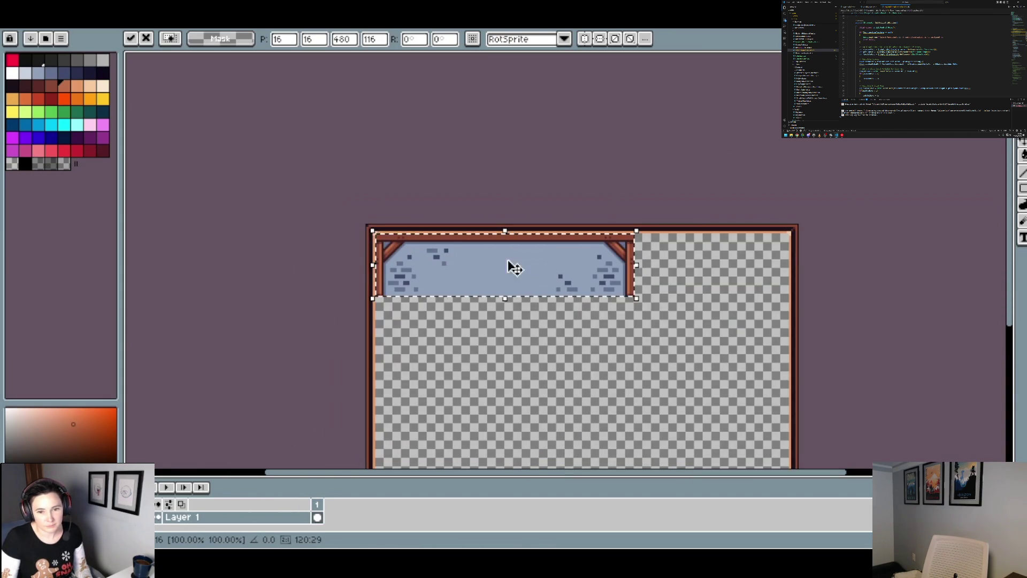
key(Return)
scroll(627, 294, up, 3)
mouse_move(668, 298)
mouse_down()
mouse_move(413, 301)
mouse_move(217, 57)
mouse_move(199, 130)
mouse_move(208, 56)
mouse_move(196, 102)
mouse_up()
scroll(214, 139, down, 1)
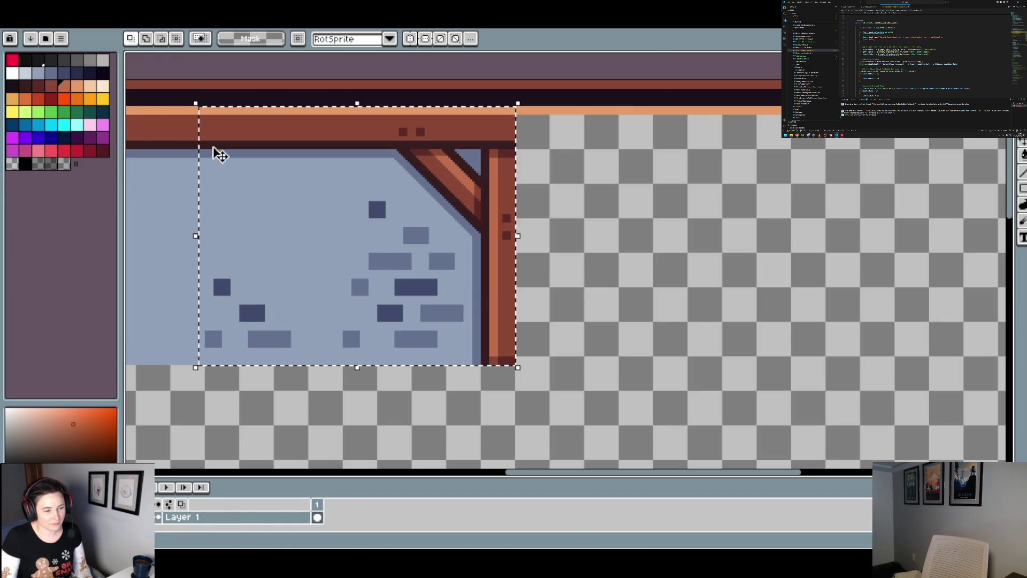
scroll(540, 283, right, 3)
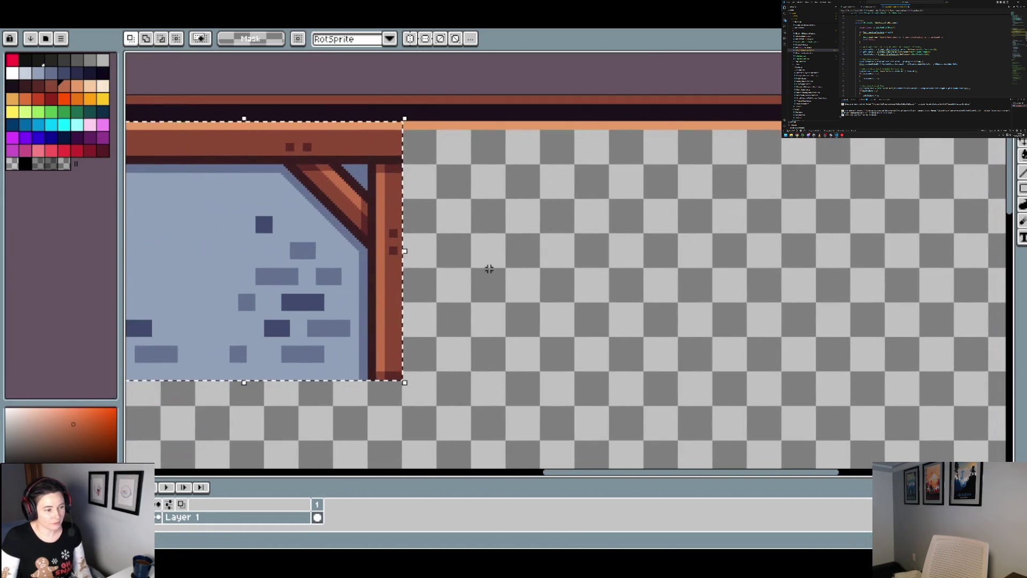
scroll(475, 287, left, 3)
key(ctrl+d)
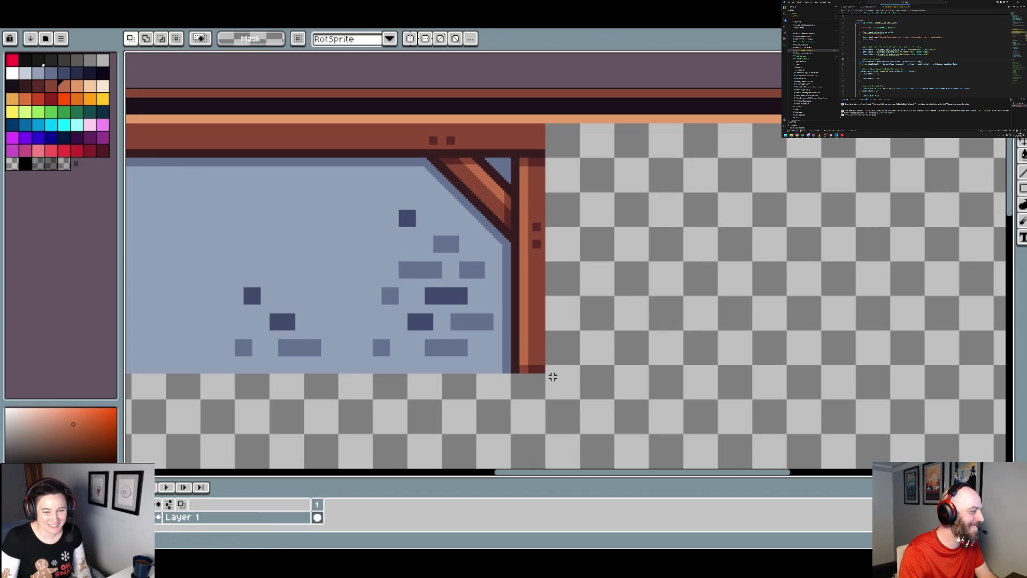
- Move the right corner brace section to the frame's right side at x 636 and commit it
mouse_move(544, 371)
mouse_down()
mouse_move(202, 110)
mouse_move(227, 124)
mouse_up()
scroll(298, 236, down, 3)
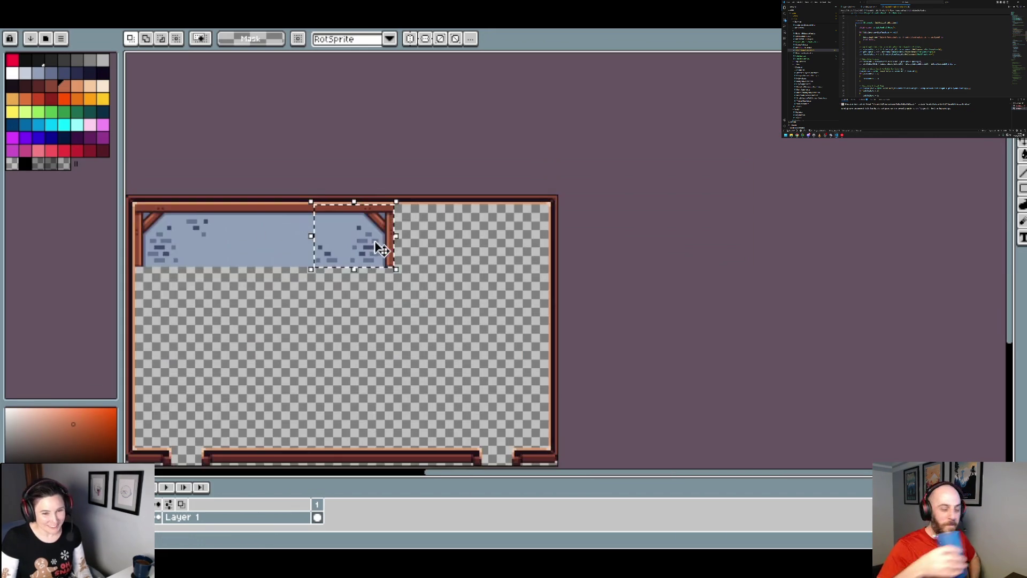
scroll(380, 247, up, 2)
scroll(452, 246, right, 3)
click(310, 264)
mouse_move(310, 264)
mouse_down()
mouse_move(564, 275)
mouse_move(559, 252)
mouse_move(589, 238)
mouse_up()
scroll(631, 172, up, 2)
drag(631, 171, 649, 172)
scroll(650, 172, down, 3)
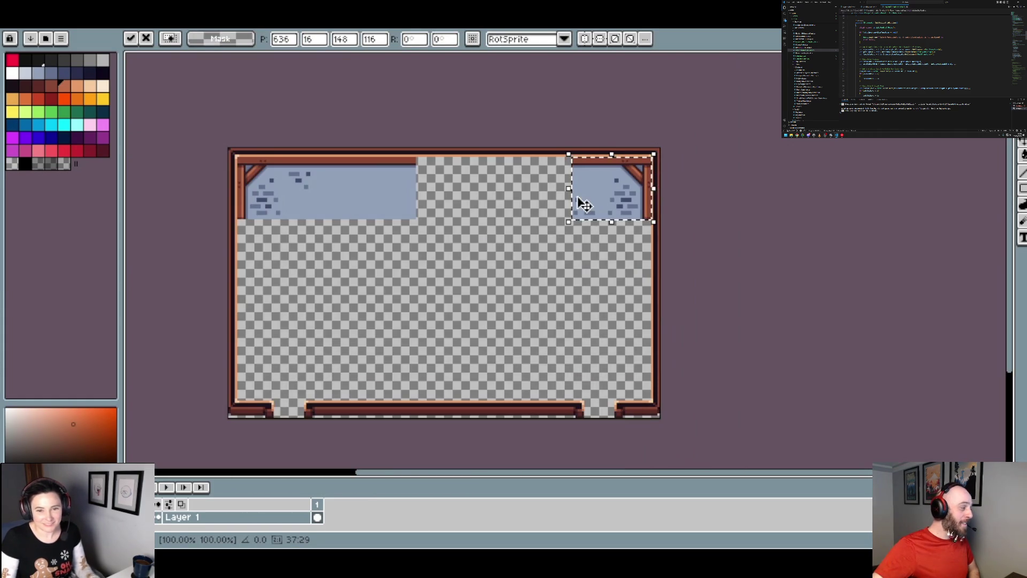
key(Return)
- Stretch a narrow stone wall strip left so the wall spans the full width
scroll(578, 315, up, 5)
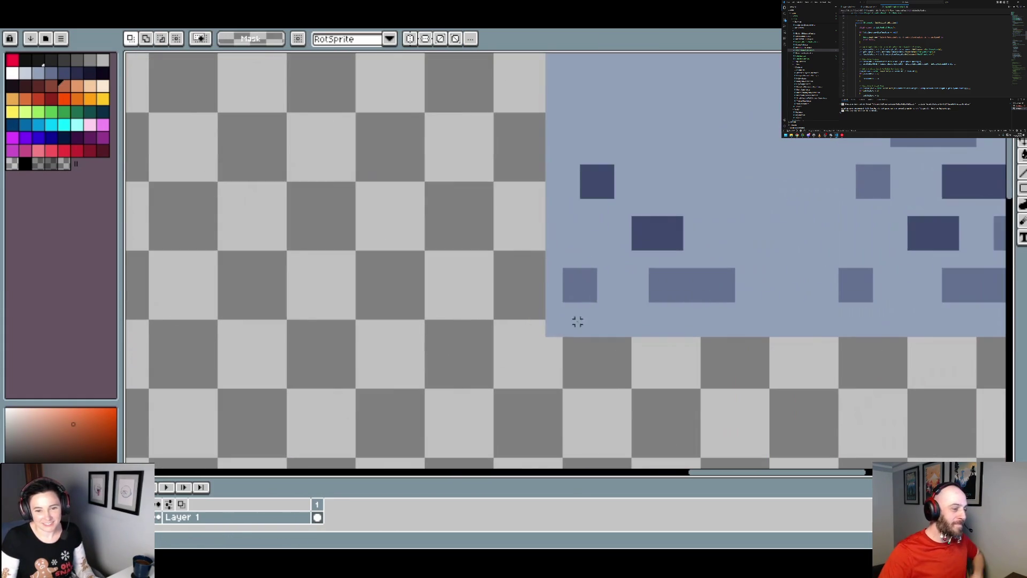
mouse_move(560, 332)
mouse_down()
mouse_move(535, 58)
mouse_move(545, 55)
mouse_move(565, 113)
mouse_move(546, 79)
mouse_up()
mouse_move(543, 337)
mouse_down()
mouse_move(130, 335)
mouse_move(734, 367)
mouse_move(134, 307)
mouse_move(415, 351)
mouse_move(387, 335)
mouse_up()
scroll(417, 348, down, 2)
click(332, 339)
scroll(518, 355, down, 2)
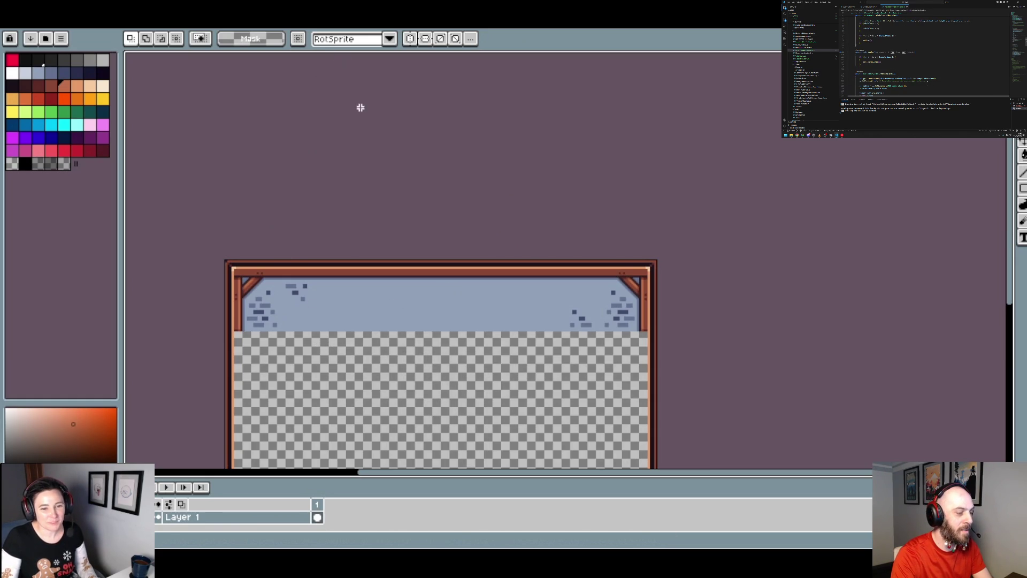
- Browse through the Frame, Layer and Select menus
click(131, 18)
key(Left)
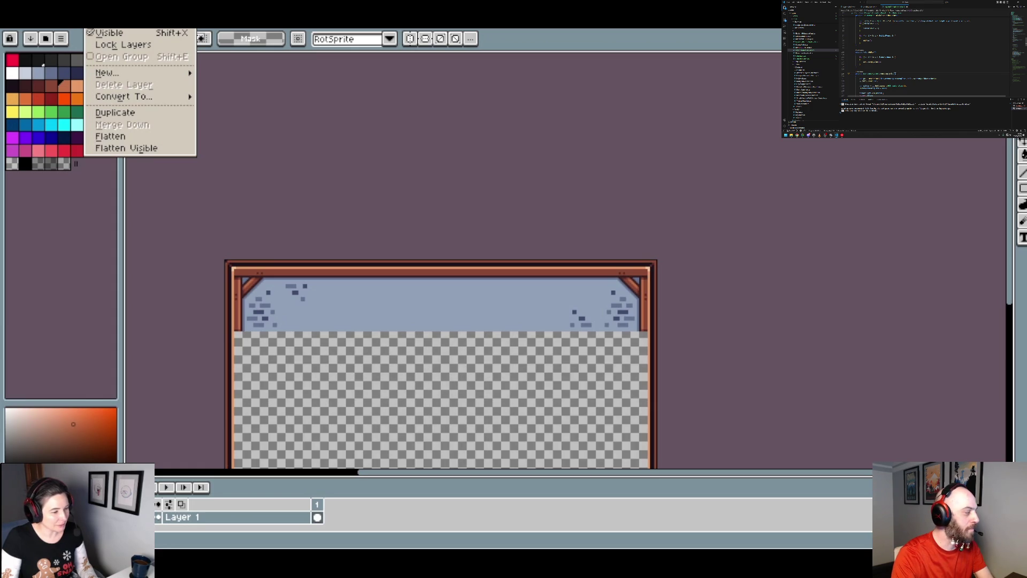
key(Right)
key(Left)
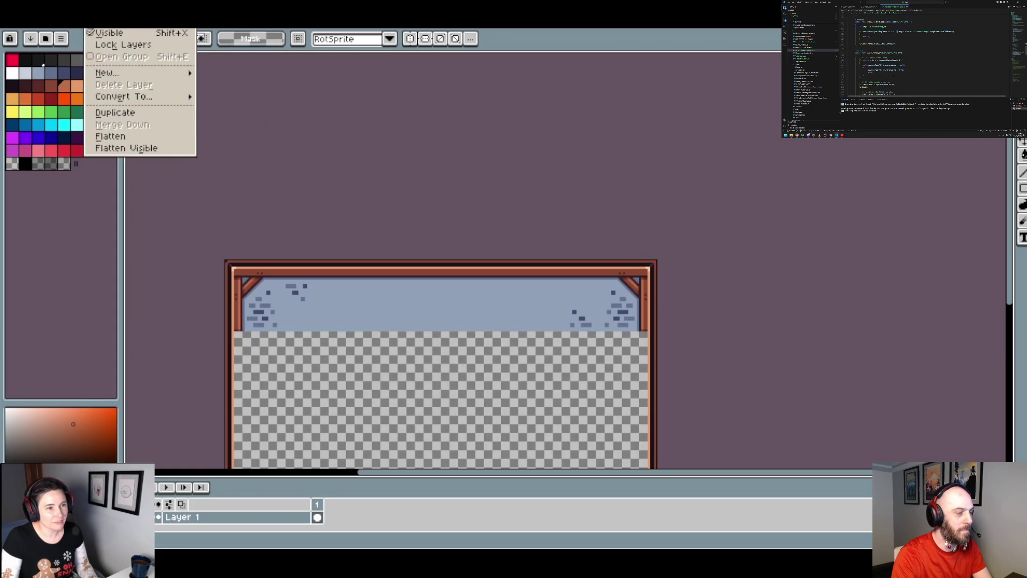
key(Right)
key(Right)
key(Left)
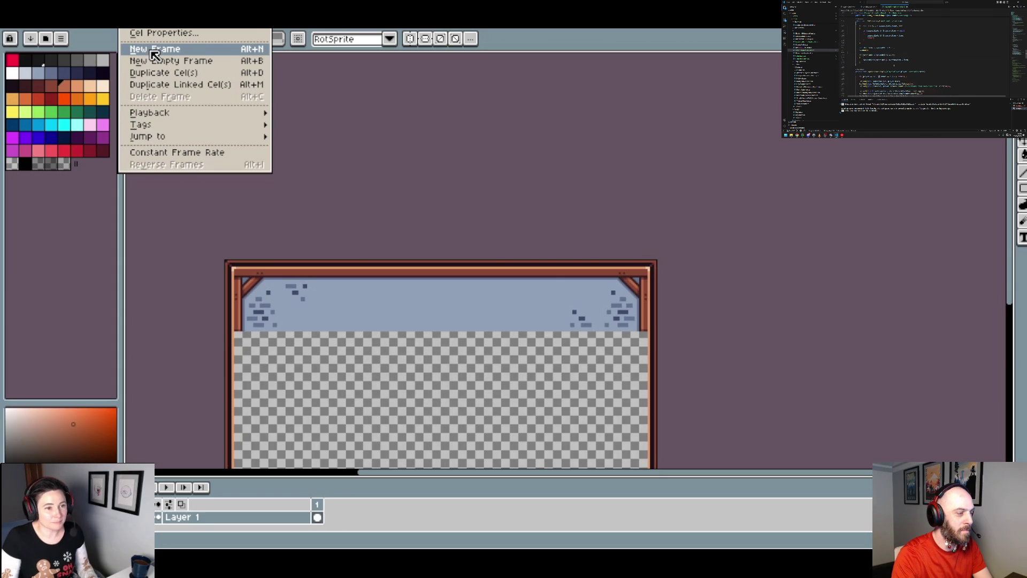
- Set the grid cell width and height to 128 px in Grid Settings
mouse_move(230, 64)
click(375, 99)
click(501, 275)
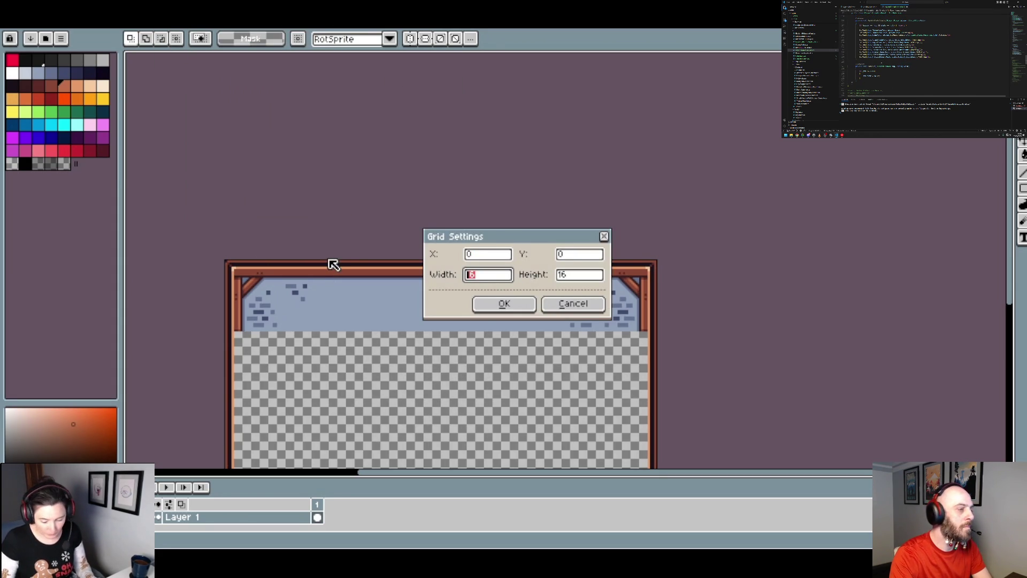
text(128)
key(Tab)
text(128)
click(528, 308)
scroll(369, 361, up, 3)
- Zoom and pan around the stone wall to check it against the new grid
scroll(292, 352, down, 2)
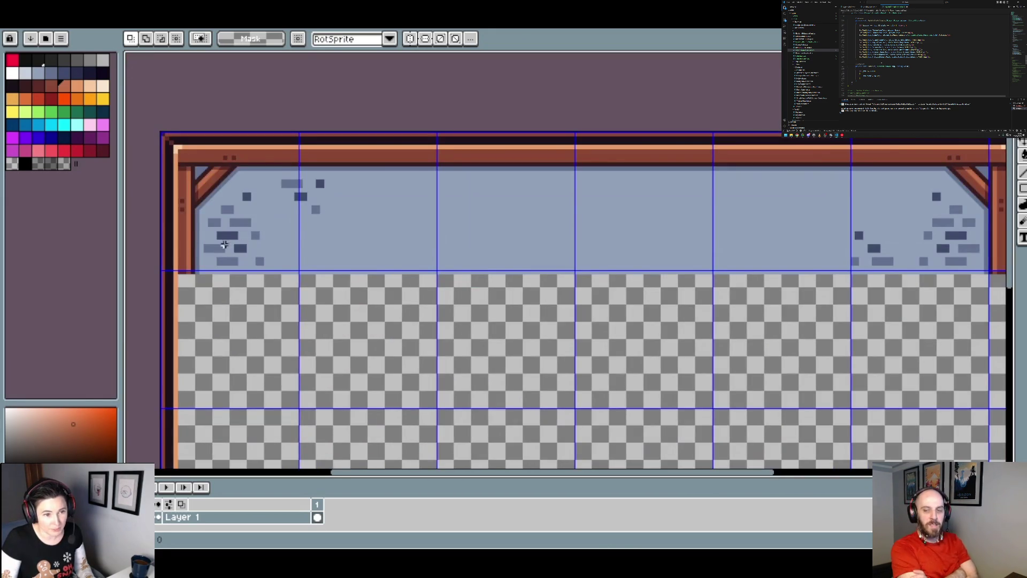
scroll(230, 276, up, 1)
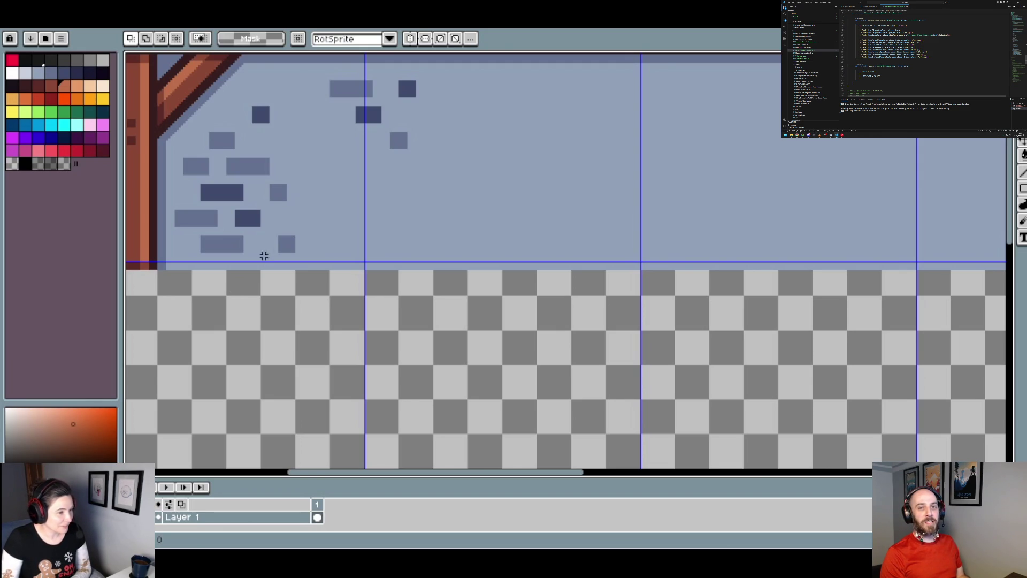
scroll(289, 230, down, 2)
scroll(283, 204, up, 1)
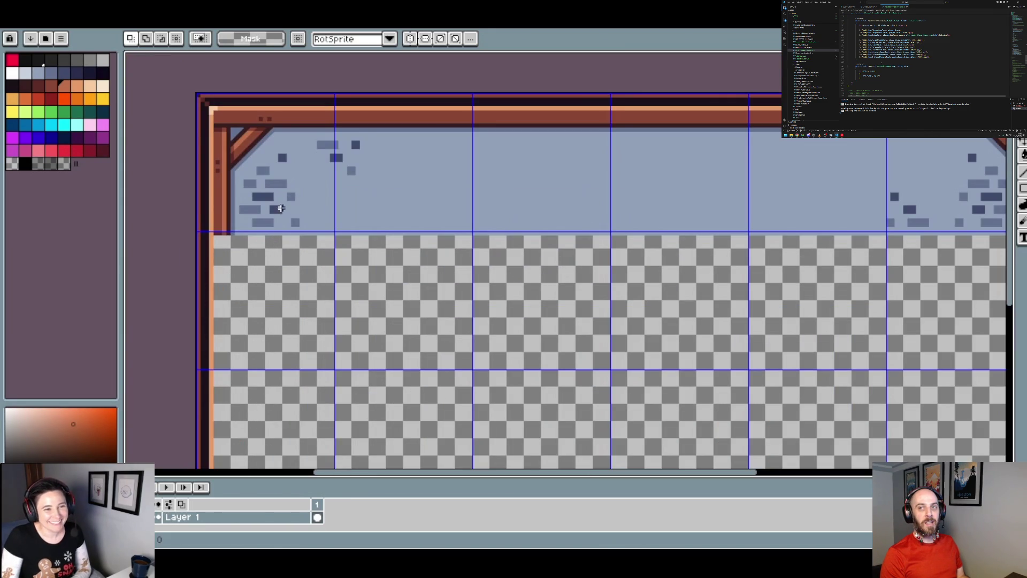
drag(699, 229, 701, 232)
scroll(238, 231, up, 1)
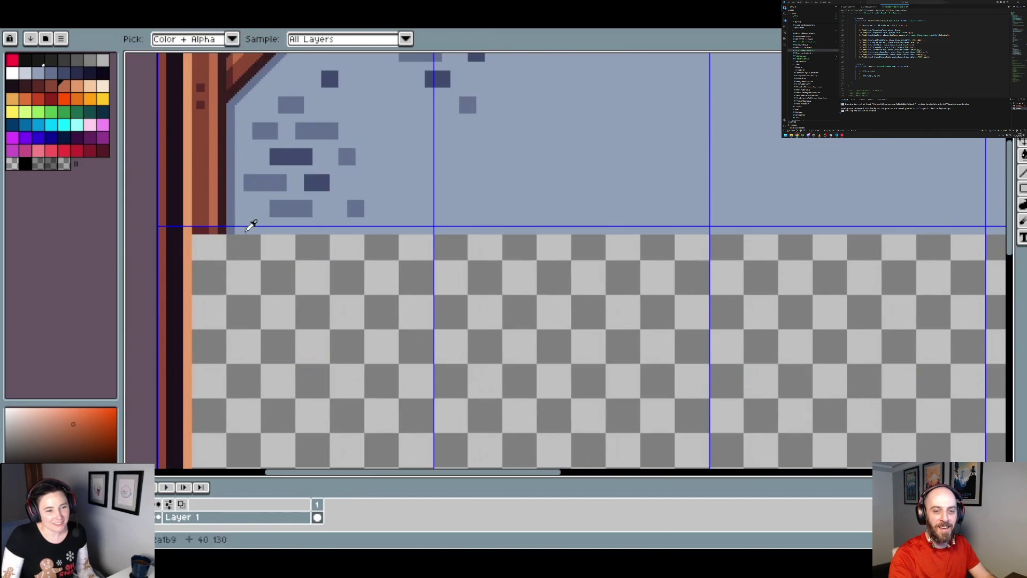
- Switch to the pencil and pick the dark blue-grey brick colour
key(b)
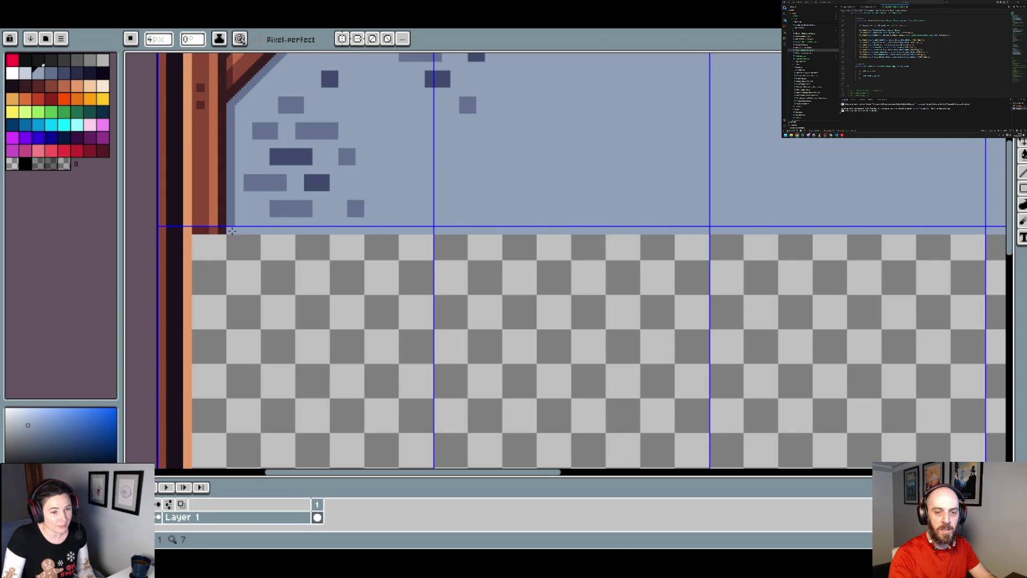
scroll(232, 231, down, 3)
scroll(232, 234, up, 5)
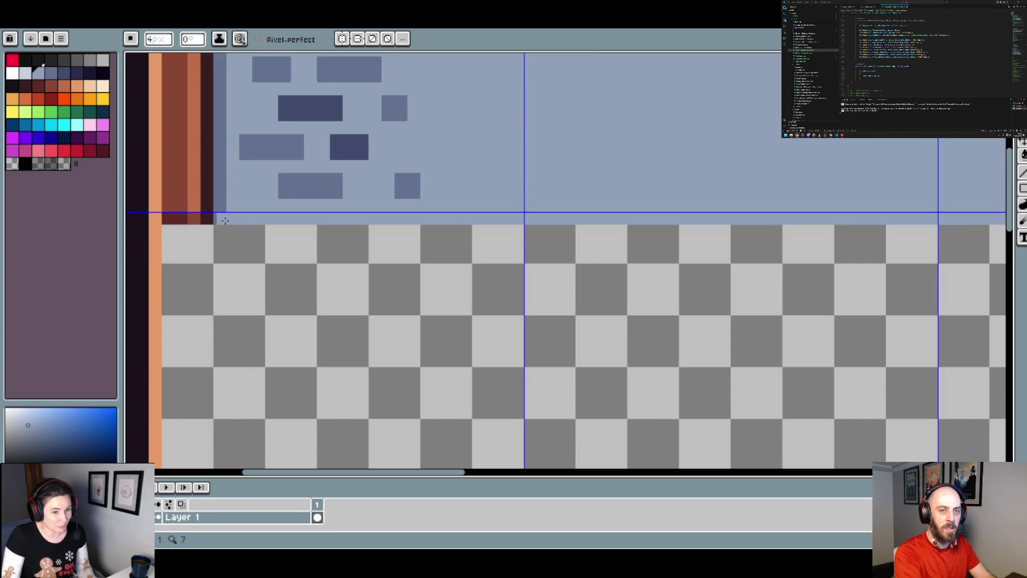
scroll(212, 220, down, 1)
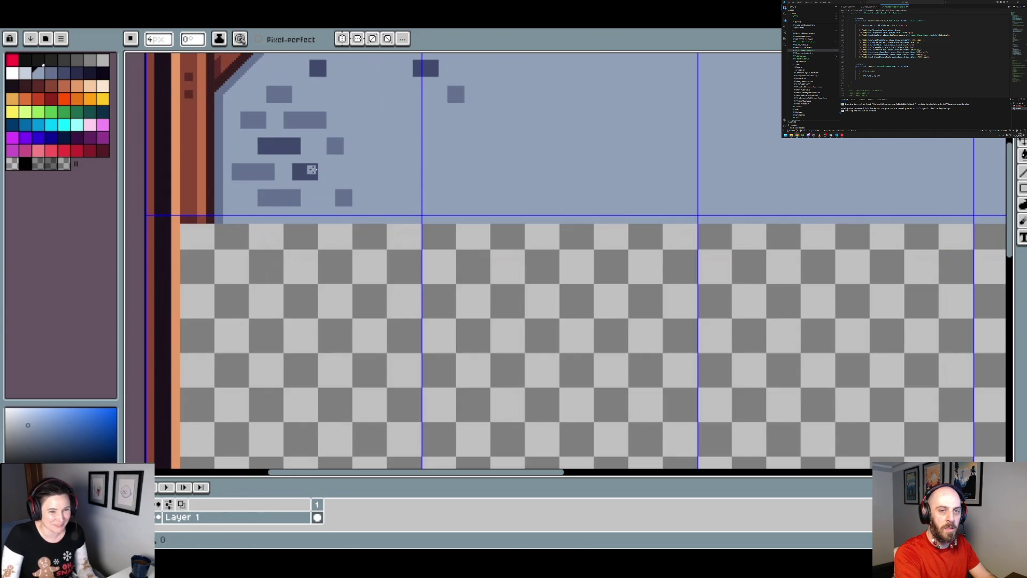
alt+click(309, 171)
scroll(206, 221, up, 1)
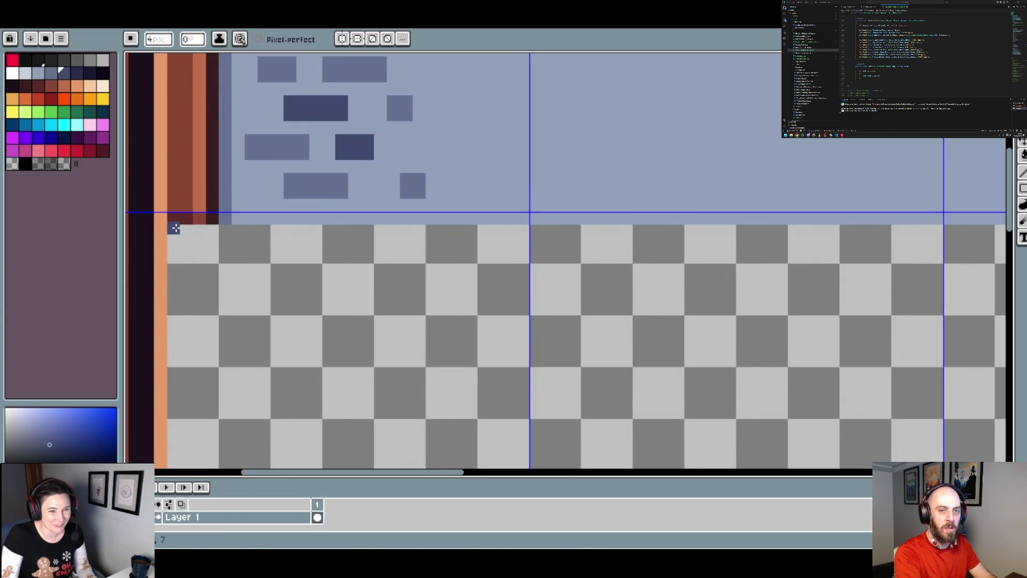
- Bring up the wooden plank Floor sprite
scroll(243, 237, down, 3)
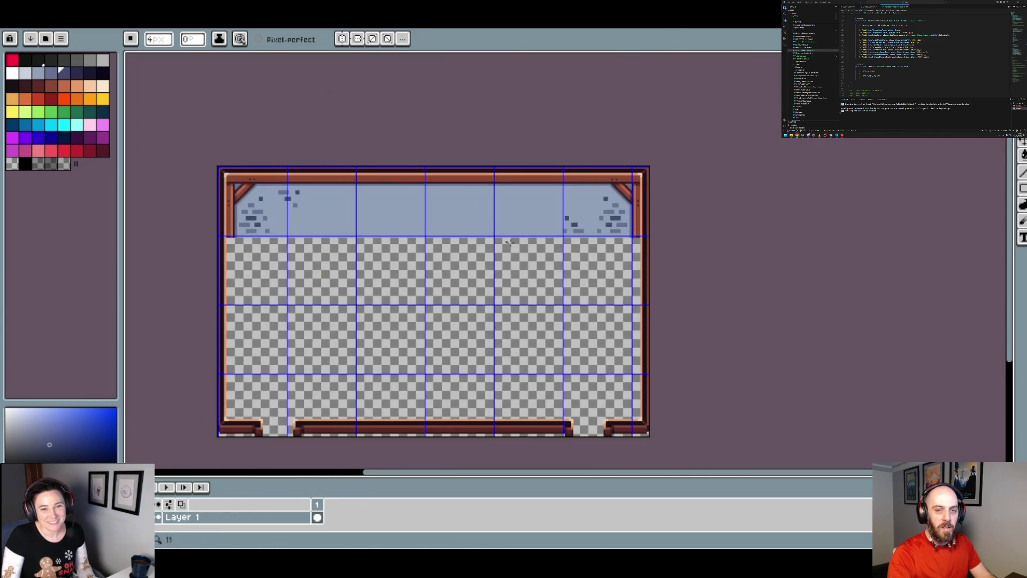
scroll(636, 256, up, 2)
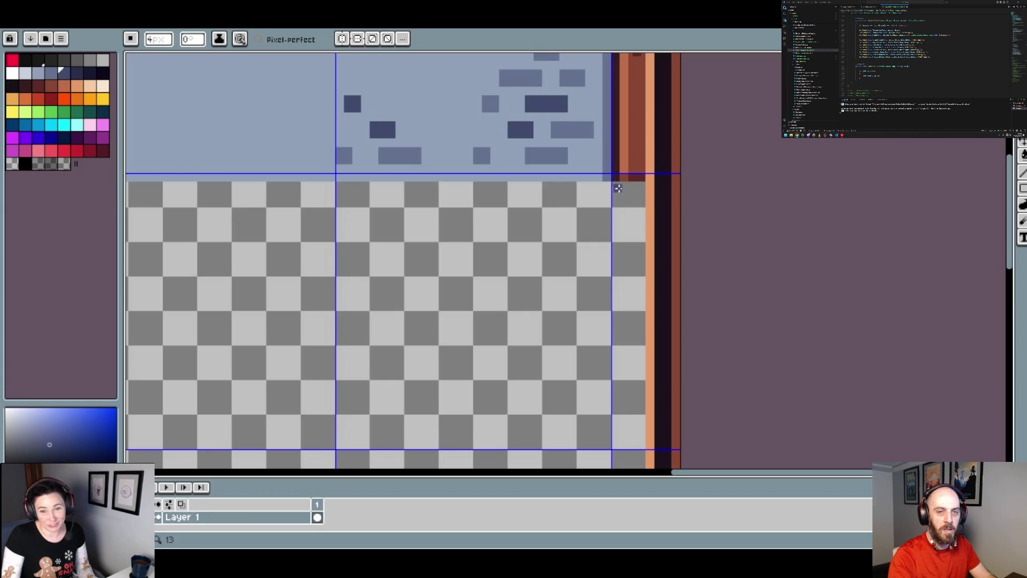
click(310, 33)
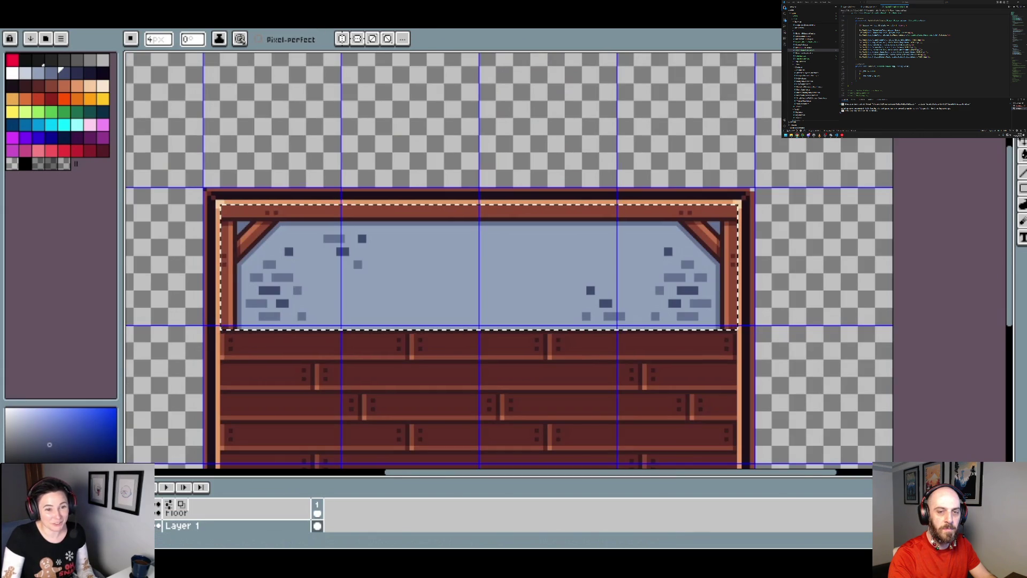
- Select a single plank near the top of the wooden wall with the rectangular marquee
scroll(528, 260, down, 3)
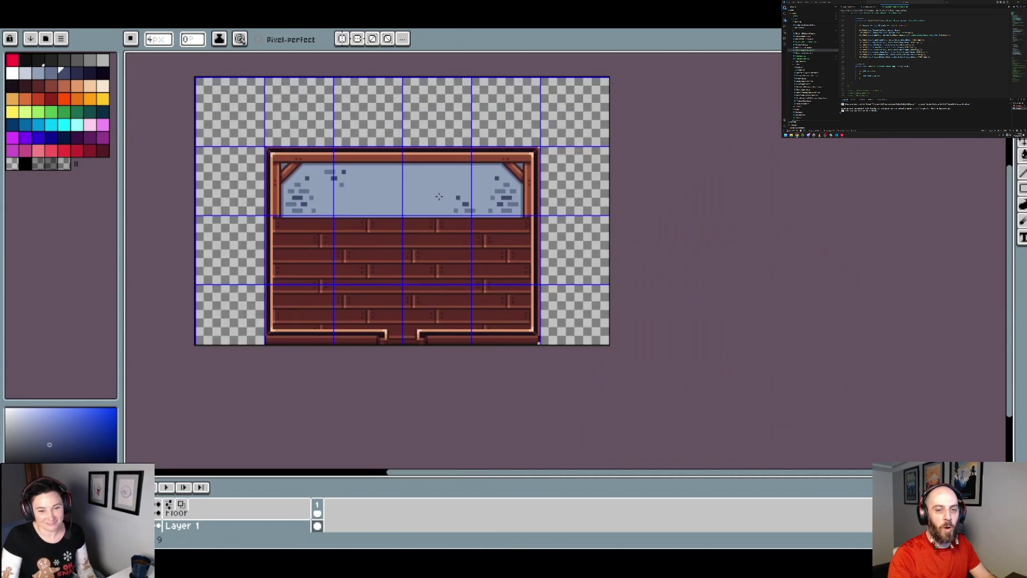
scroll(427, 250, up, 2)
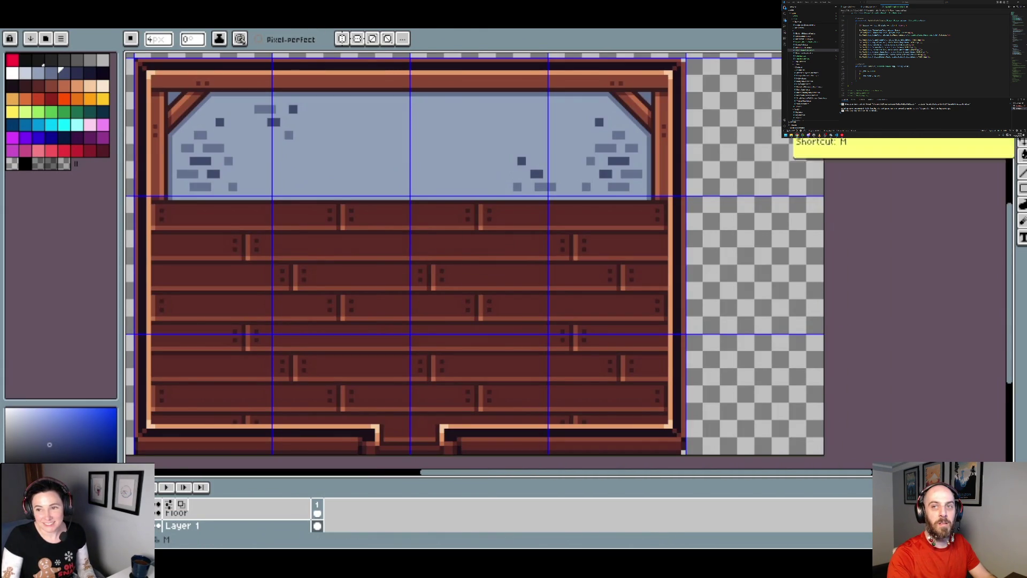
key(m)
click(299, 32)
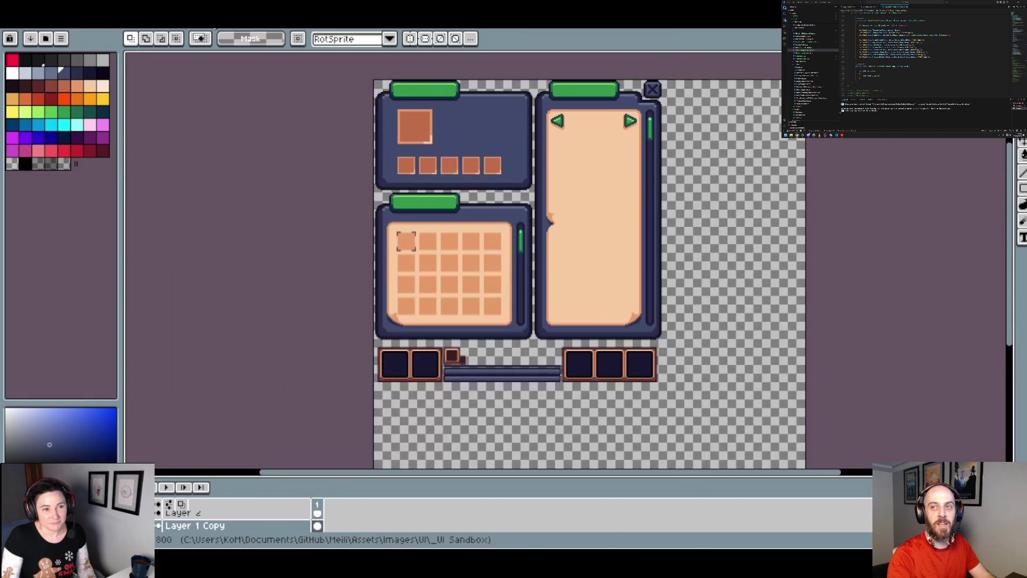
key(ctrl+Tab)
scroll(396, 187, down, 2)
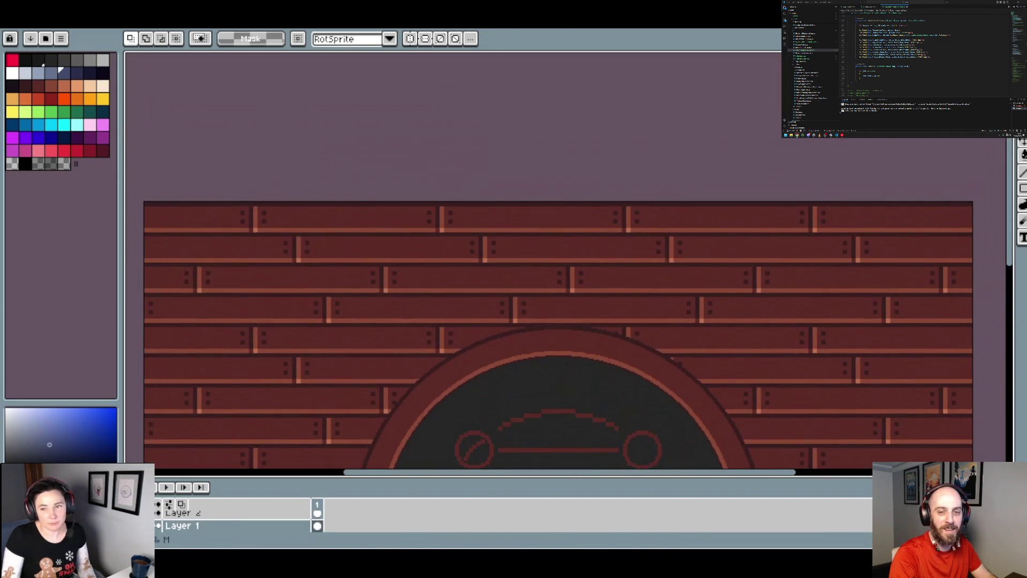
scroll(257, 232, up, 1)
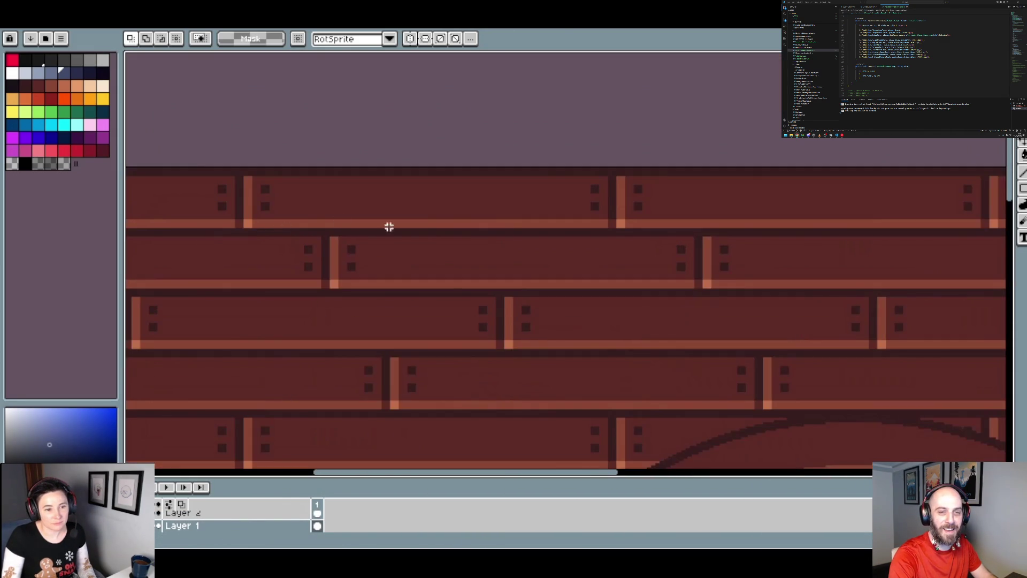
scroll(566, 236, up, 1)
mouse_move(666, 234)
mouse_down()
mouse_move(130, 156)
mouse_move(277, 150)
mouse_move(328, 107)
mouse_move(286, 99)
mouse_up()
- Switch between the plank wall and framed room sprites, ending on the framed room
scroll(339, 108, down, 1)
scroll(405, 124, down, 1)
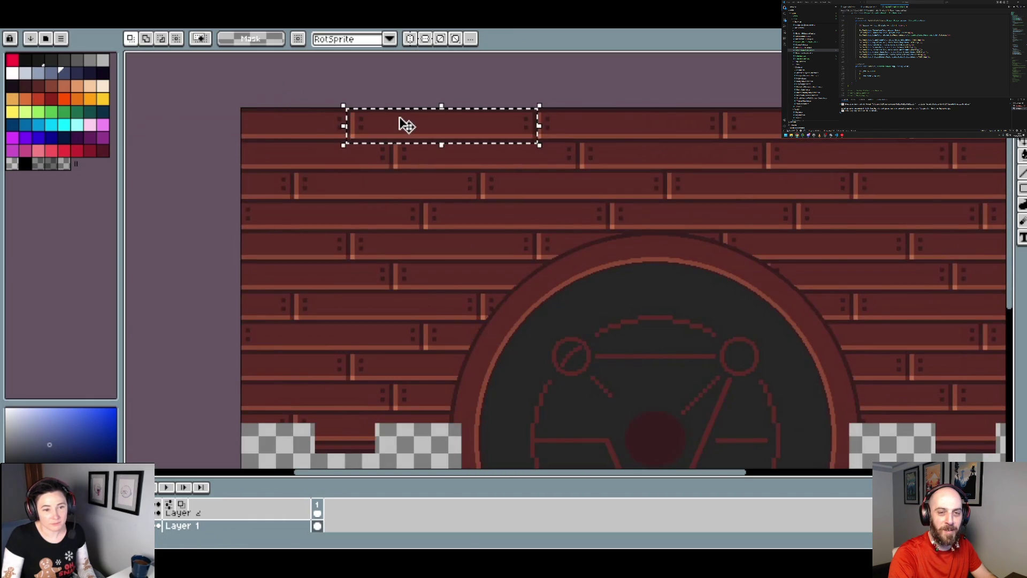
click(402, 27)
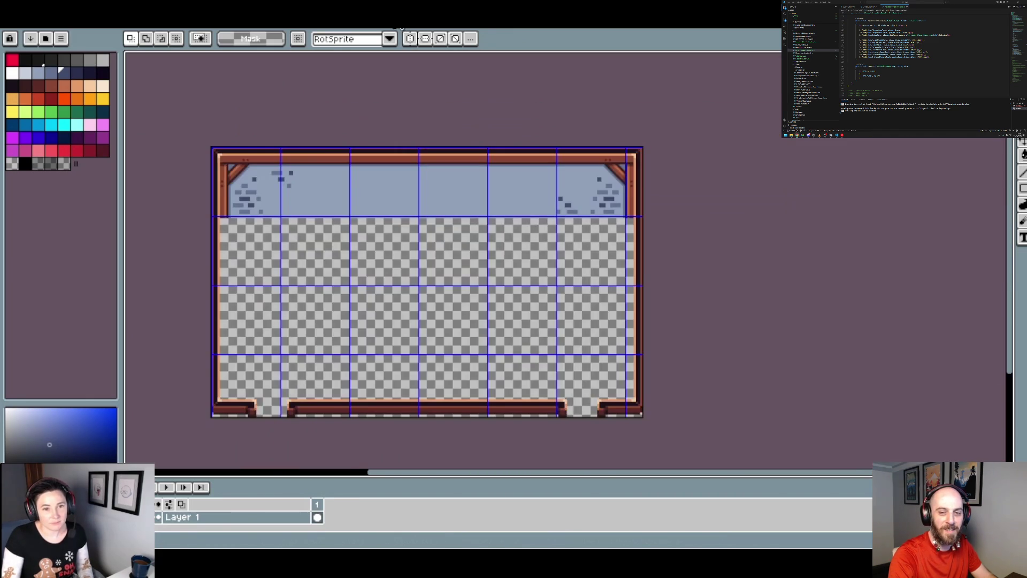
click(399, 28)
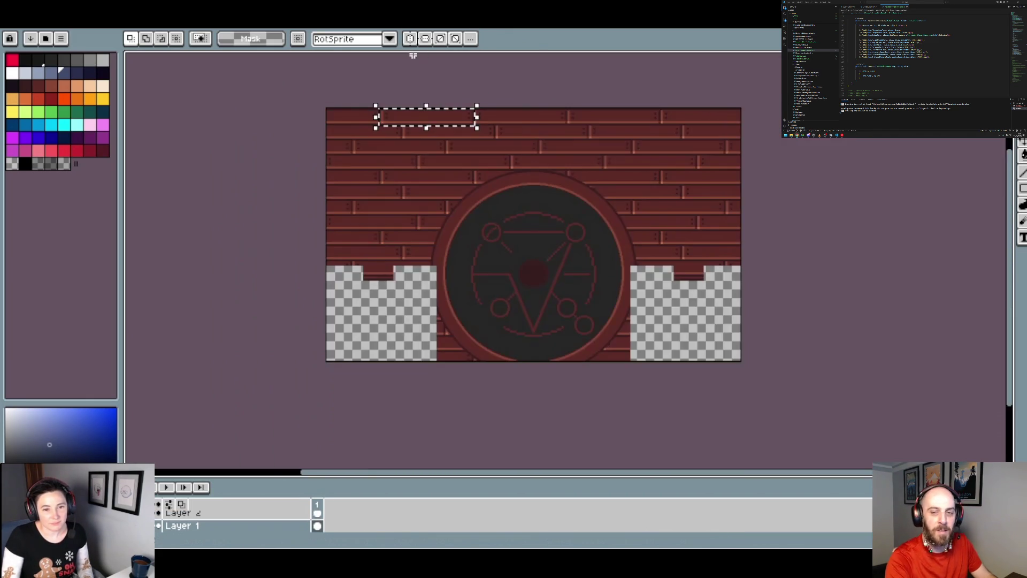
click(415, 30)
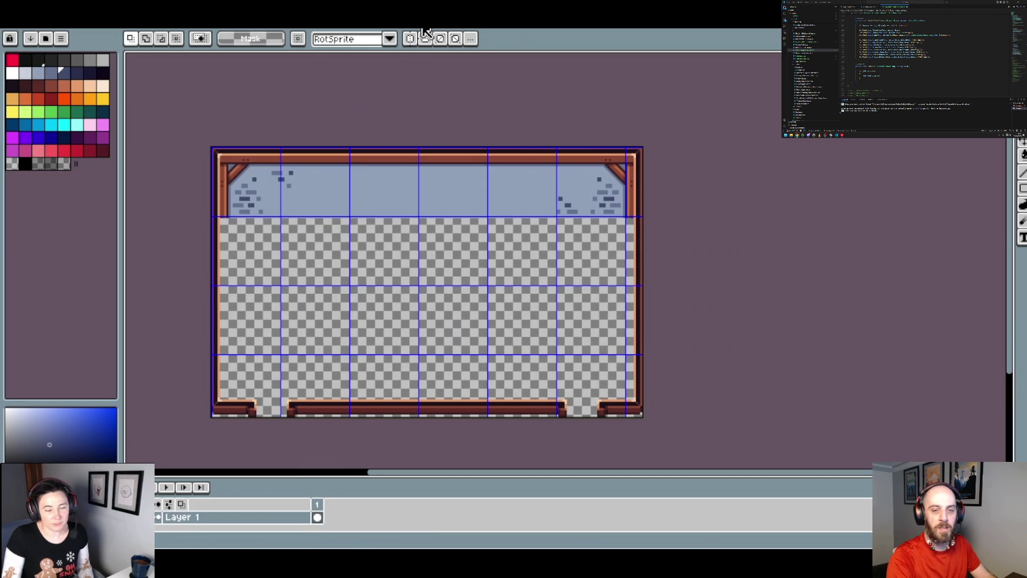
scroll(296, 267, up, 3)
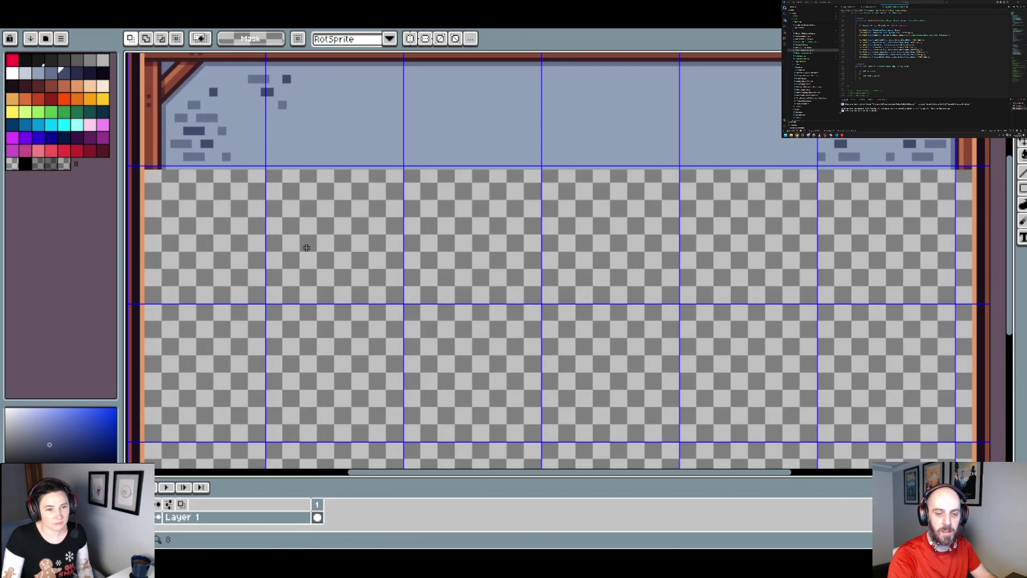
scroll(306, 250, down, 3)
click(399, 28)
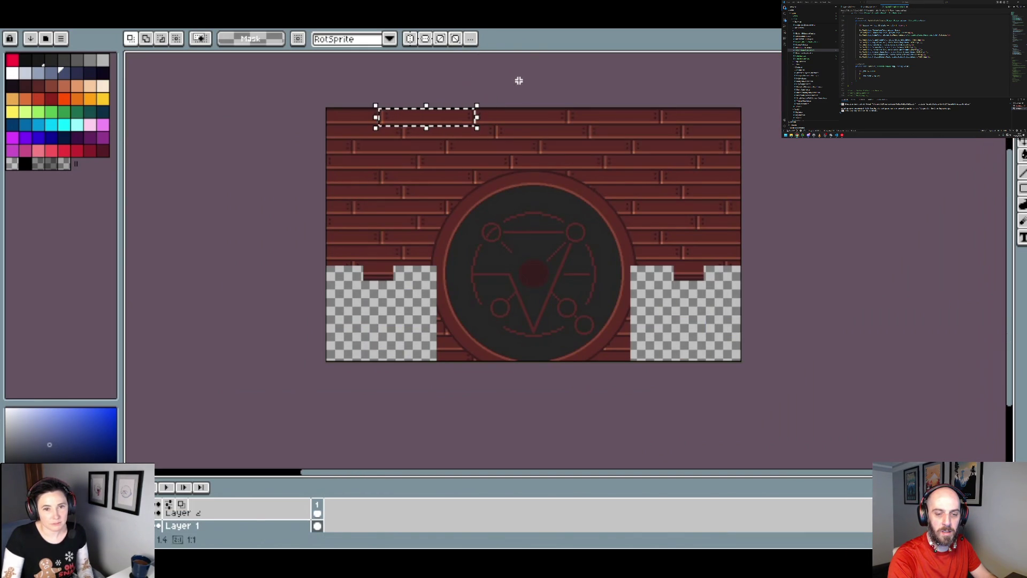
click(520, 30)
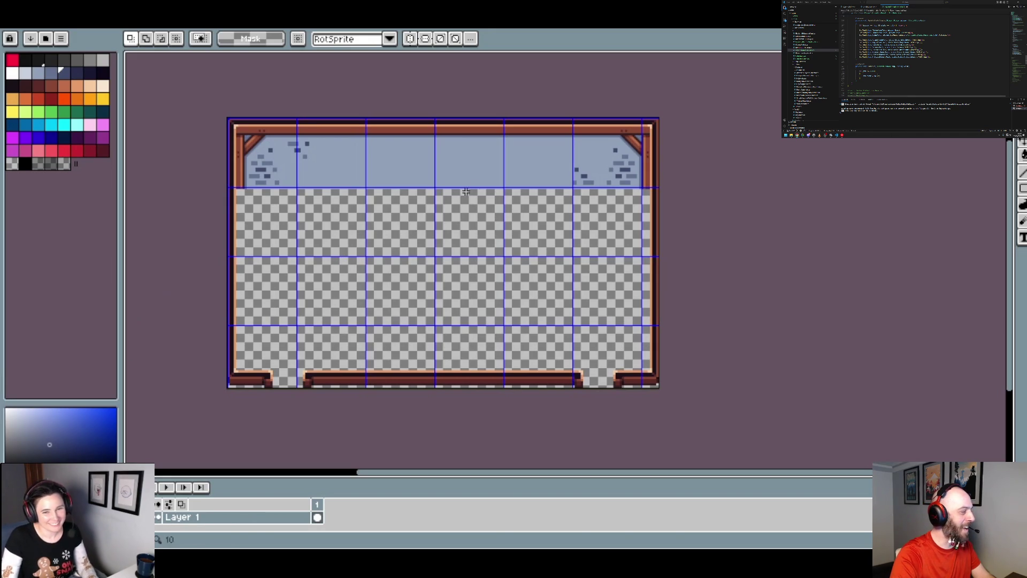
- Close the MediumHouseInterior sprite without saving, leaving the Home page with recent files
click(293, 27)
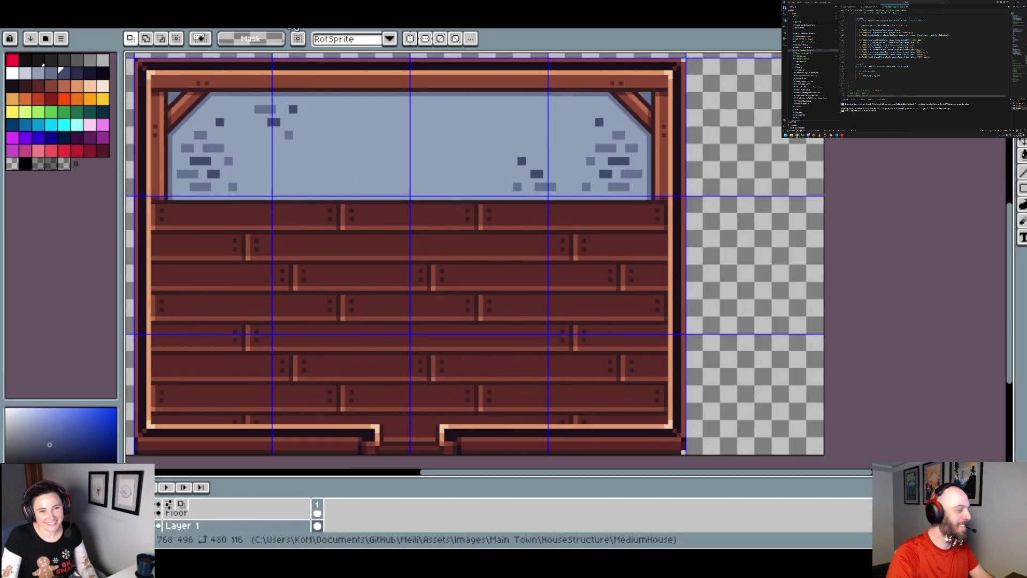
click(355, 29)
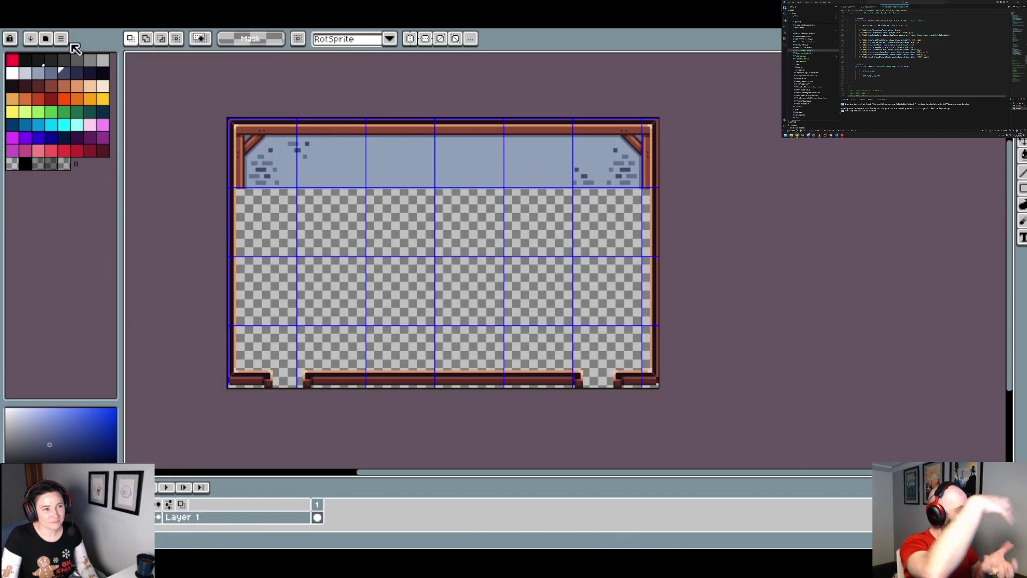
key(ctrl+w)
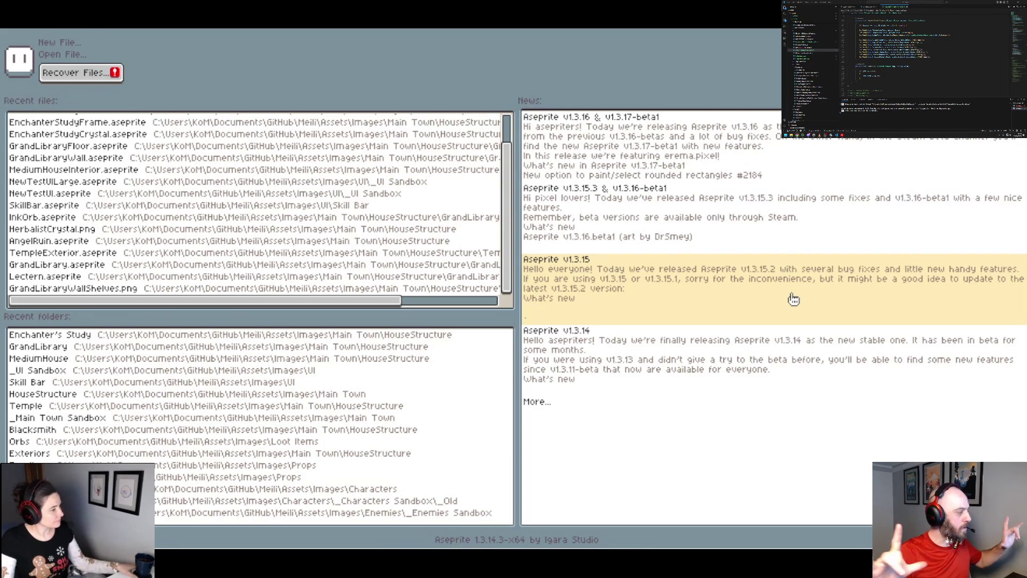
- Return to the framed room sprite, then move on to the Interior Ground Copy sprite
click(293, 28)
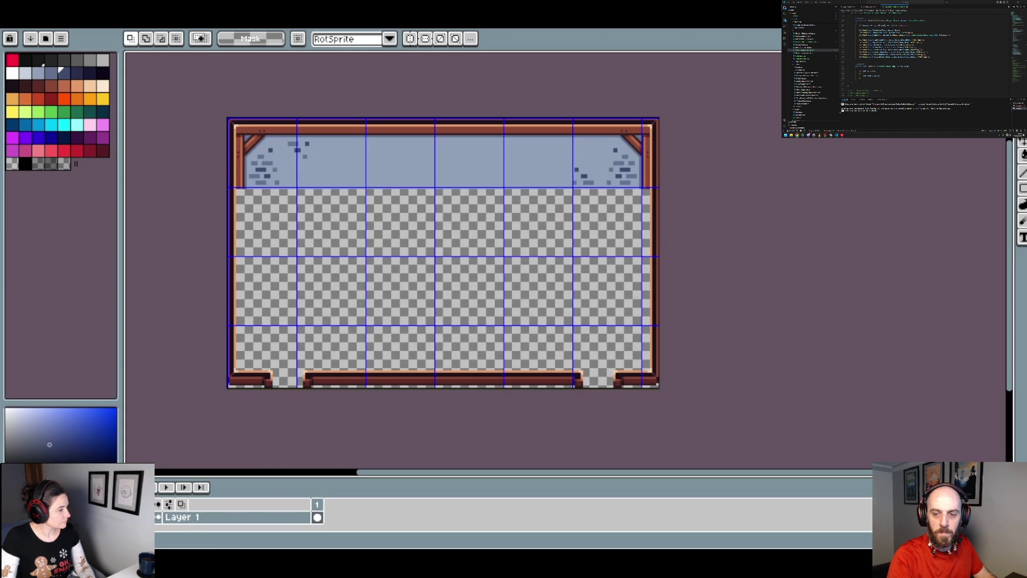
key(ctrl+Tab)
- Copy a wall strip from Interior Ground Copy and paste it at the room sprite's top edge
scroll(463, 214, up, 5)
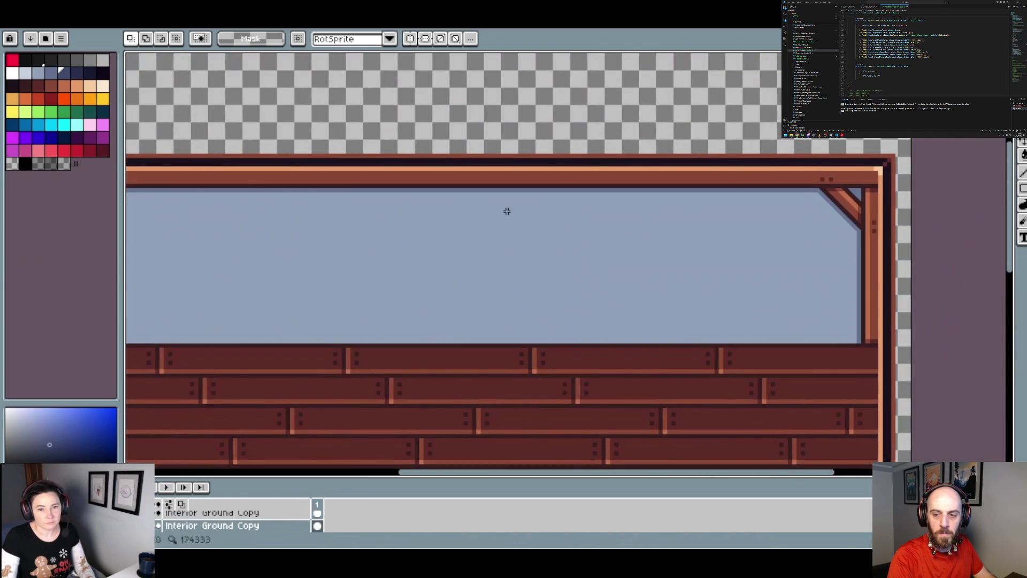
scroll(556, 358, up, 1)
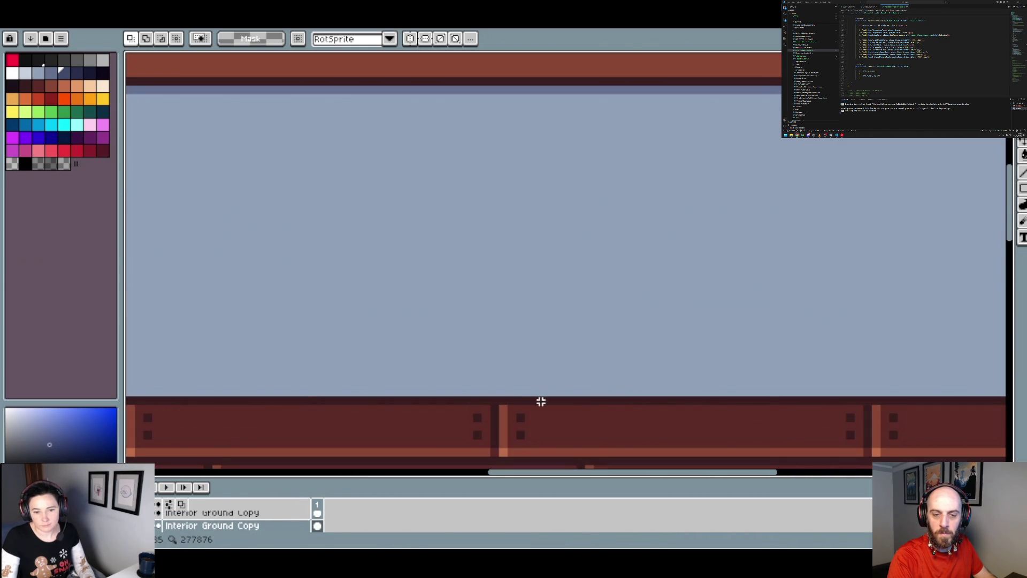
mouse_move(541, 404)
mouse_down()
mouse_move(509, 92)
mouse_move(489, 124)
mouse_move(506, 149)
mouse_up()
scroll(523, 161, down, 1)
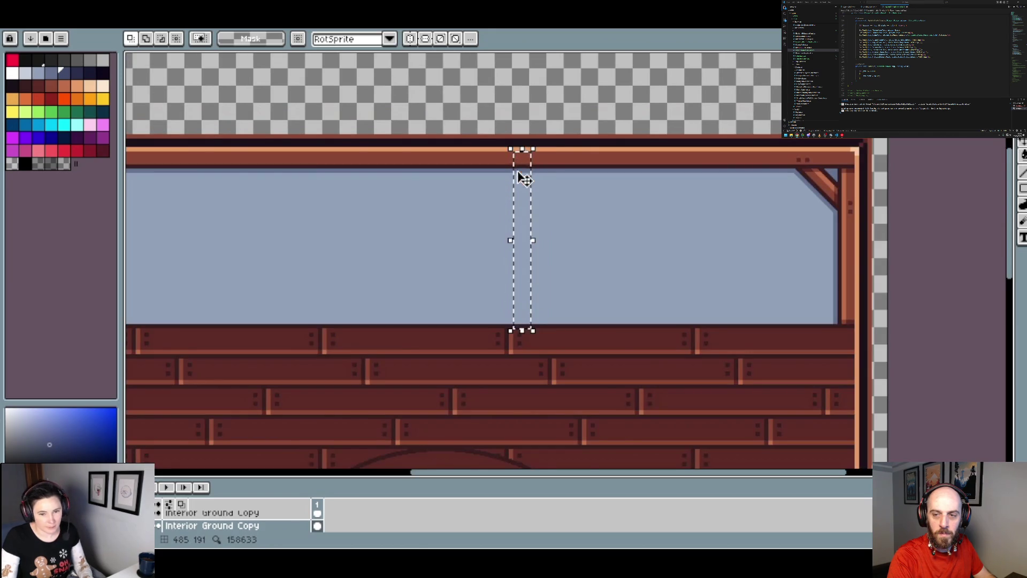
key(ctrl+c)
key(ctrl+Tab)
key(ctrl+v)
scroll(434, 163, up, 1)
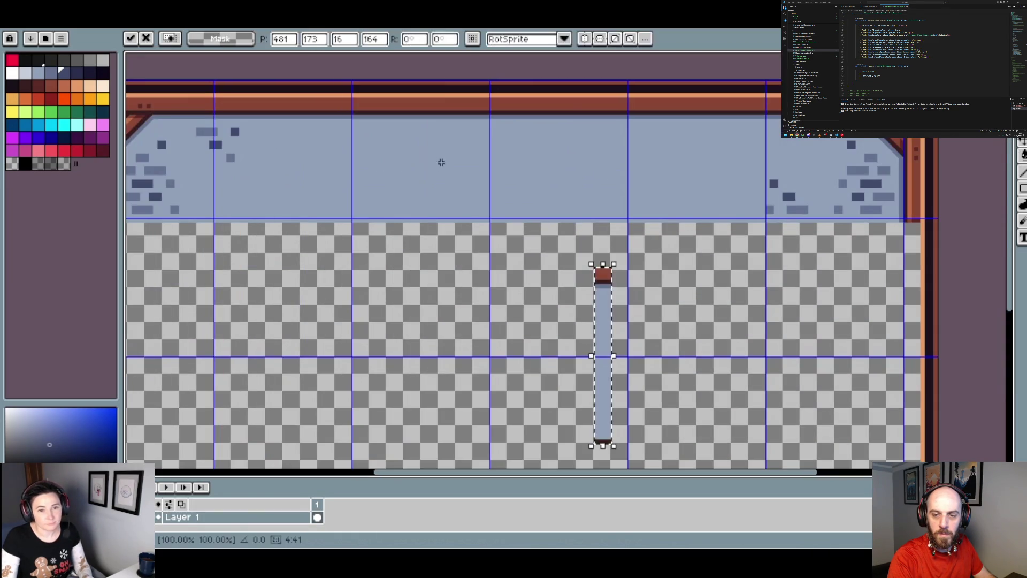
drag(613, 309, 555, 133)
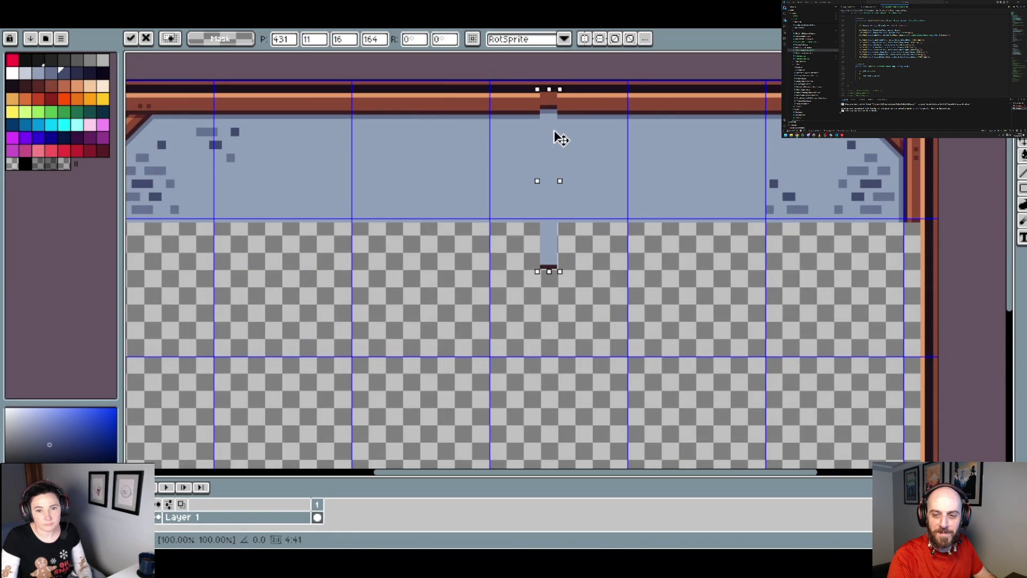
key(Return)
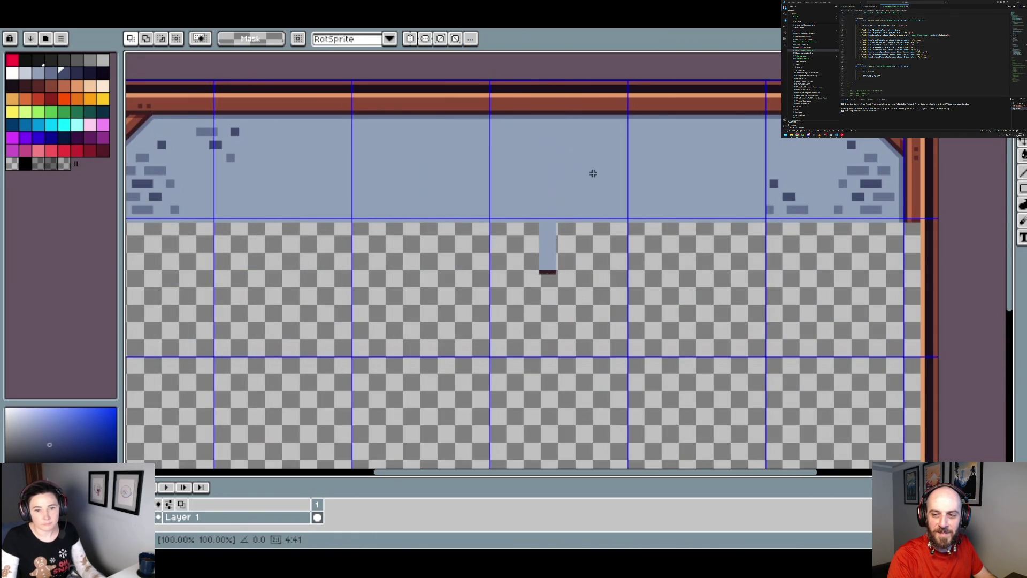
- Select the leftover strip area to bring in the 768×292 plank wall section
scroll(502, 255, up, 2)
scroll(435, 273, down, 1)
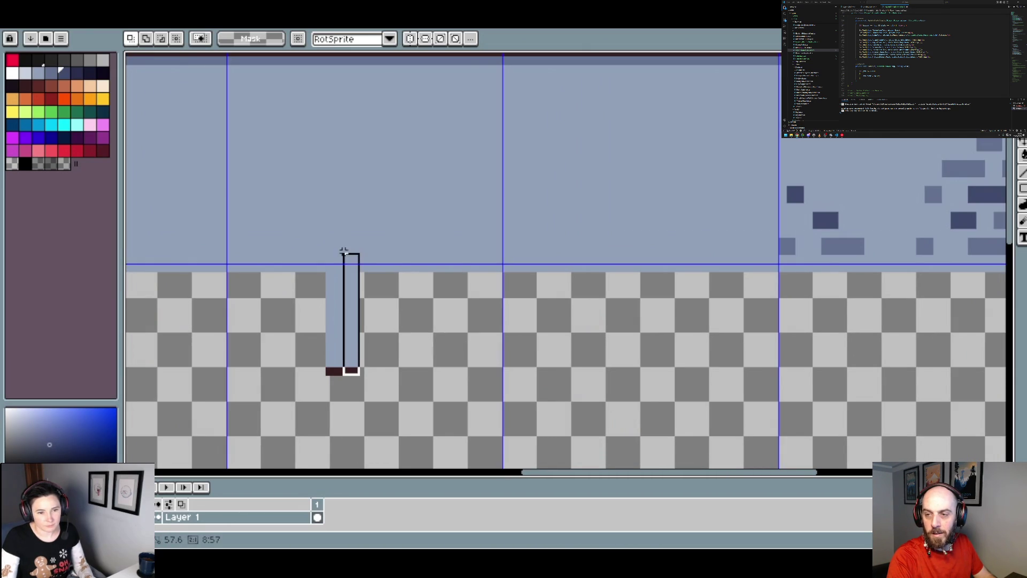
drag(344, 274, 343, 273)
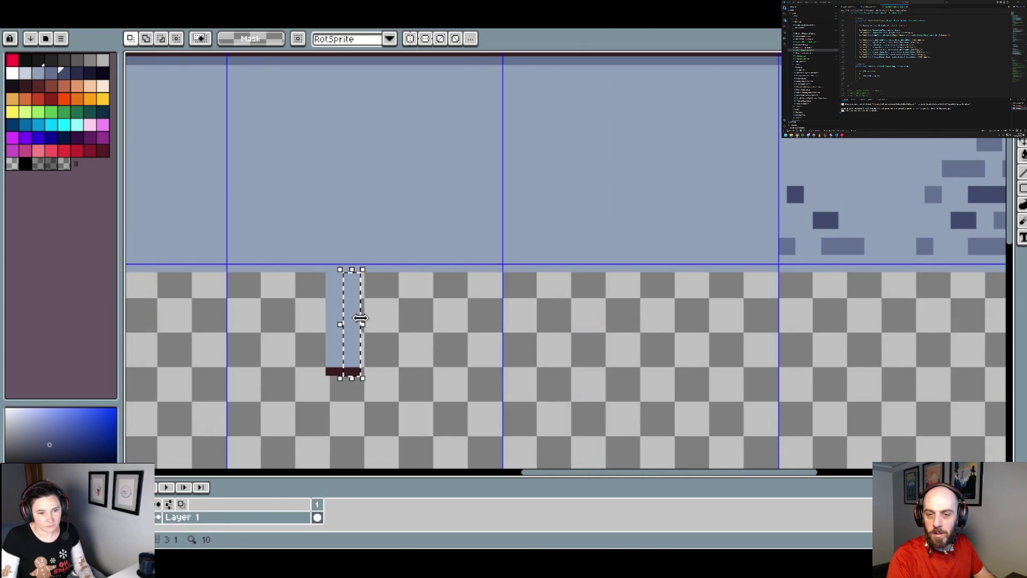
mouse_move(366, 326)
mouse_down()
mouse_move(935, 344)
mouse_move(1006, 374)
mouse_up()
scroll(409, 328, up, 2)
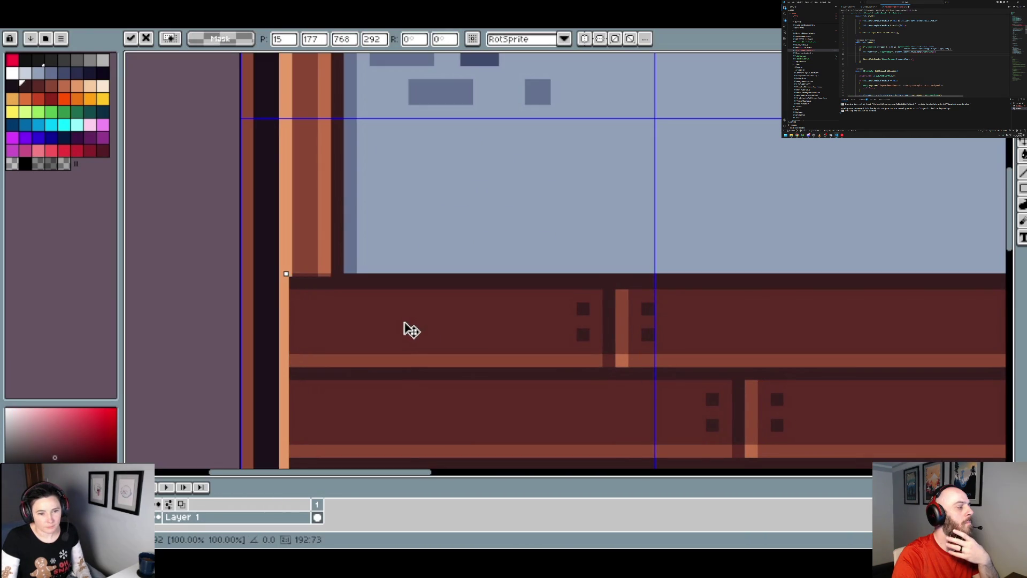
- Bring the whole room into view and cut the floating plank wall out of Layer 1
scroll(408, 326, down, 3)
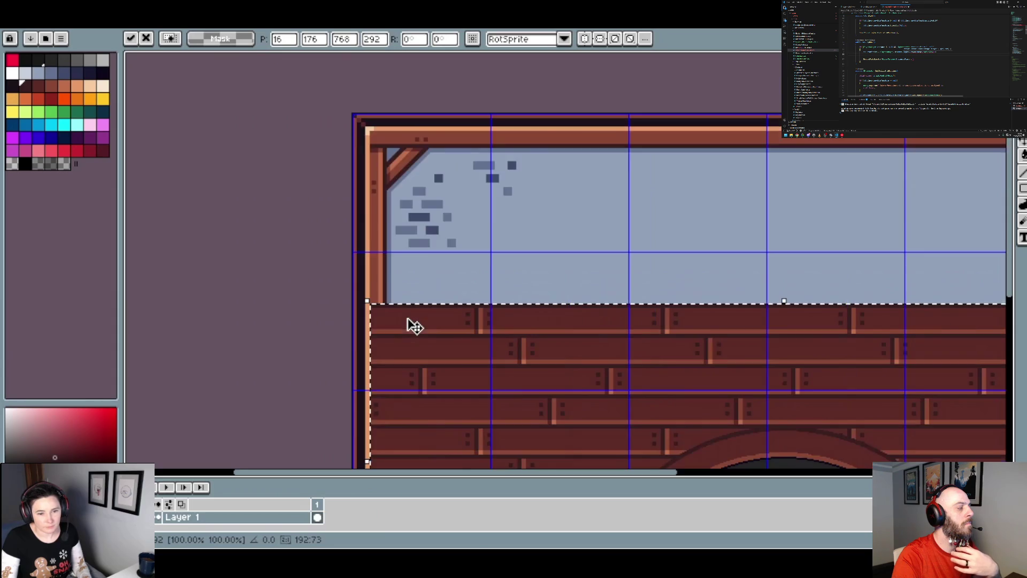
scroll(535, 336, down, 1)
drag(599, 346, 450, 247)
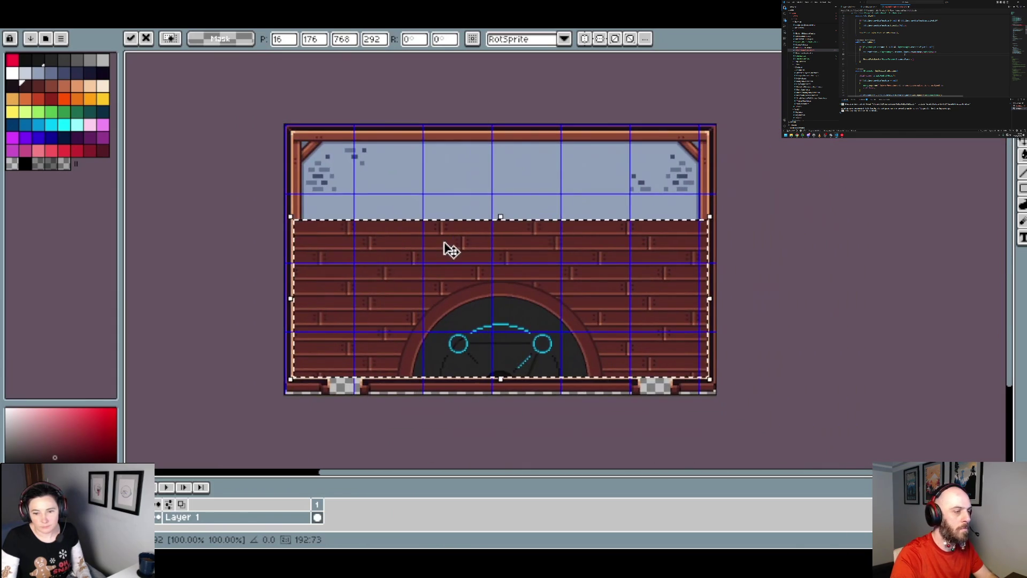
scroll(407, 384, up, 2)
scroll(407, 383, up, 1)
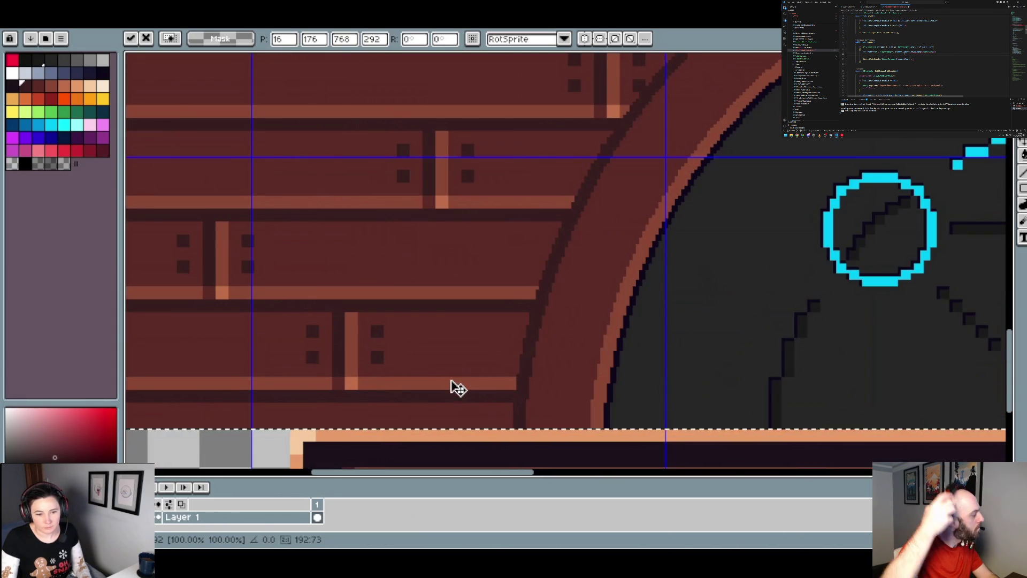
scroll(452, 179, down, 2)
scroll(371, 253, up, 1)
drag(371, 253, 425, 300)
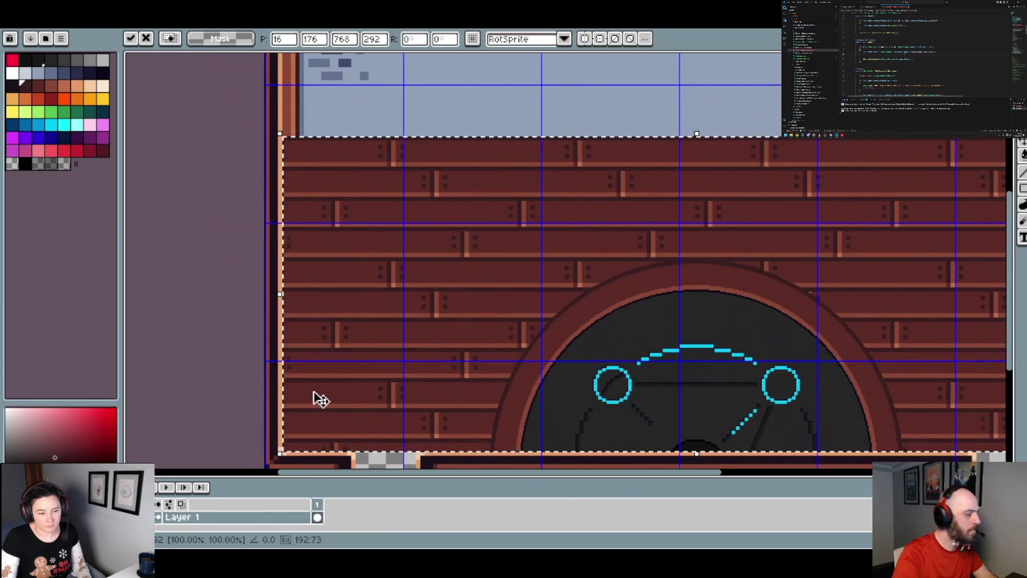
key(Delete)
- Paste the plank wall into a new layer, align it on the lower wall and commit
right_click(255, 519)
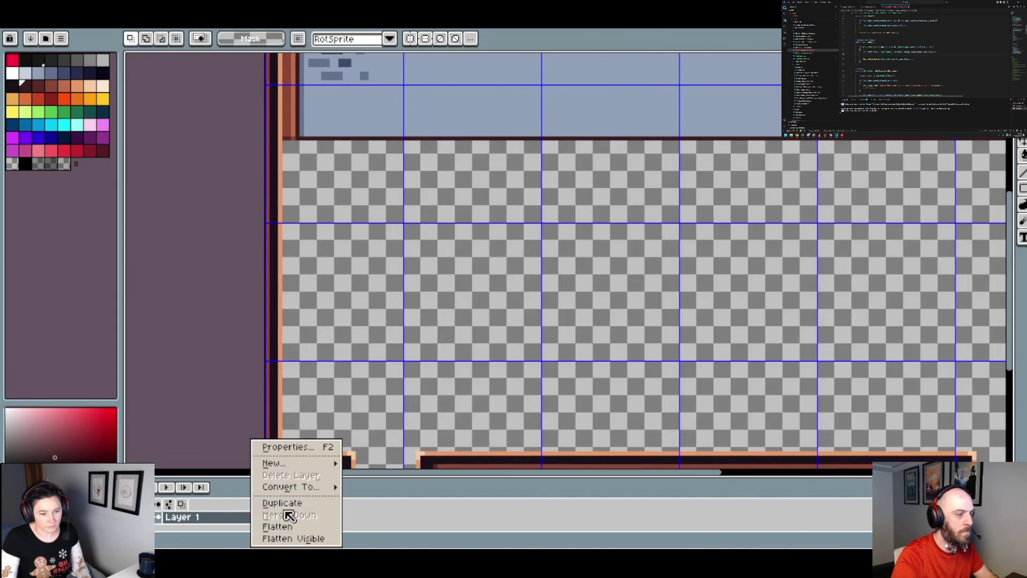
mouse_move(315, 463)
click(369, 467)
key(ctrl+v)
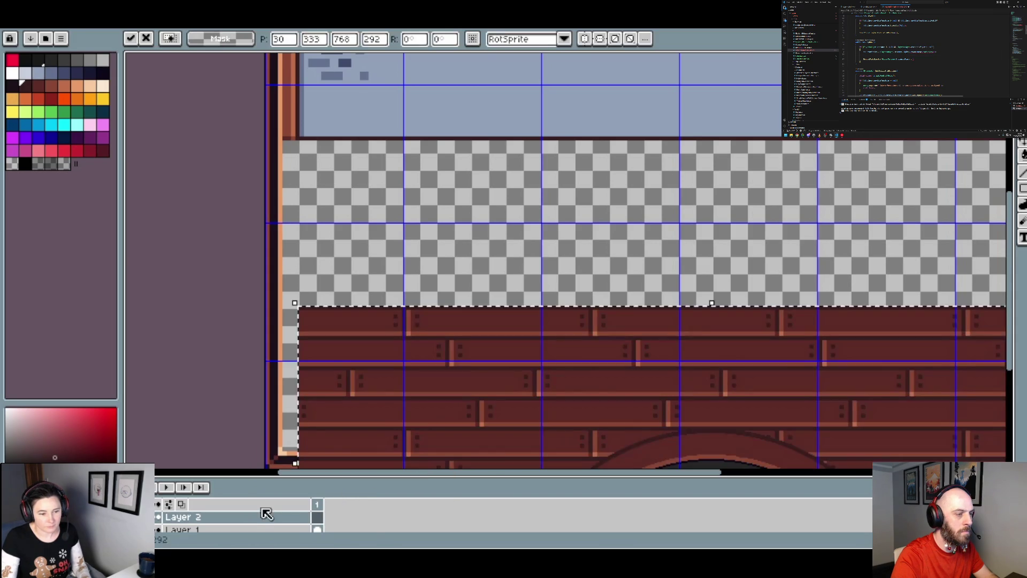
drag(405, 382, 390, 231)
scroll(342, 214, up, 2)
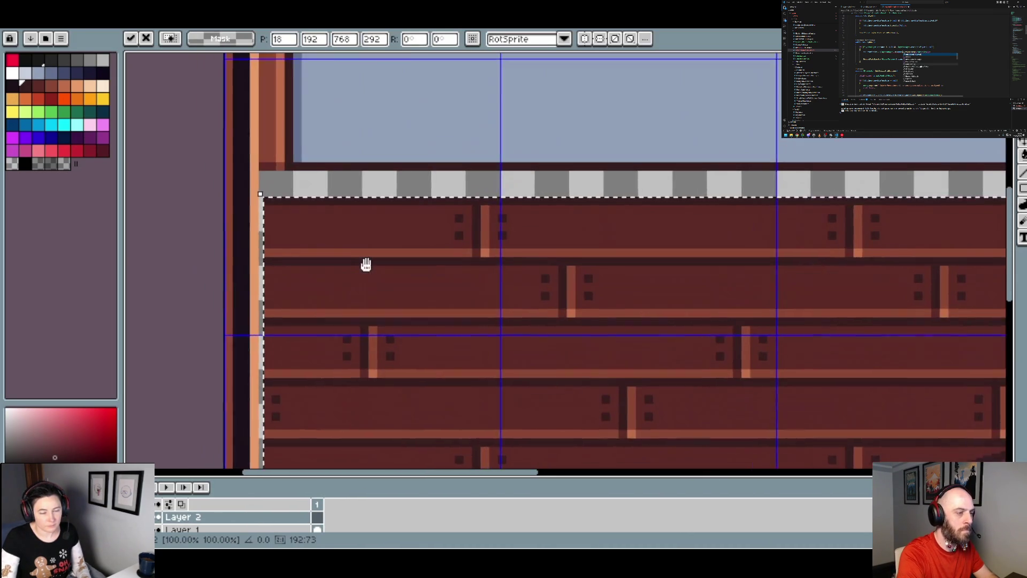
mouse_move(321, 229)
mouse_down()
mouse_move(320, 215)
mouse_move(339, 355)
mouse_up()
key(Left)
key(Left)
key(Up)
key(Up)
key(Up)
scroll(312, 214, down, 3)
scroll(339, 355, up, 2)
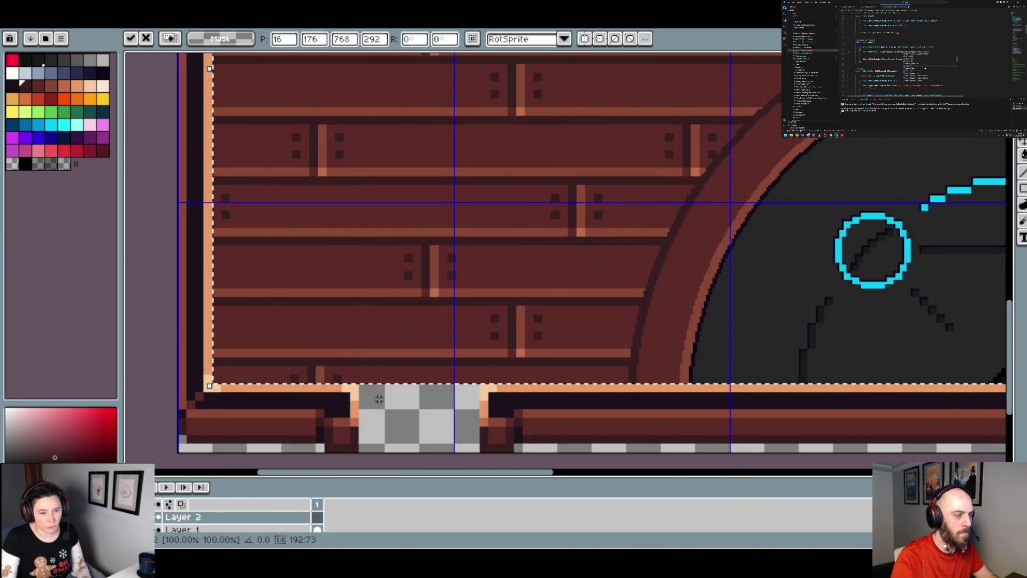
key(Return)
- Reorder the layers so Layer 1 sits above Layer 2
scroll(390, 252, up, 3)
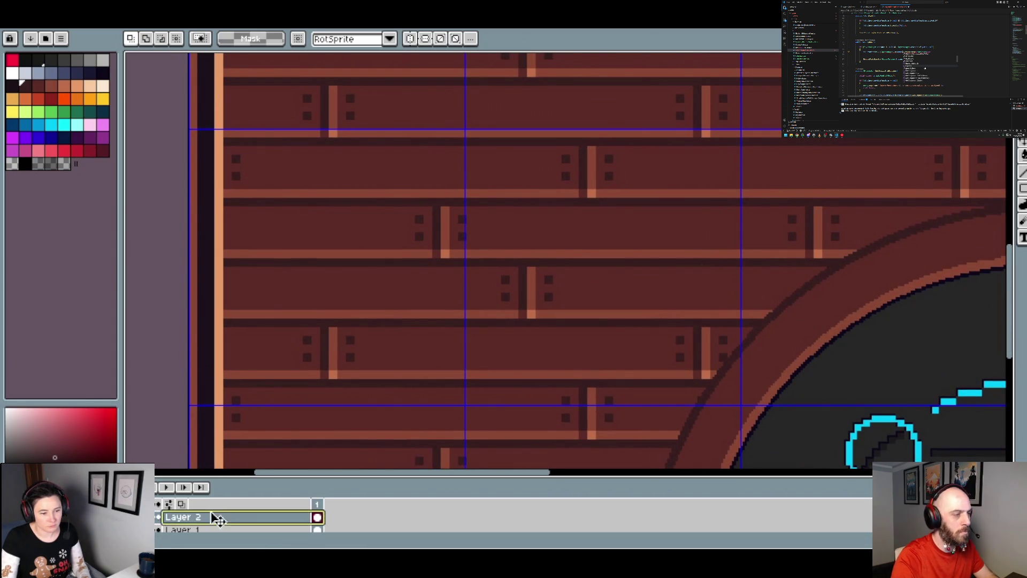
scroll(222, 535, down, 1)
drag(222, 528, 211, 516)
scroll(371, 392, up, 3)
scroll(370, 379, down, 1)
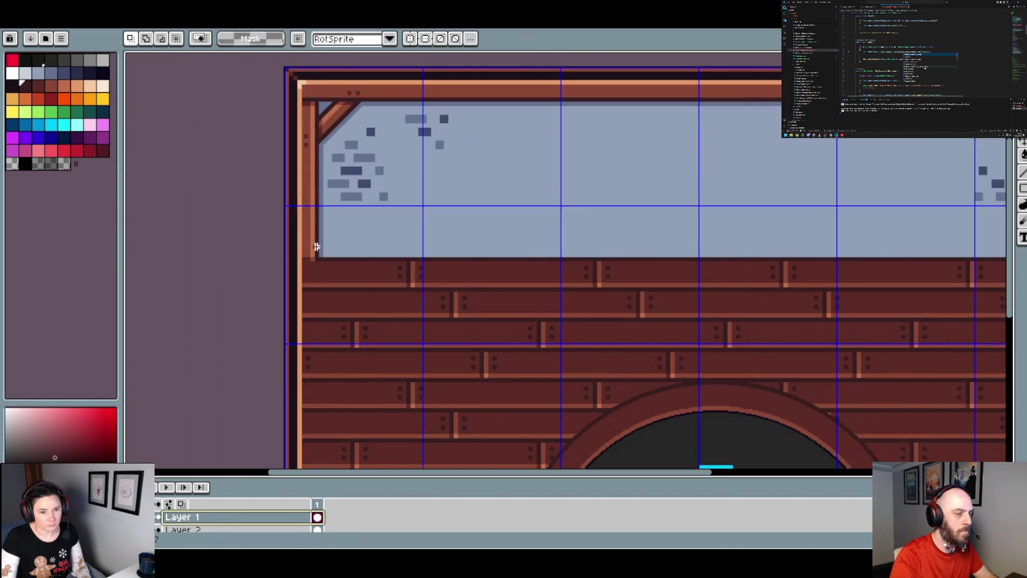
scroll(316, 247, up, 4)
- Fill the gaps where the corner posts meet the top plank row with dark pencil pixels
key(b)
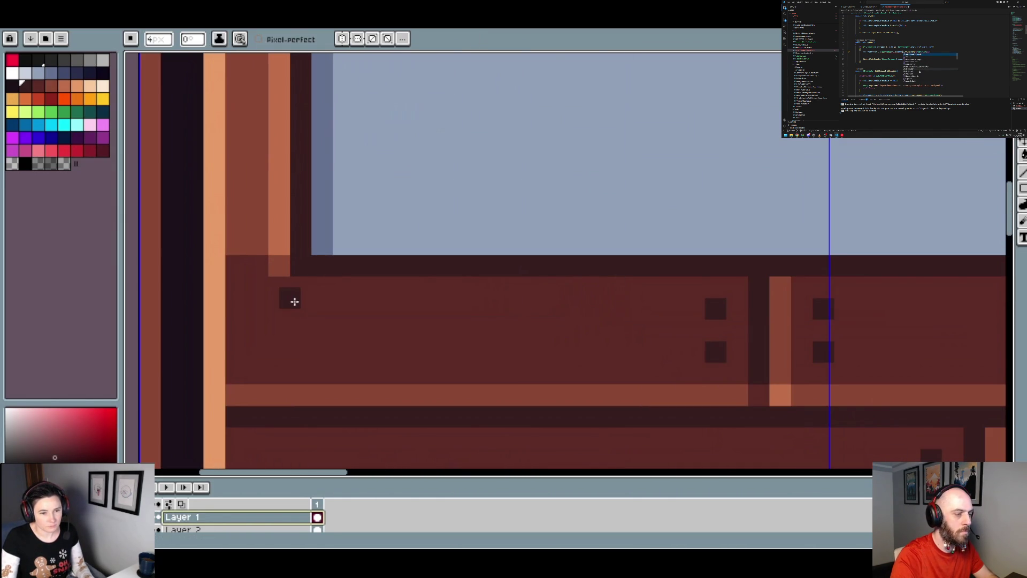
click(288, 291)
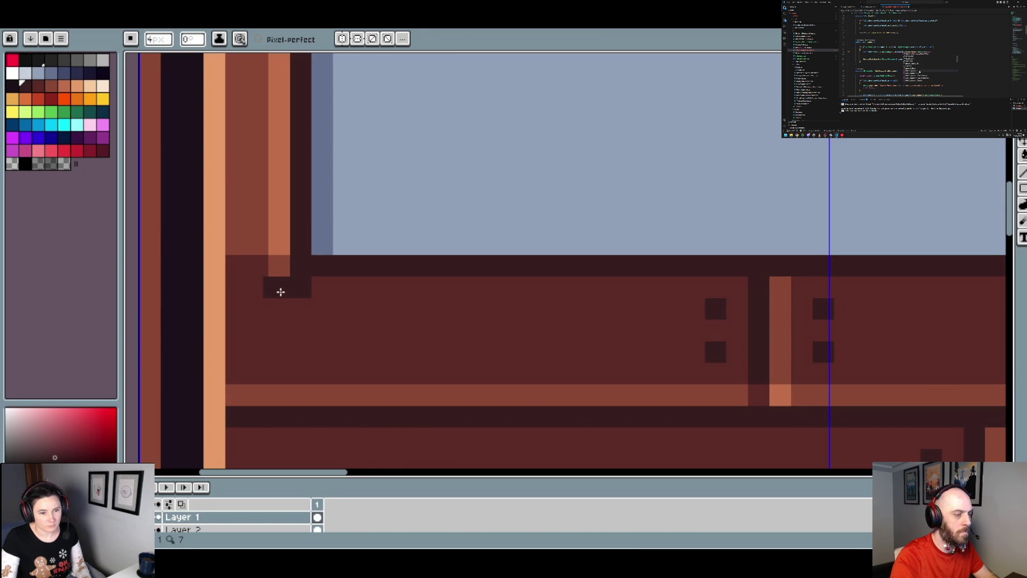
scroll(238, 289, down, 4)
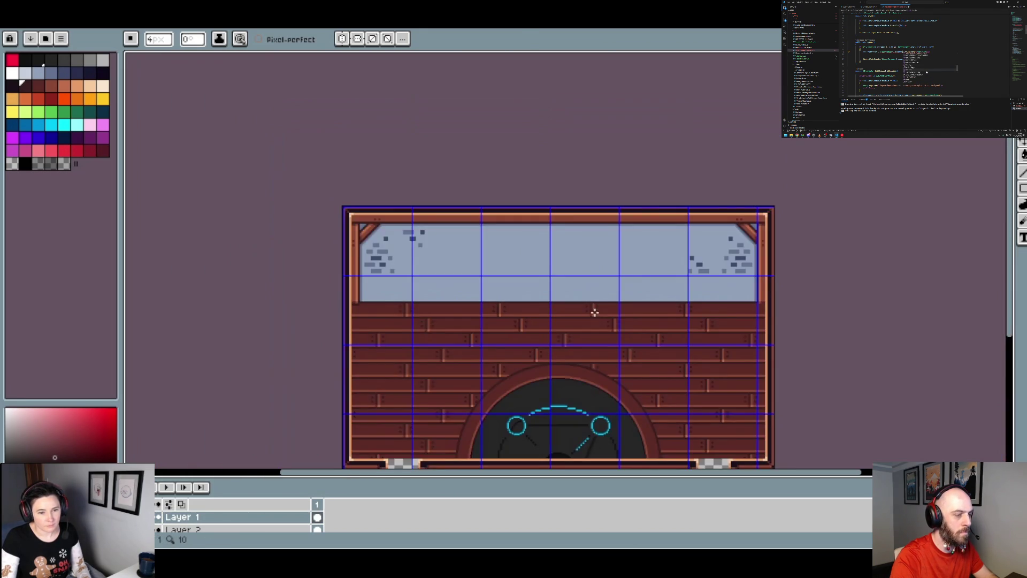
drag(595, 312, 433, 287)
scroll(565, 277, up, 3)
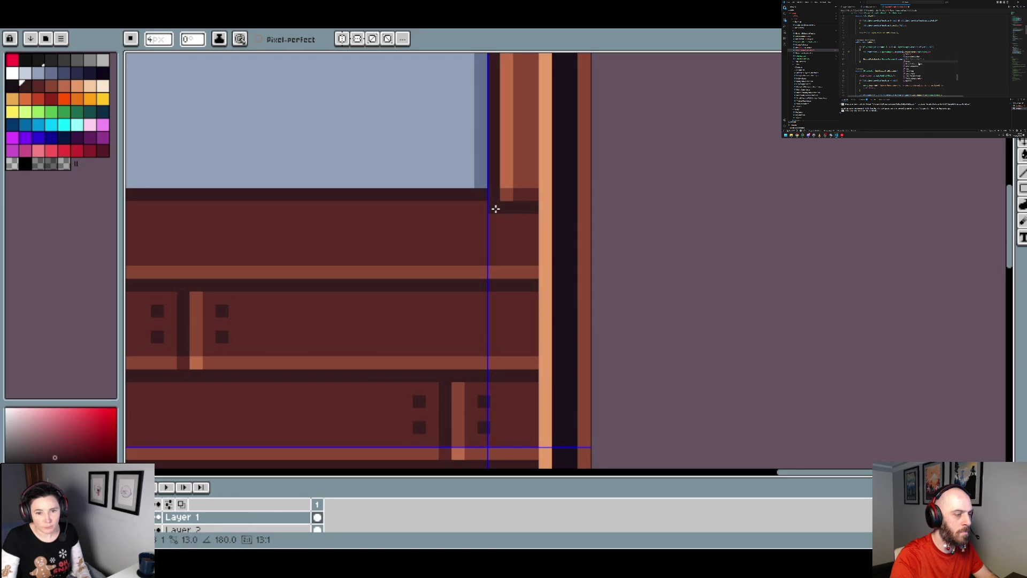
scroll(558, 231, down, 5)
scroll(248, 334, up, 3)
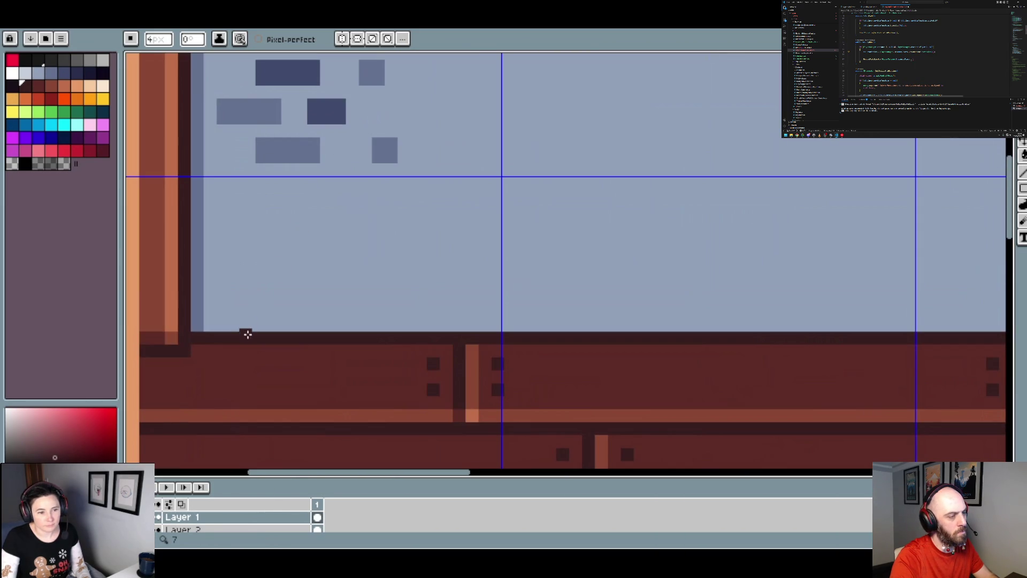
scroll(207, 365, down, 3)
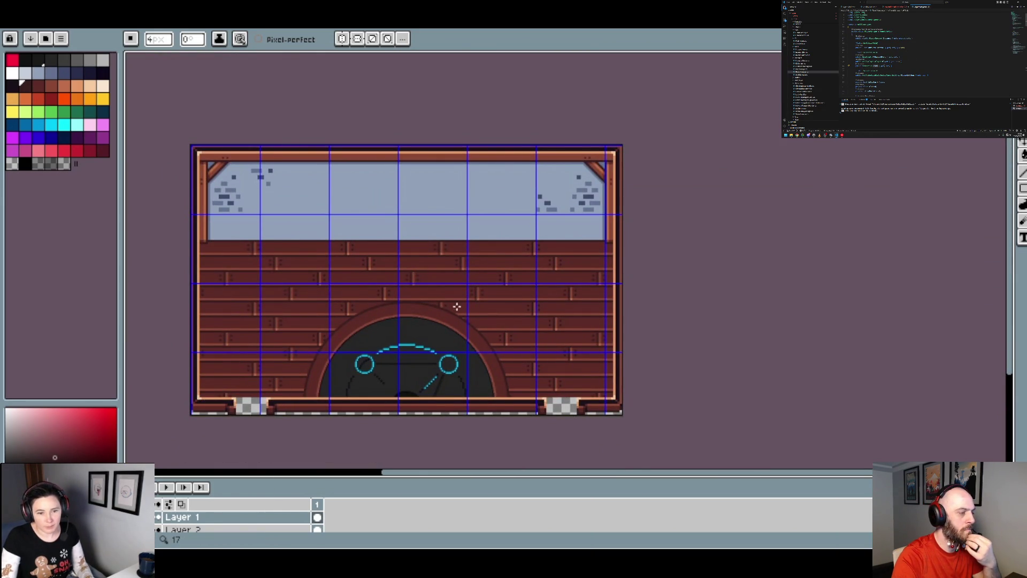
scroll(396, 323, up, 3)
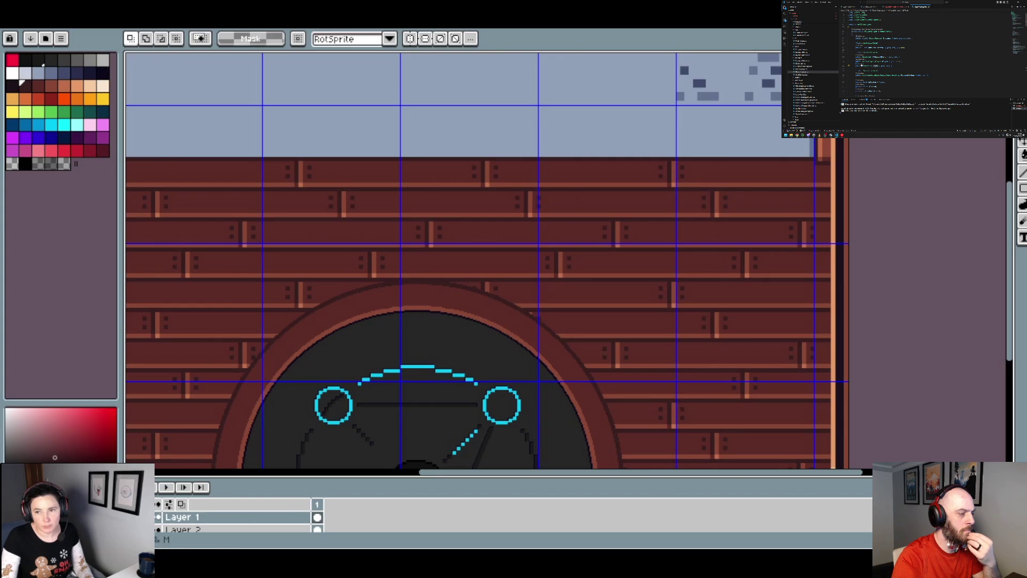
- Rectangle-select one plank strip and merge Layer 1 down into Layer 2
key(w)
scroll(413, 142, up, 3)
mouse_move(621, 290)
mouse_down()
mouse_move(275, 245)
mouse_move(128, 198)
mouse_move(250, 197)
mouse_move(241, 191)
mouse_up()
scroll(362, 222, down, 4)
scroll(359, 224, up, 4)
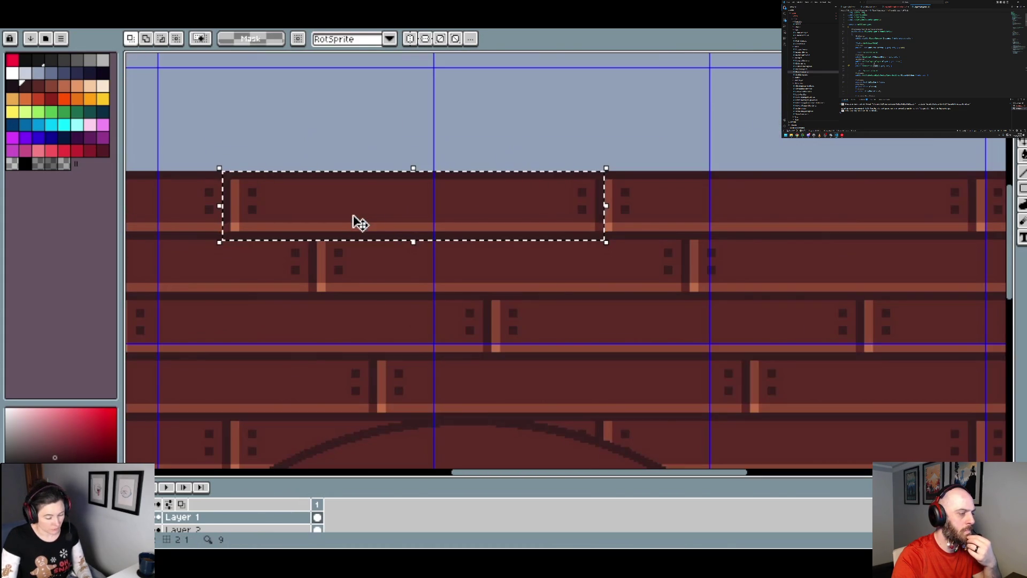
scroll(544, 317, down, 3)
drag(493, 312, 474, 228)
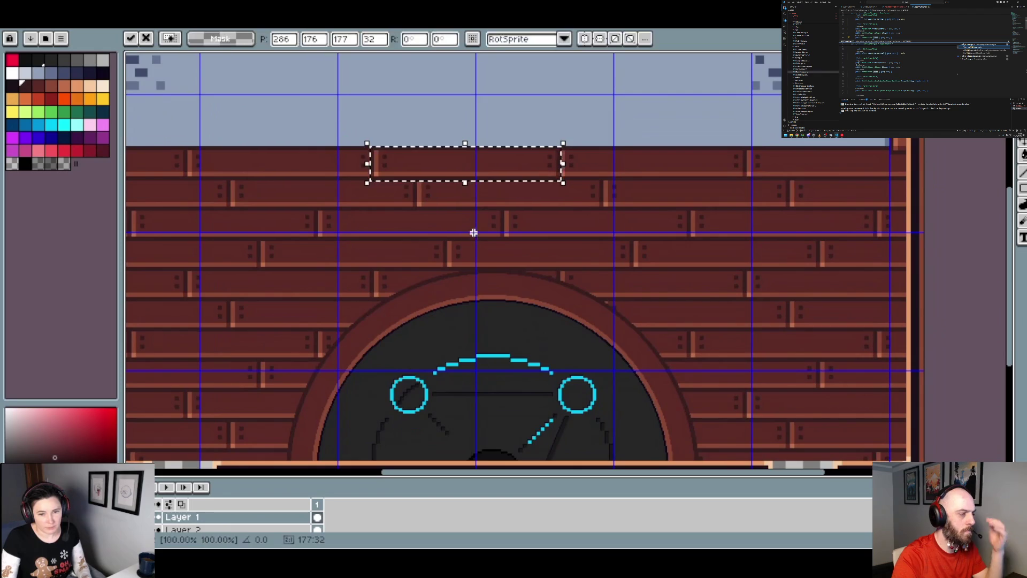
drag(465, 156, 429, 272)
key(Escape)
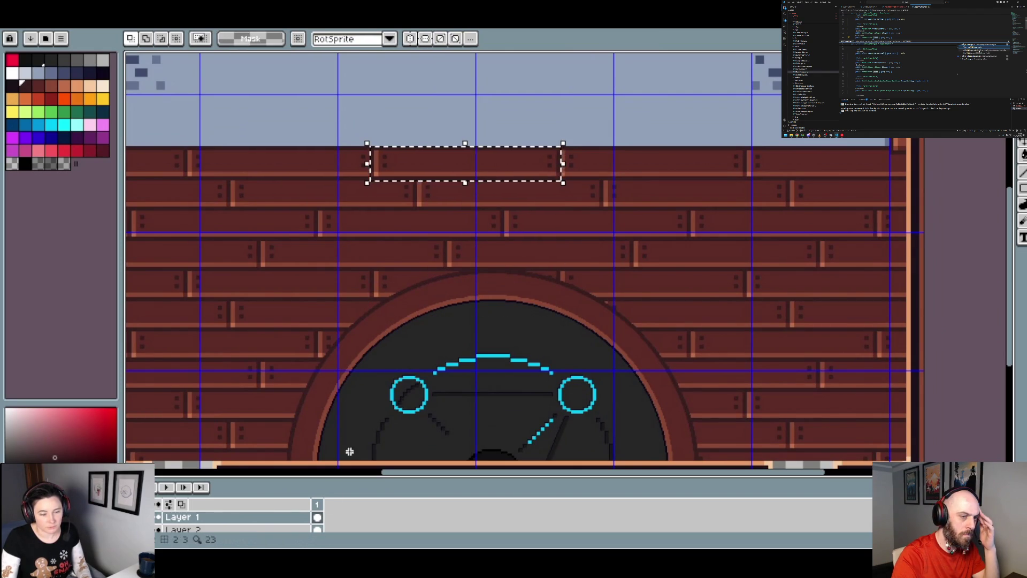
right_click(280, 517)
click(295, 514)
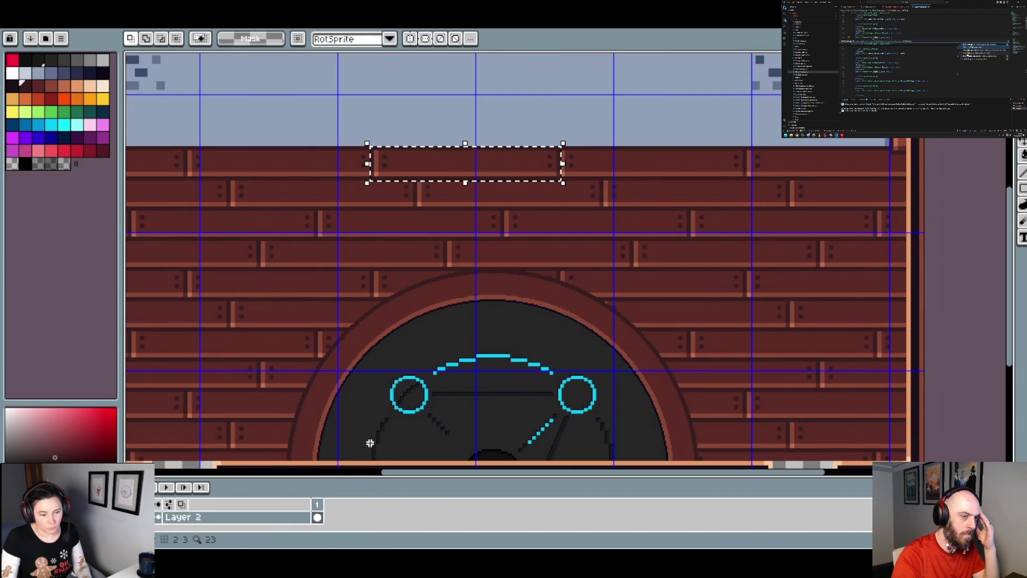
- Move the selected 177×32 plank strip down onto the arch and drop it in place
click(498, 166)
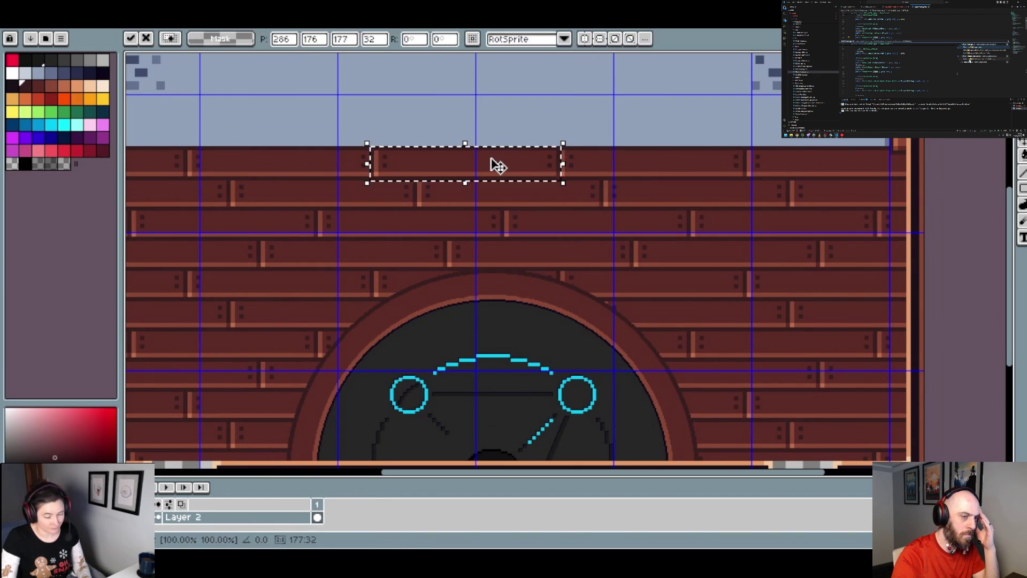
scroll(498, 166, up, 2)
drag(385, 165, 395, 438)
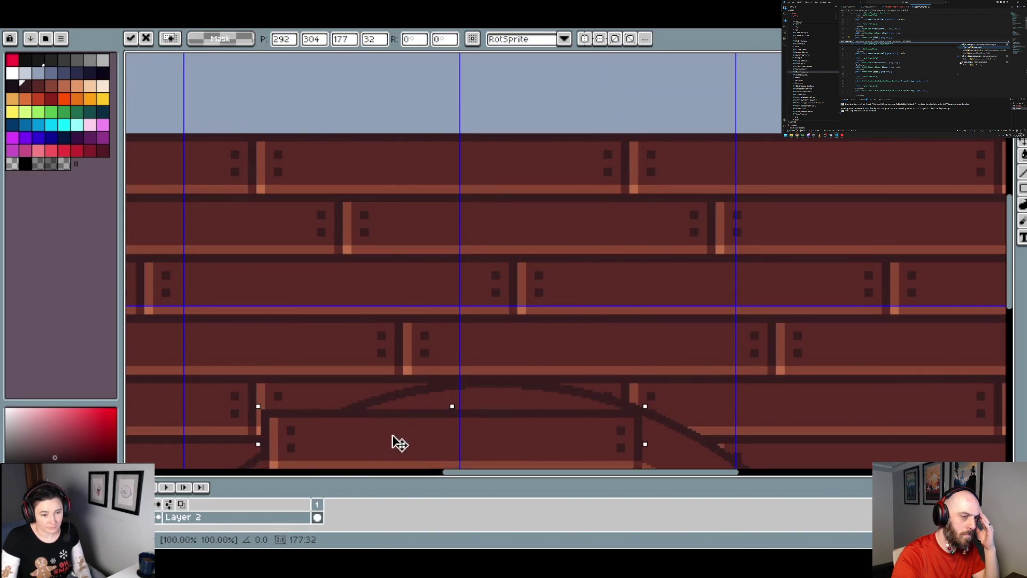
scroll(288, 389, up, 2)
scroll(288, 389, down, 3)
drag(330, 372, 310, 323)
scroll(321, 328, down, 3)
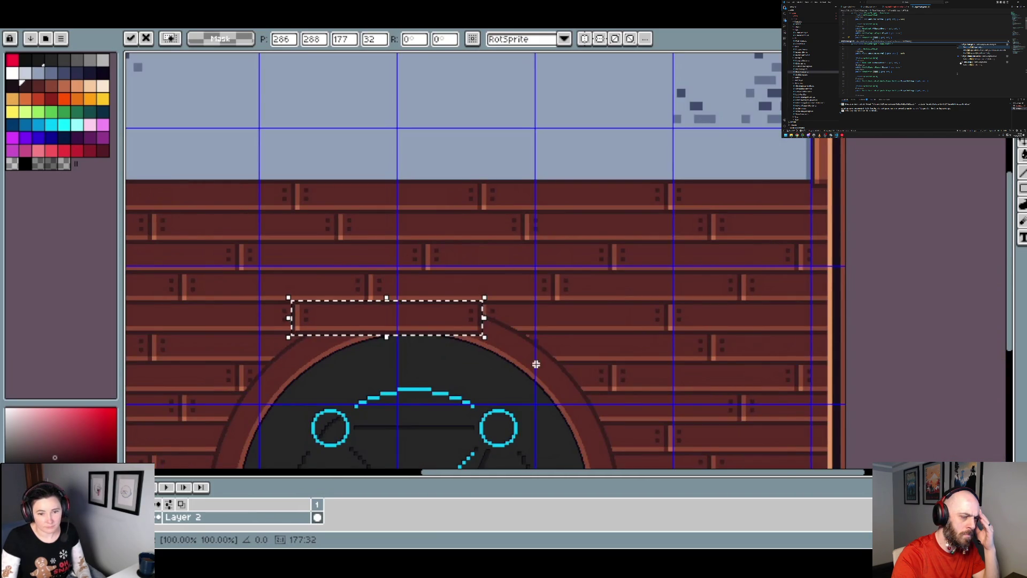
scroll(511, 342, up, 3)
mouse_move(509, 316)
mouse_down()
mouse_move(298, 307)
mouse_move(695, 328)
mouse_move(666, 337)
mouse_move(534, 316)
mouse_up()
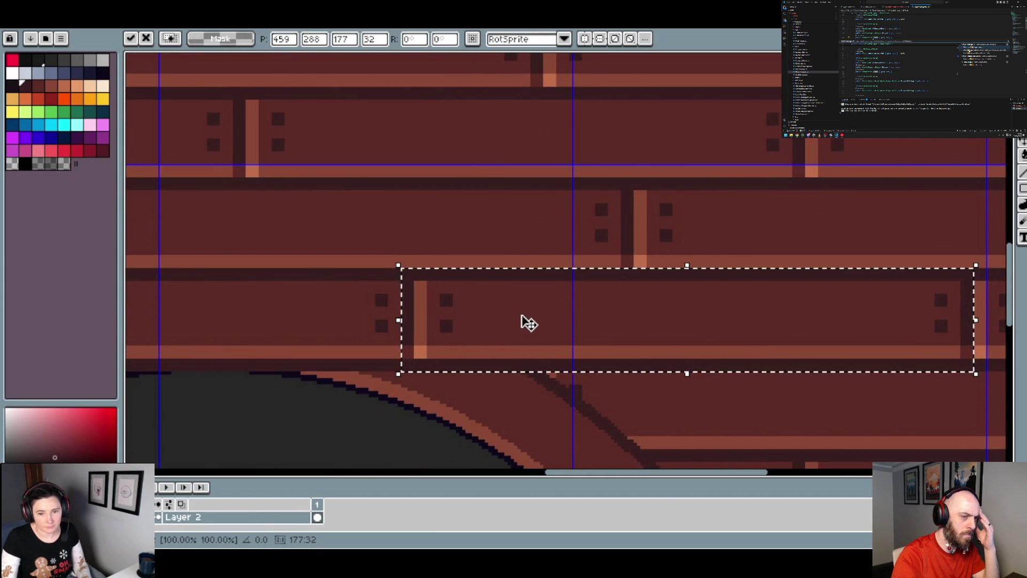
scroll(522, 316, down, 3)
scroll(516, 300, up, 4)
key(Return)
- Place another plank copy over the left side of the arch's top, nudged into alignment
mouse_move(463, 272)
mouse_down()
mouse_move(674, 236)
mouse_move(202, 261)
mouse_up()
drag(475, 257, 463, 252)
scroll(463, 252, down, 4)
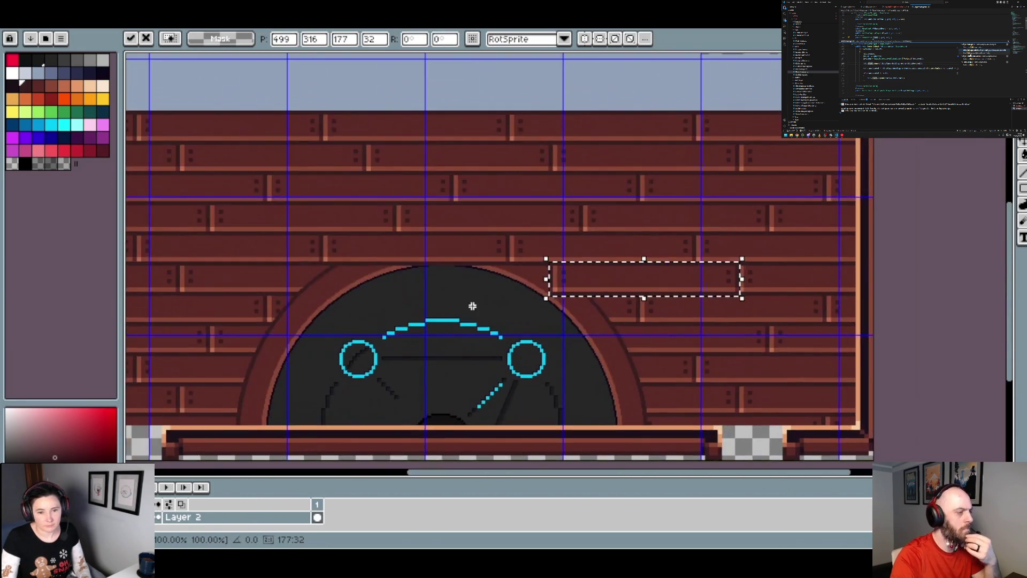
scroll(472, 306, up, 4)
drag(573, 257, 739, 209)
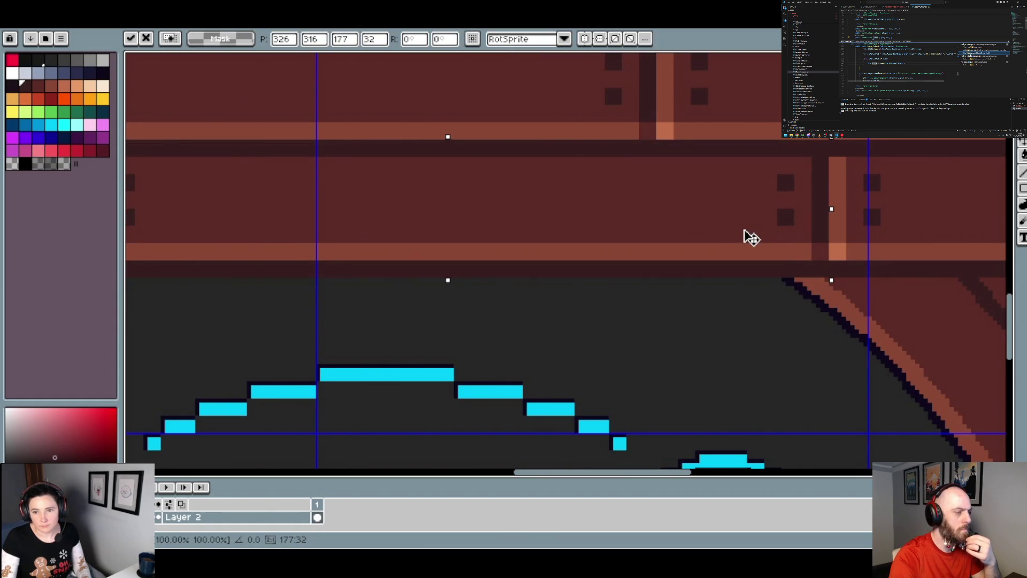
scroll(749, 235, down, 1)
scroll(751, 237, down, 3)
scroll(601, 239, up, 3)
mouse_move(601, 239)
mouse_down()
mouse_move(843, 275)
mouse_move(546, 239)
mouse_up()
key(Left)
key(Left)
key(Left)
key(Up)
key(Up)
key(Up)
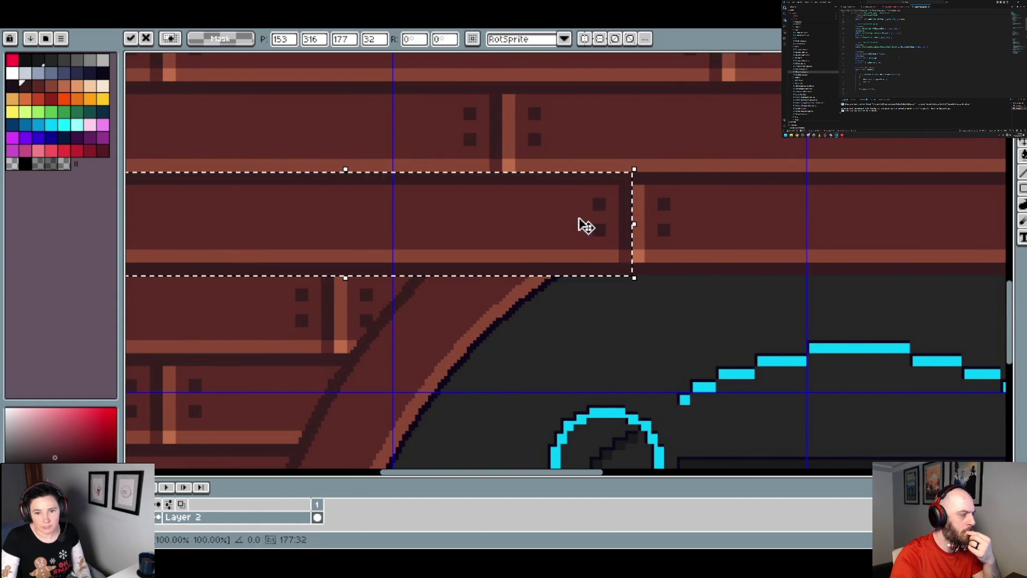
- Position a further plank copy across the top of the arch to extend the plank rows
scroll(591, 230, down, 1)
scroll(593, 233, down, 2)
scroll(487, 236, up, 2)
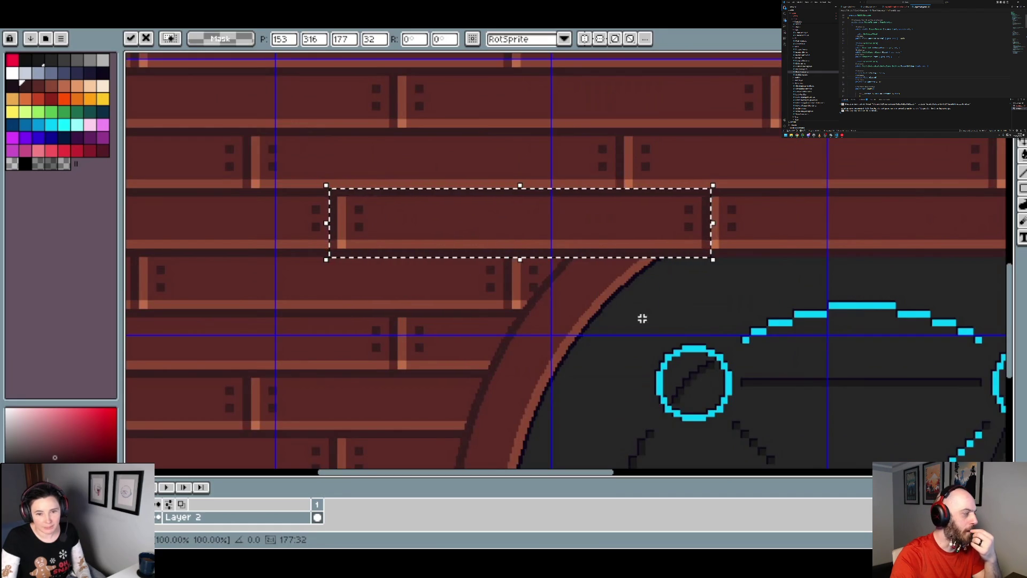
drag(514, 257, 403, 262)
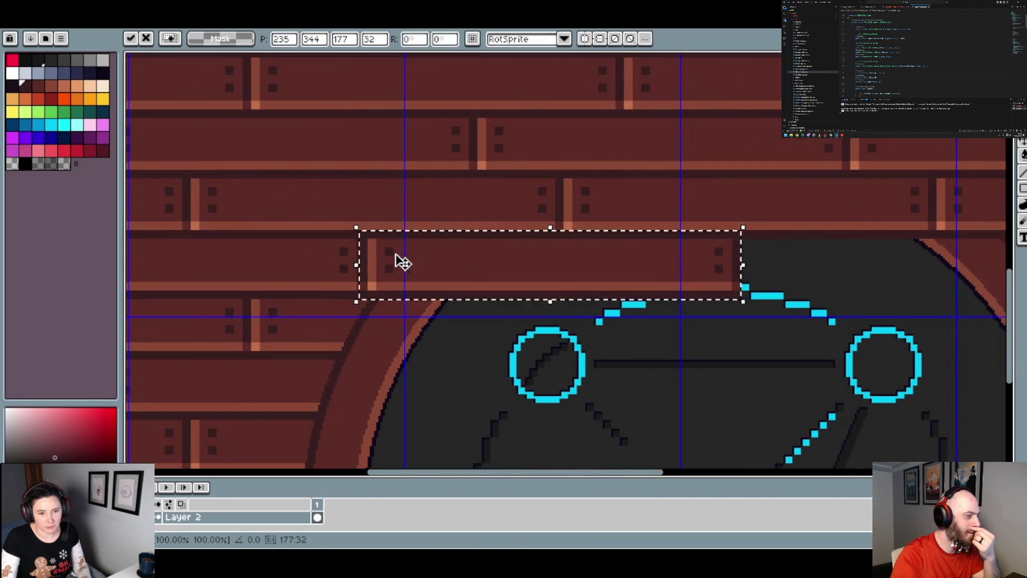
scroll(402, 262, up, 2)
key(Left)
scroll(364, 264, down, 1)
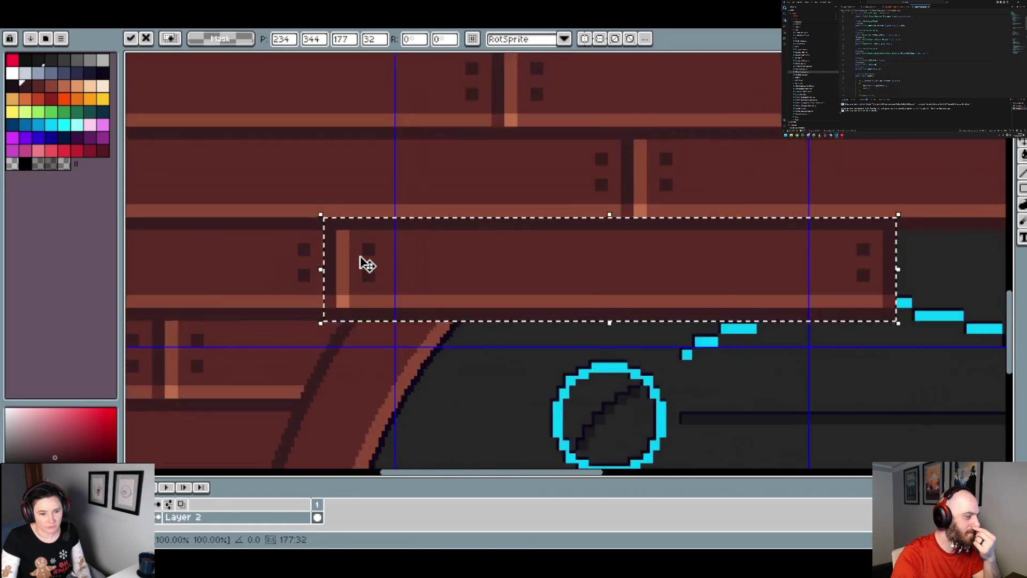
scroll(367, 264, down, 3)
scroll(594, 270, up, 3)
mouse_move(160, 251)
mouse_down()
mouse_move(557, 253)
mouse_move(528, 271)
mouse_move(357, 241)
mouse_move(367, 239)
mouse_move(358, 229)
mouse_up()
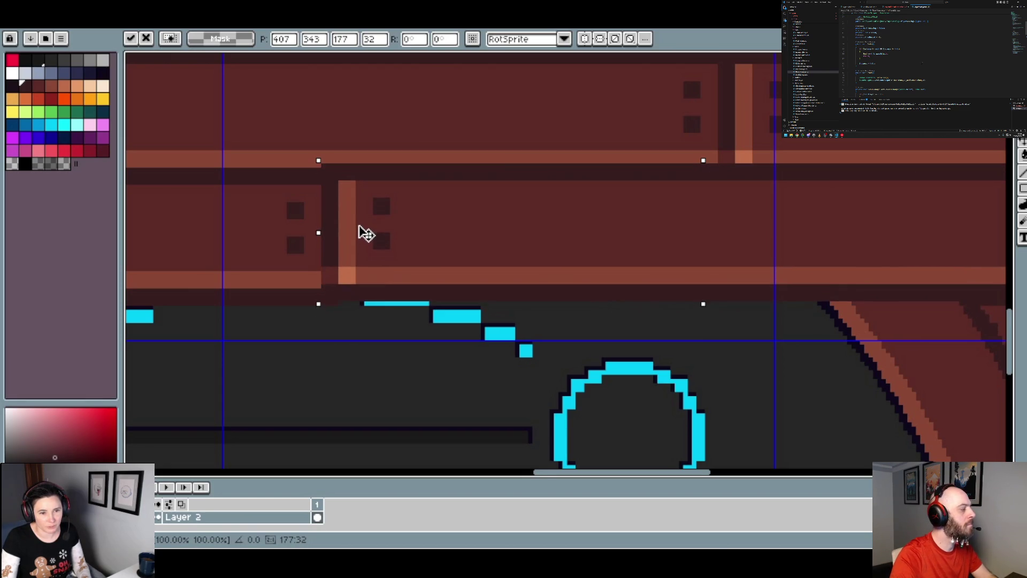
scroll(409, 238, down, 4)
scroll(640, 242, up, 4)
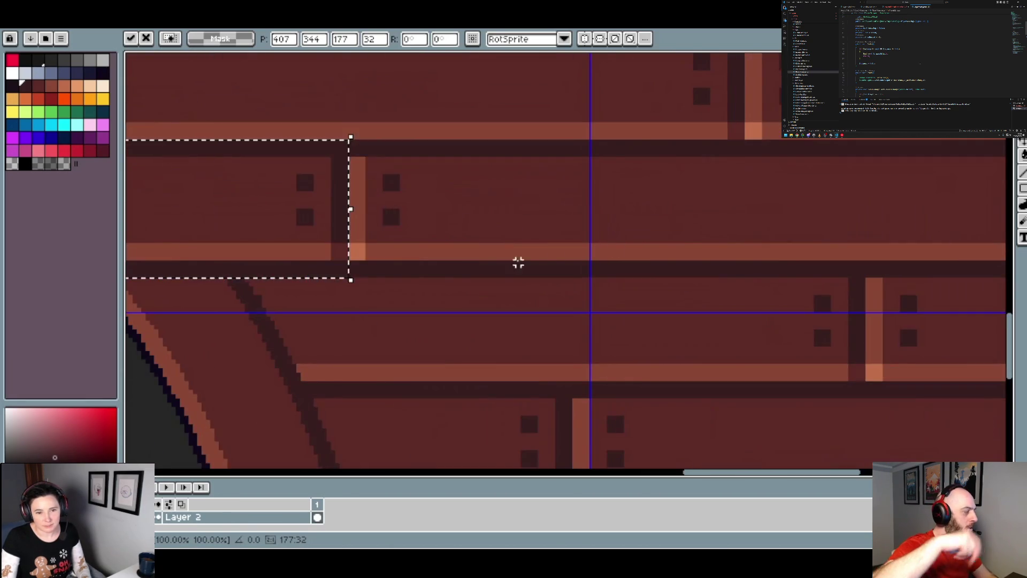
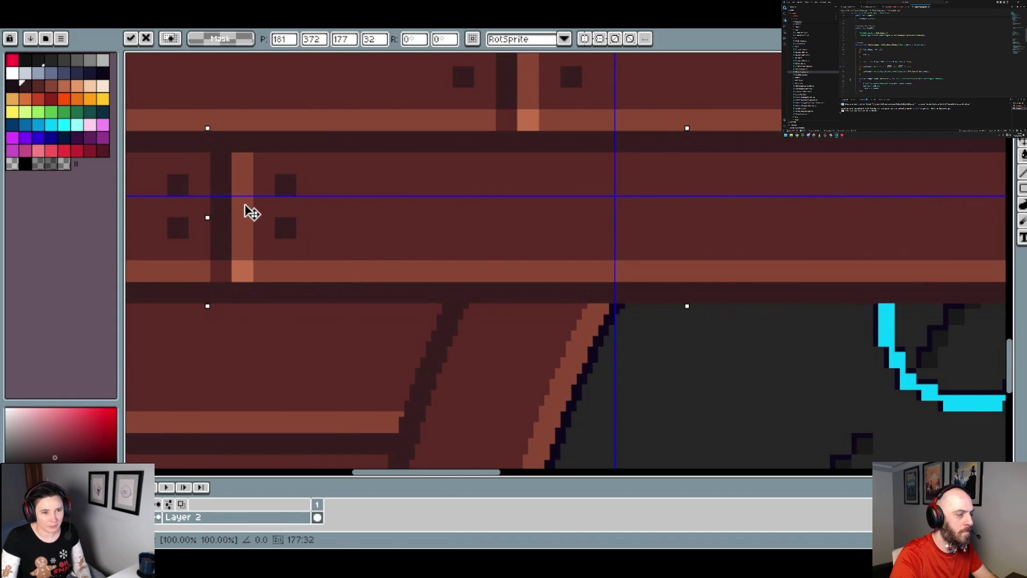
- Move the selected wooden plank strip up over the top edge of the dark arch
scroll(246, 212, down, 2)
scroll(505, 233, down, 2)
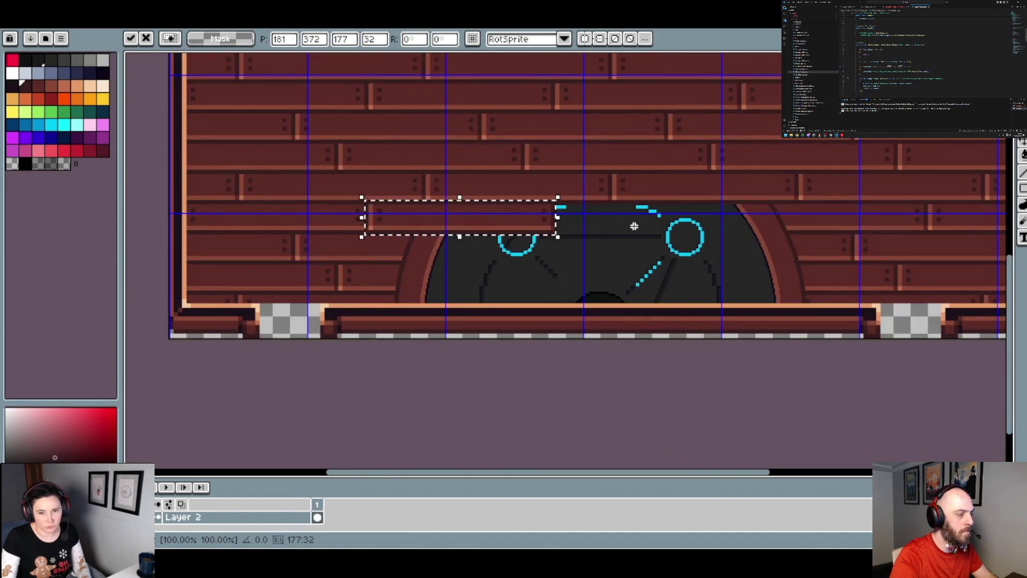
scroll(642, 225, up, 2)
mouse_move(439, 235)
mouse_down()
mouse_move(394, 250)
mouse_move(465, 254)
mouse_move(489, 217)
mouse_move(482, 203)
mouse_up()
- Paste a 177×32 copy of the plank strip and position it over the arch's right side
scroll(490, 205, down, 3)
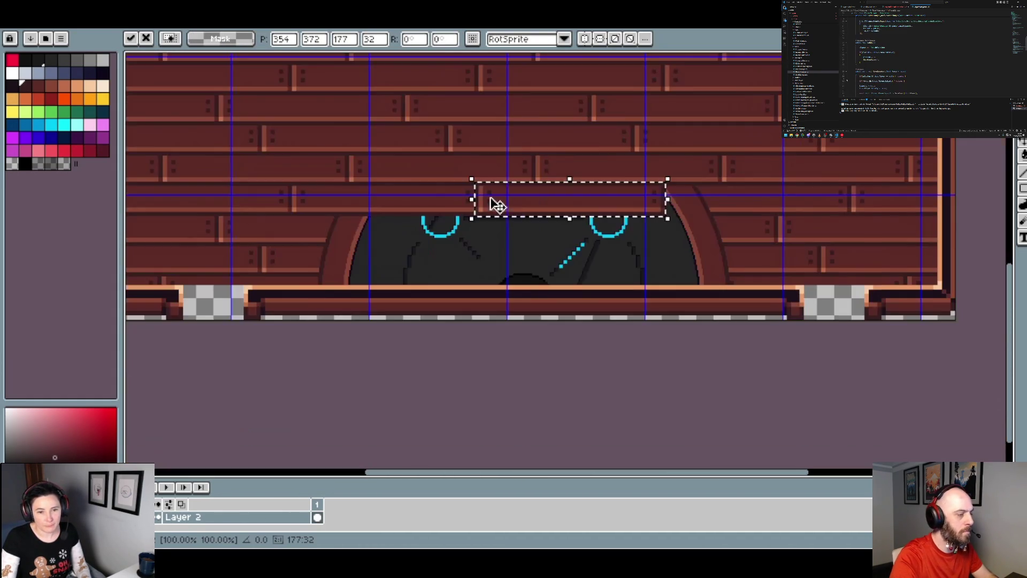
scroll(443, 236, up, 3)
key(ctrl+v)
drag(505, 274, 520, 247)
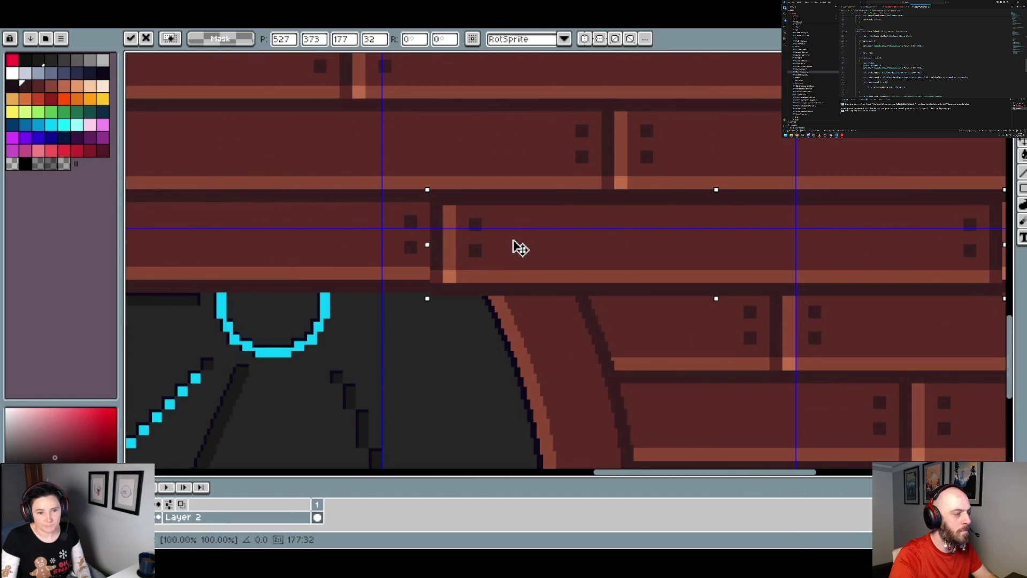
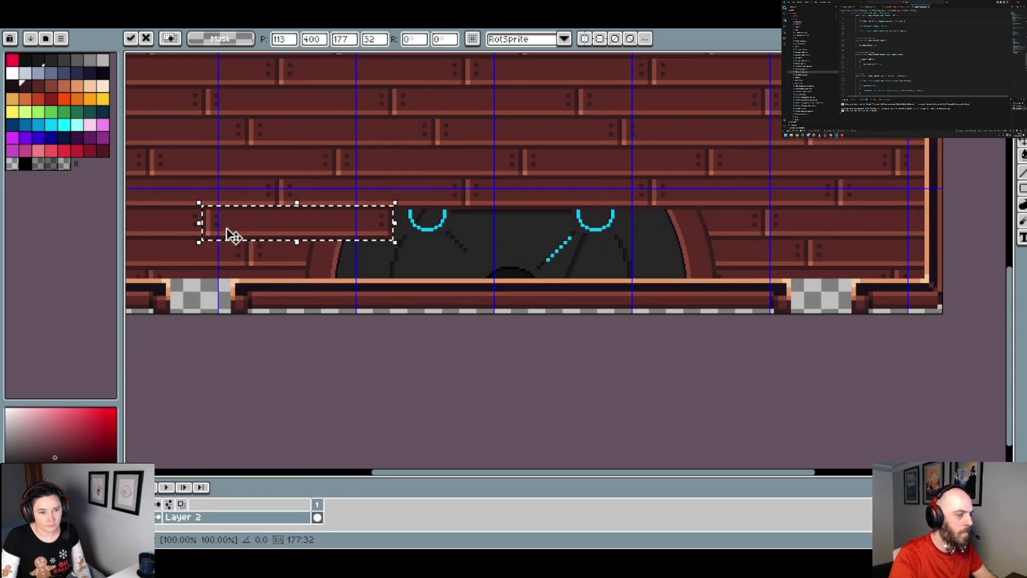
- Move the pasted plank strip right and down over the dark opening and commit it
scroll(222, 231, up, 3)
mouse_move(273, 264)
mouse_down()
mouse_move(372, 292)
mouse_move(337, 280)
mouse_up()
- Lift the next selected plank piece, shift it over the opening and commit it
scroll(337, 280, down, 3)
scroll(565, 254, up, 3)
key(Return)
scroll(242, 266, down, 1)
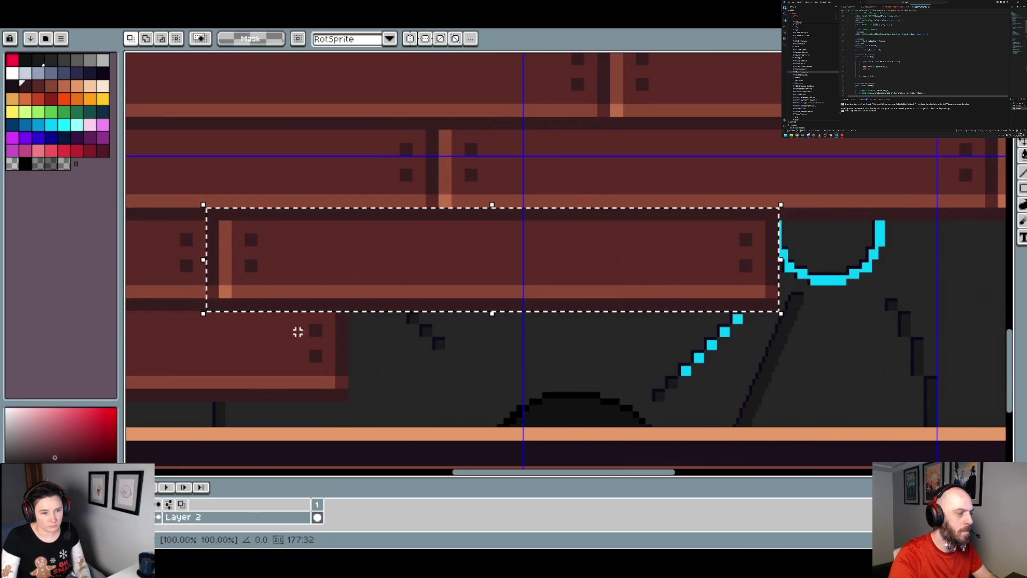
click(263, 265)
mouse_move(262, 266)
mouse_down()
mouse_move(252, 264)
mouse_move(419, 332)
mouse_move(394, 310)
mouse_up()
- Move another plank piece up and to the right across the gap
scroll(252, 264, down, 3)
scroll(316, 280, up, 3)
key(Return)
scroll(447, 305, down, 3)
scroll(532, 284, up, 3)
mouse_move(481, 374)
mouse_down()
mouse_move(355, 294)
mouse_move(614, 293)
mouse_move(547, 278)
mouse_up()
- Shift that plank down a row and right to stagger the seams, then drop it
scroll(546, 278, down, 3)
scroll(650, 302, down, 2)
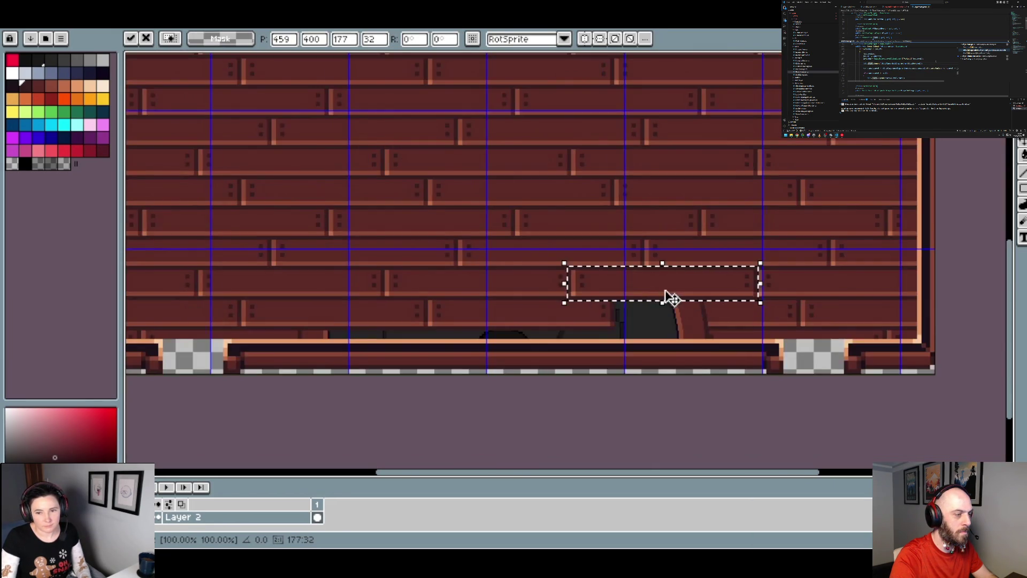
scroll(665, 298, up, 2)
scroll(696, 292, right, 3)
scroll(640, 290, up, 2)
scroll(640, 291, left, 3)
scroll(640, 290, down, 1)
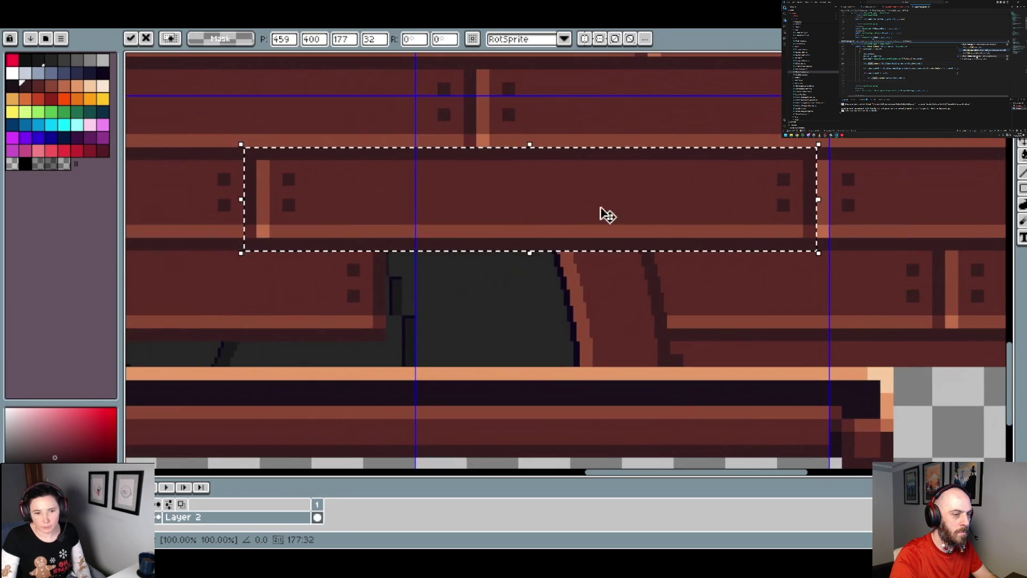
mouse_move(286, 181)
mouse_down()
mouse_move(316, 236)
mouse_move(442, 269)
mouse_move(414, 268)
mouse_move(672, 245)
mouse_up()
scroll(414, 267, down, 2)
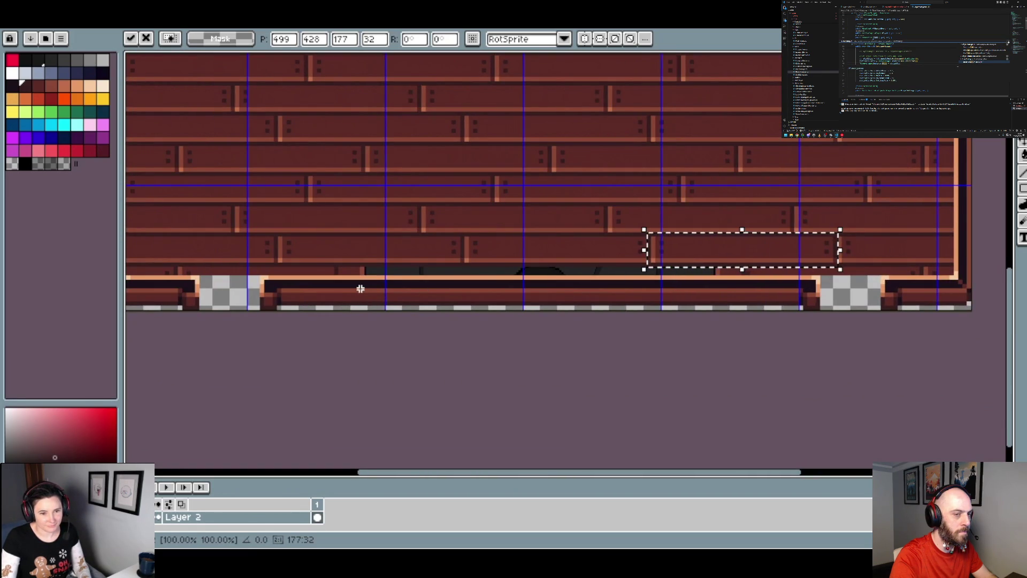
click(360, 245)
scroll(360, 245, down, 2)
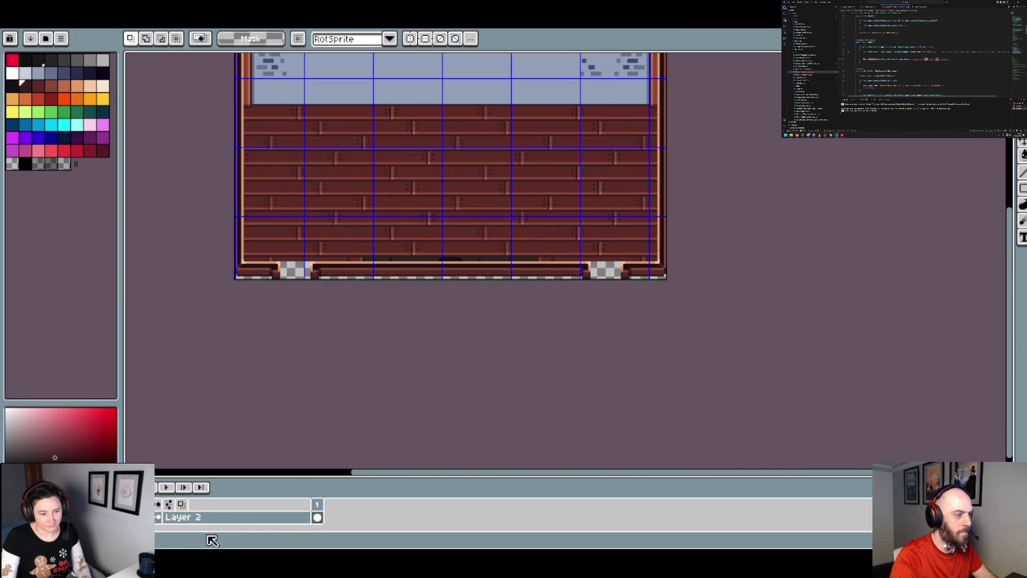
right_click(210, 518)
- Add a new layer above Layer 2 and paste a plank onto it, moving it down-left
mouse_move(230, 462)
click(326, 461)
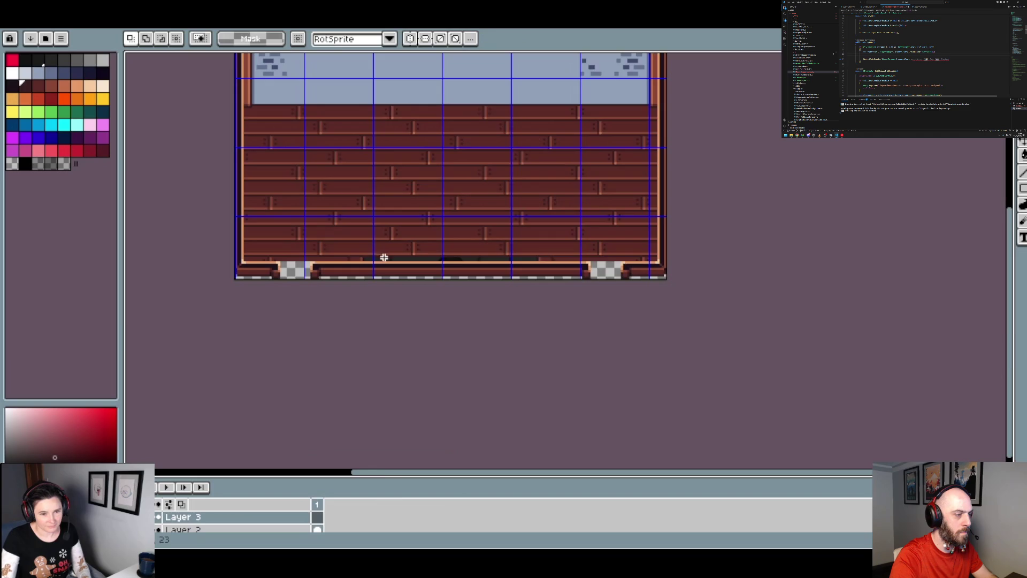
scroll(383, 267, up, 3)
key(ctrl+v)
drag(340, 247, 537, 280)
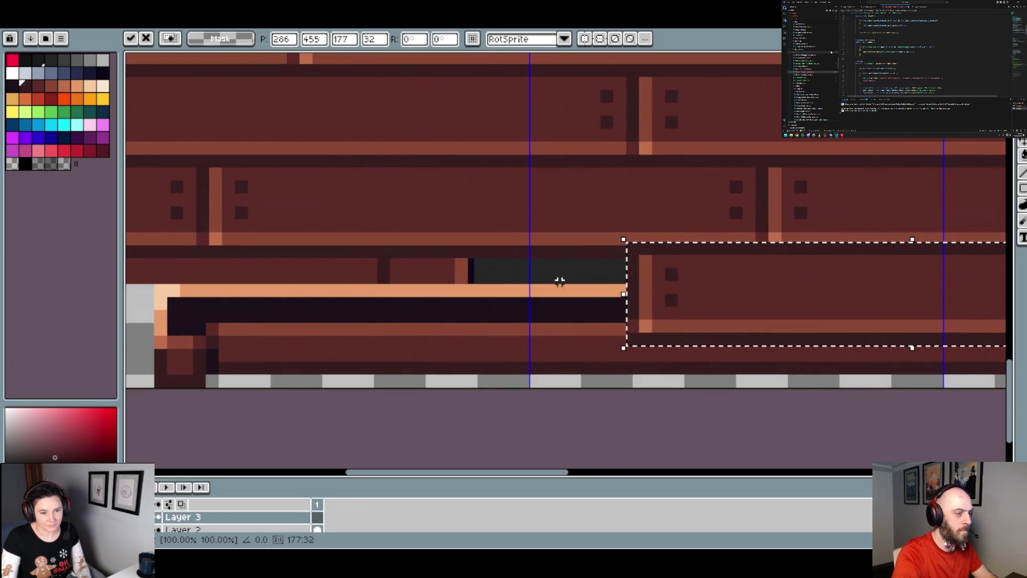
mouse_move(646, 294)
mouse_down()
mouse_move(465, 339)
mouse_move(661, 252)
mouse_move(128, 184)
mouse_up()
- Remove the dark strip along the bottom so the plank reaches the edge
scroll(534, 257, right, 5)
drag(250, 292, 672, 271)
mouse_move(807, 186)
mouse_down()
mouse_move(412, 225)
mouse_move(211, 203)
mouse_up()
drag(162, 266, 396, 284)
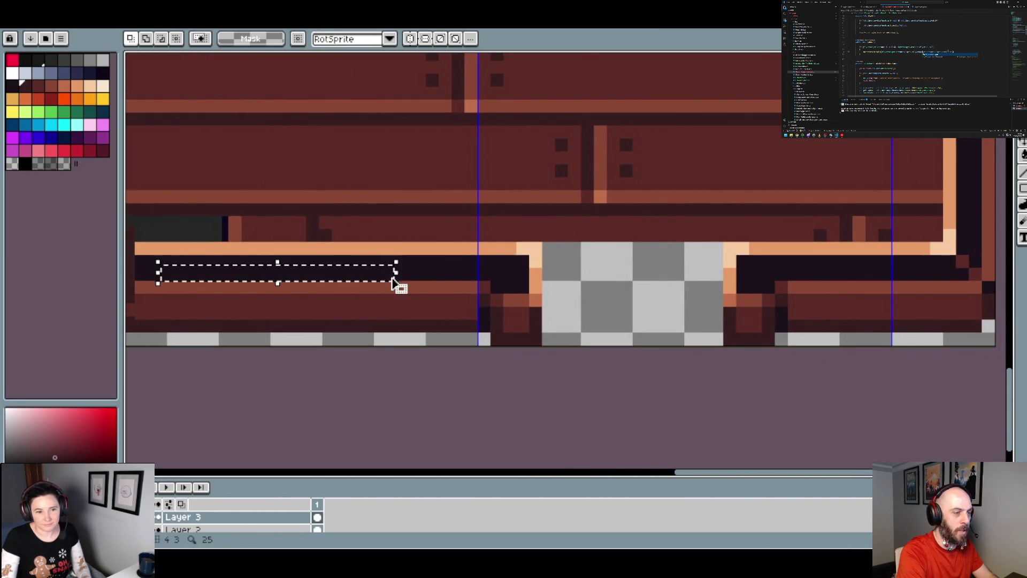
scroll(383, 277, down, 1)
key(ctrl+z)
key(ctrl+z)
key(ctrl+z)
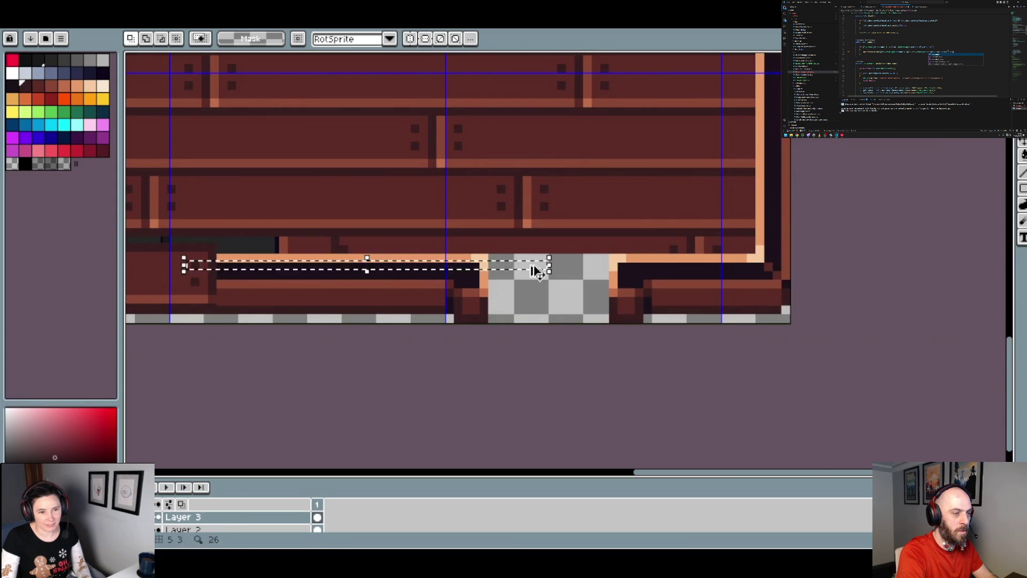
- Lift a plank section, nudge it up into the bottom row and slide it left into line
mouse_move(762, 223)
mouse_down()
mouse_move(374, 298)
mouse_move(378, 266)
mouse_up()
scroll(688, 249, up, 1)
drag(674, 258, 679, 230)
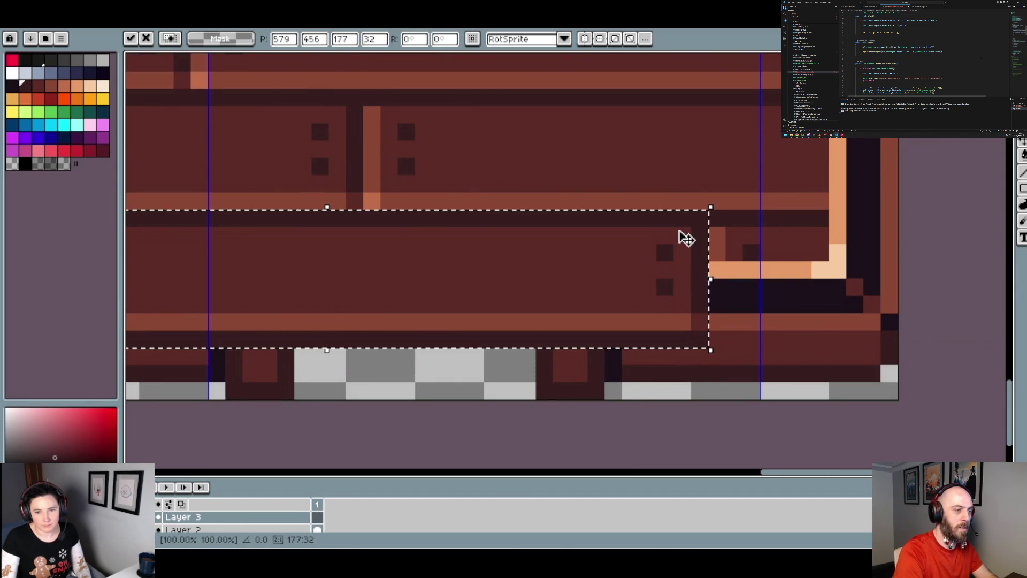
scroll(442, 255, down, 1)
scroll(355, 234, down, 1)
drag(356, 234, 658, 239)
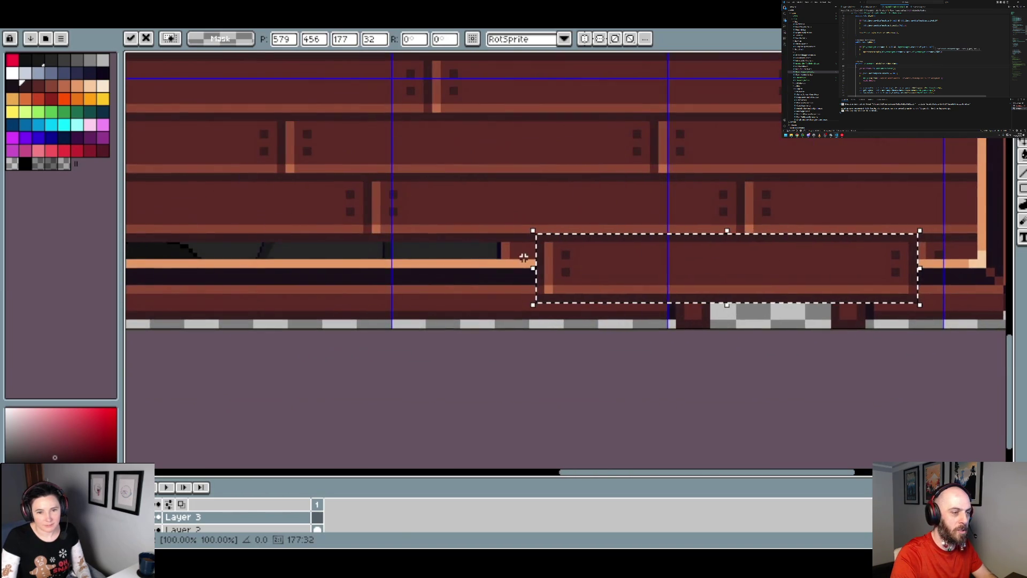
scroll(536, 243, up, 1)
scroll(723, 280, up, 1)
drag(723, 279, 314, 316)
drag(466, 305, 523, 281)
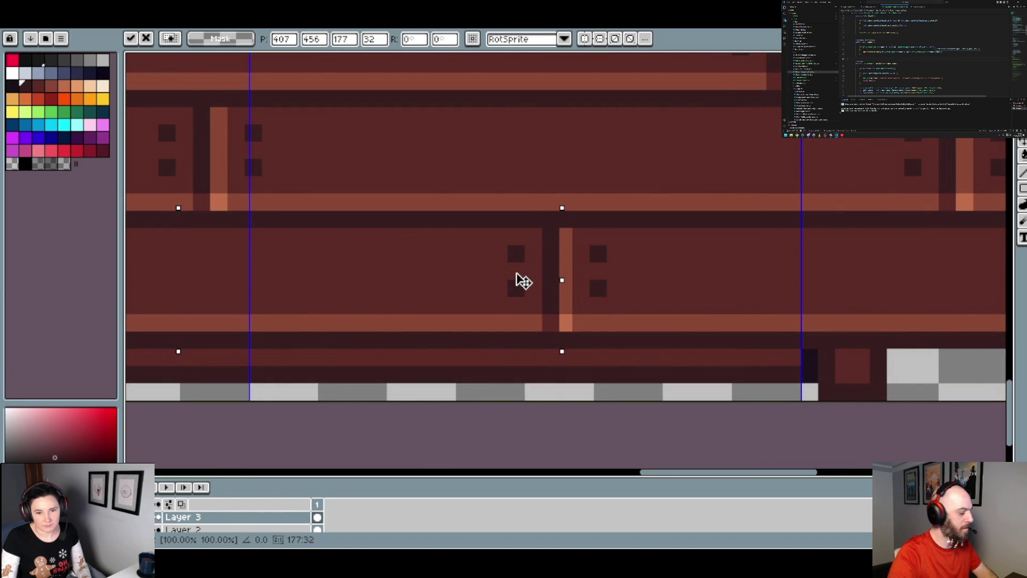
- Carry a plank piece to the left end of the bottom row, align it and set it down
scroll(518, 278, down, 3)
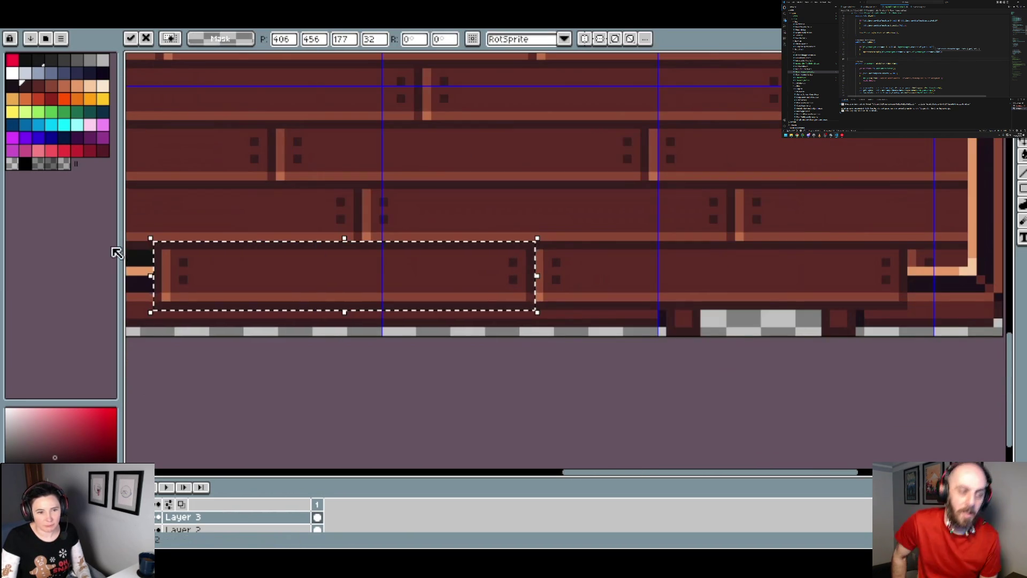
scroll(572, 241, left, 3)
scroll(470, 268, up, 4)
mouse_move(699, 291)
mouse_down()
mouse_move(833, 298)
mouse_move(578, 294)
mouse_move(636, 324)
mouse_move(632, 330)
mouse_up()
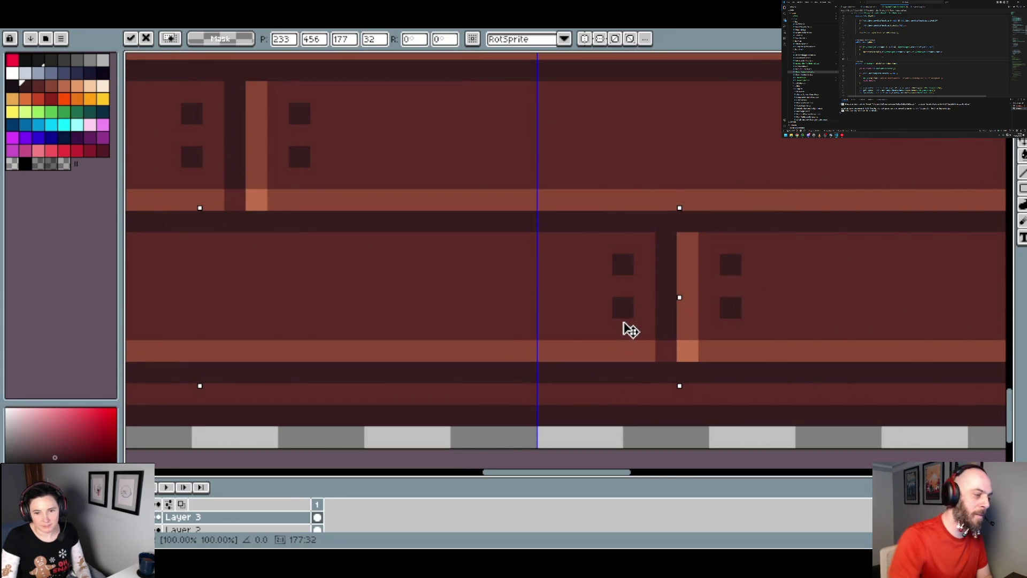
scroll(653, 321, down, 4)
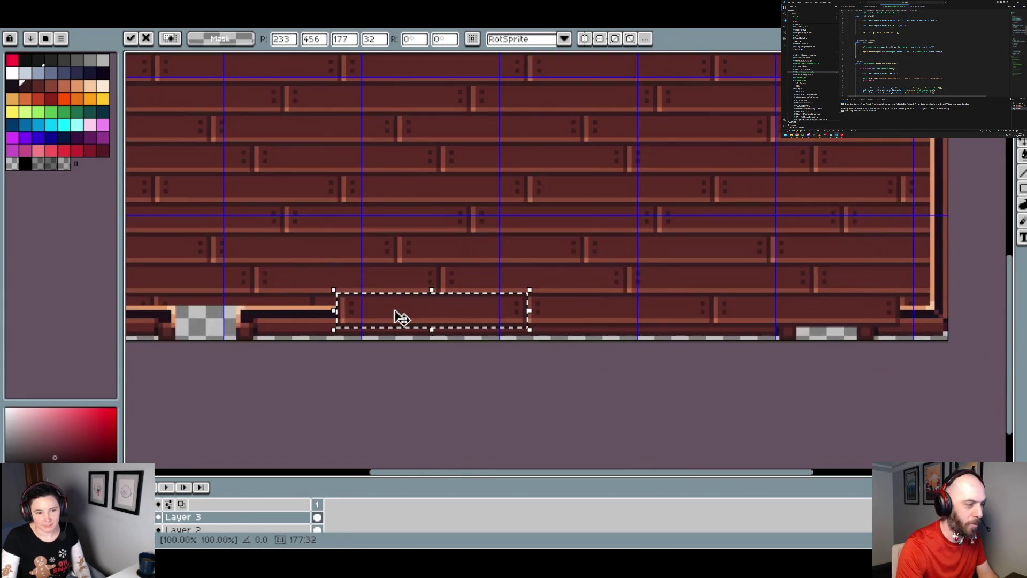
scroll(572, 305, up, 5)
drag(541, 319, 52, 263)
drag(717, 332, 248, 317)
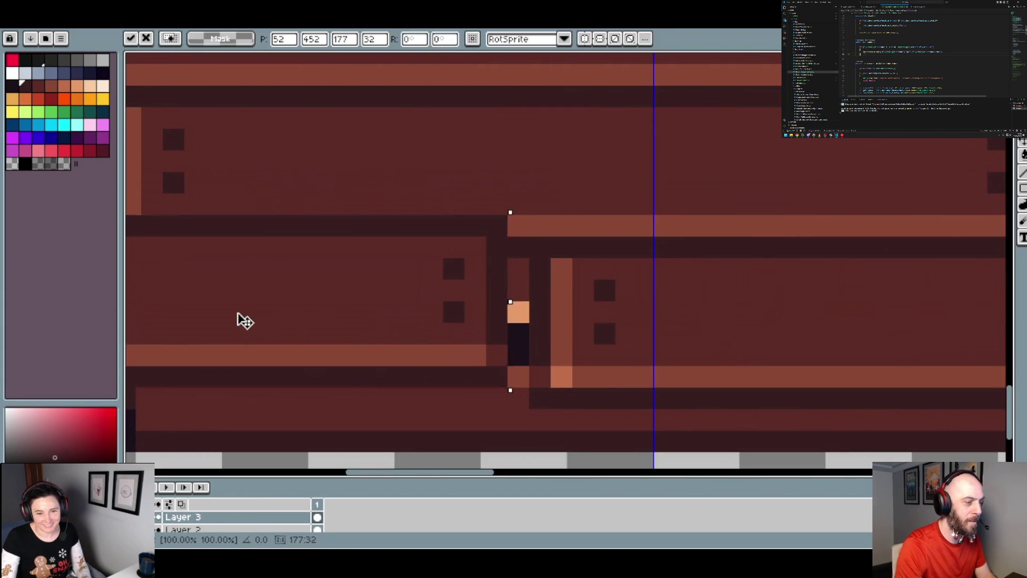
drag(434, 290, 484, 308)
scroll(489, 316, down, 2)
scroll(997, 289, down, 2)
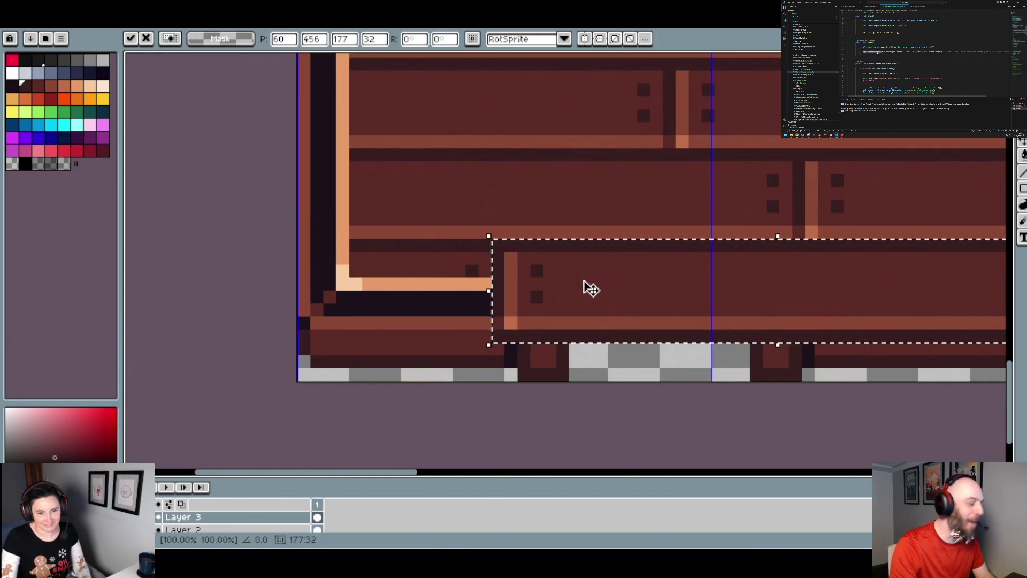
key(Return)
- Shift one more plank into position on the bottom row and set it down
mouse_move(705, 289)
mouse_down()
mouse_move(383, 300)
mouse_move(513, 292)
mouse_move(496, 288)
mouse_up()
scroll(489, 289, up, 2)
scroll(495, 291, down, 2)
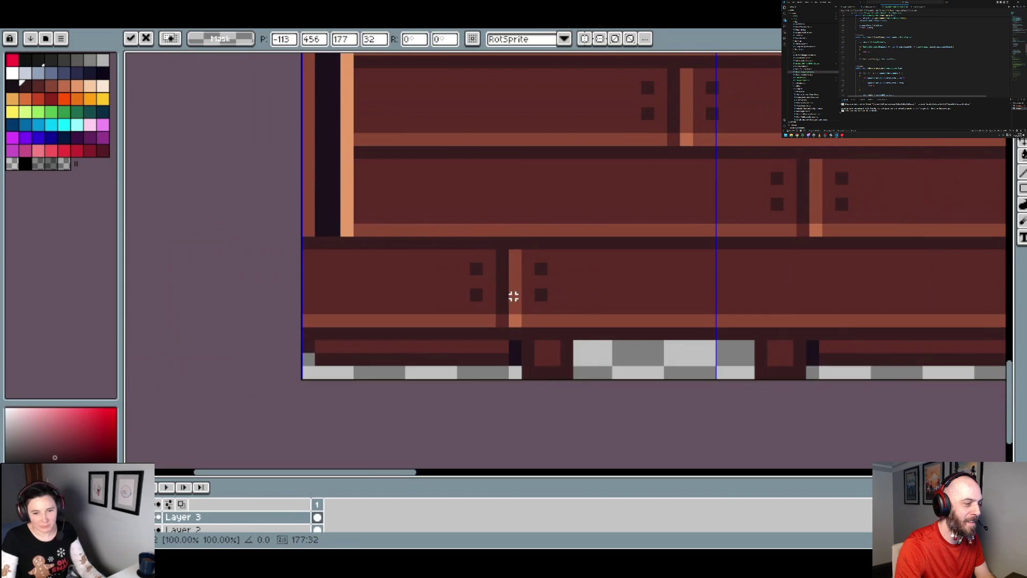
key(Return)
- Select the strip along the left frame edge and paste in an extended frame corner
mouse_move(352, 235)
mouse_down()
mouse_move(323, 293)
mouse_move(250, 367)
mouse_up()
key(ctrl+v)
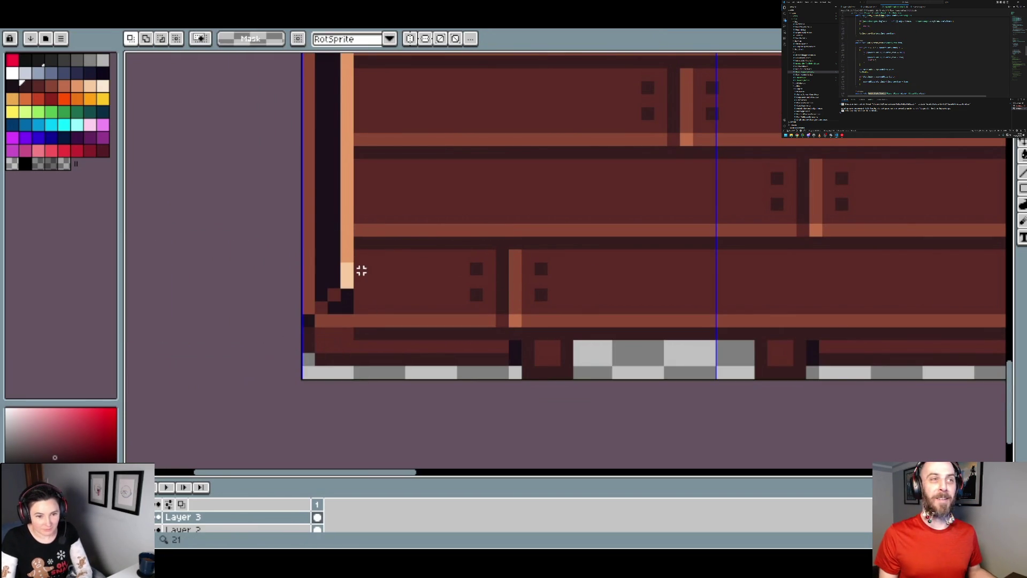
scroll(355, 280, down, 4)
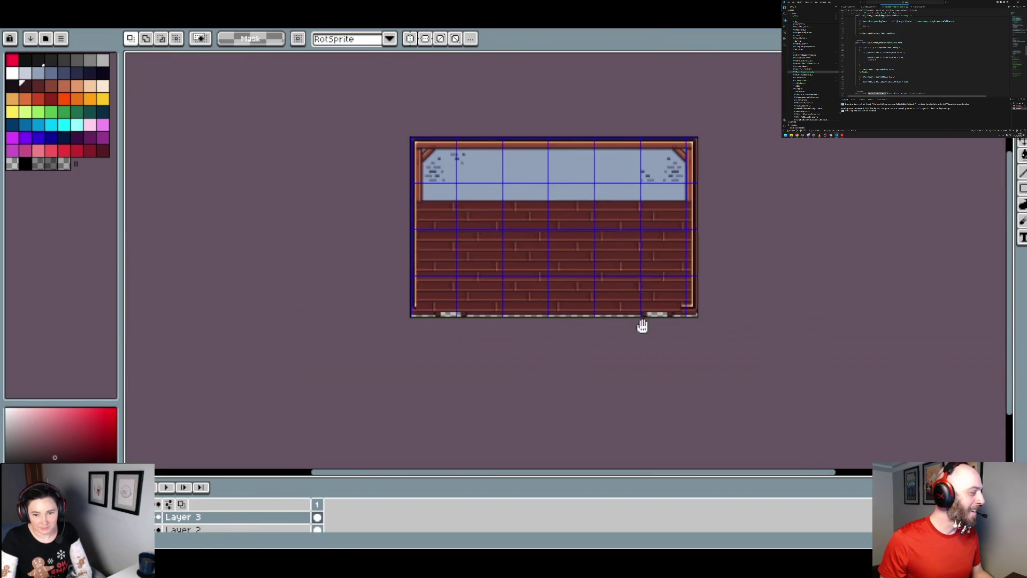
- Select the bottom-left corner area and delete its pixels to transparent
scroll(663, 326, up, 5)
drag(488, 316, 487, 314)
mouse_move(557, 318)
mouse_down()
mouse_move(167, 245)
mouse_move(130, 294)
mouse_move(990, 318)
mouse_move(774, 316)
mouse_move(636, 296)
mouse_up()
click(771, 272)
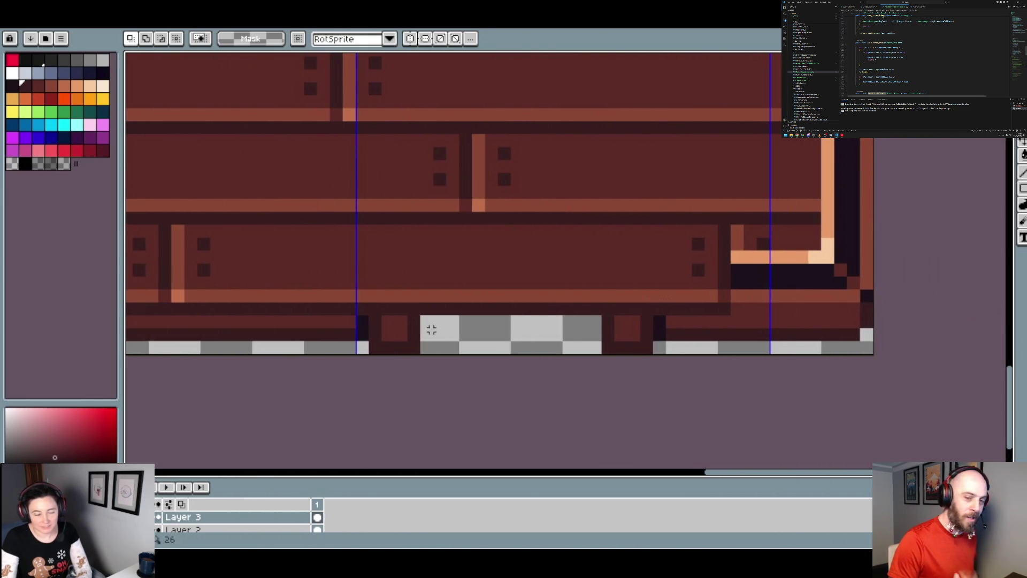
scroll(442, 332, down, 3)
scroll(248, 251, left, 5)
scroll(204, 294, up, 3)
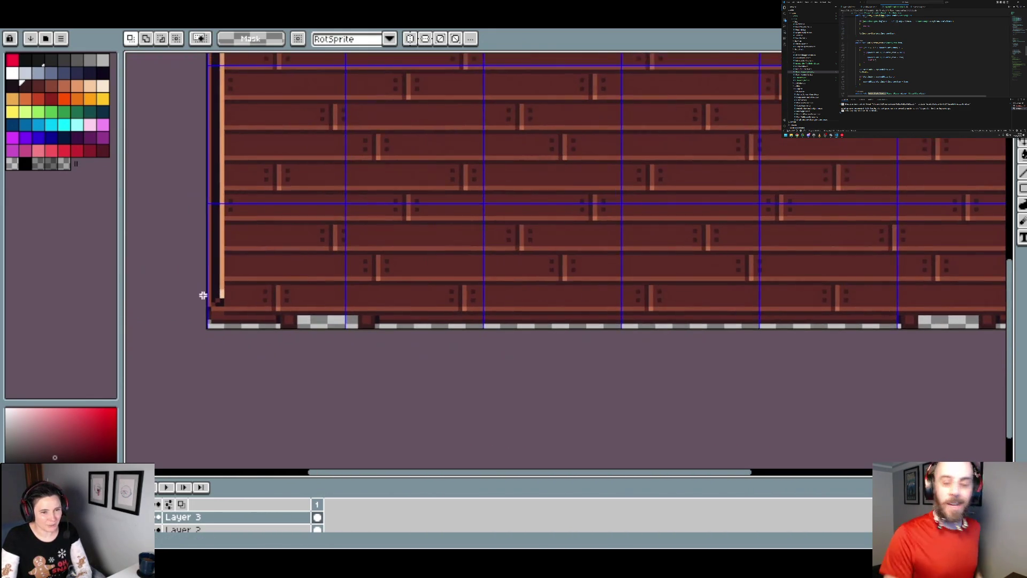
mouse_move(252, 317)
mouse_down()
mouse_move(956, 367)
mouse_move(993, 372)
mouse_move(981, 399)
mouse_move(1001, 390)
mouse_move(871, 337)
mouse_move(699, 241)
mouse_up()
key(Delete)
scroll(690, 259, down, 3)
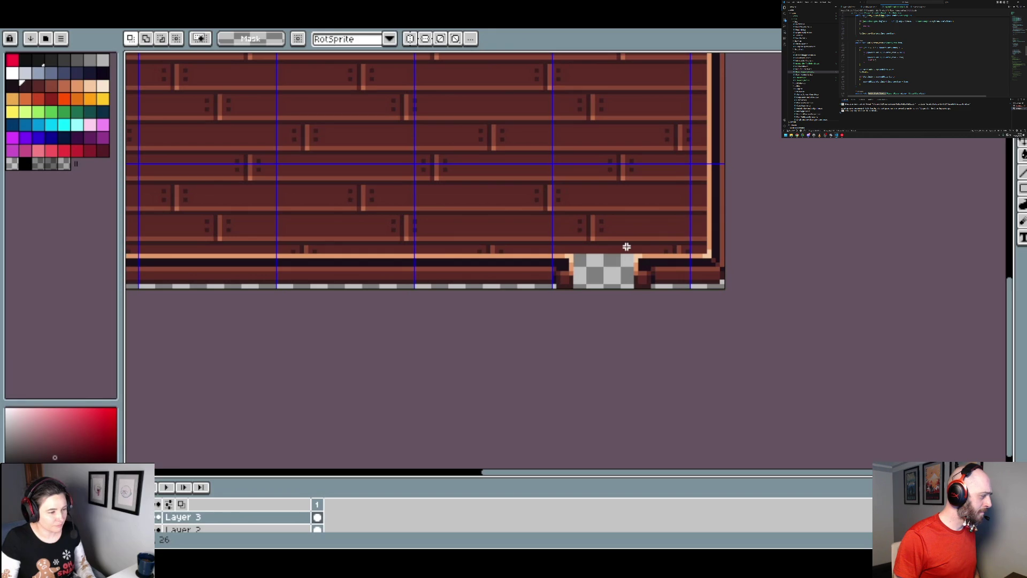
- Paste a copied plank piece and place it onto the bottom row
scroll(557, 259, up, 3)
scroll(555, 259, down, 3)
scroll(555, 259, up, 2)
key(ctrl+v)
mouse_move(583, 266)
mouse_down()
mouse_move(509, 293)
mouse_move(603, 262)
mouse_move(642, 231)
mouse_up()
scroll(603, 261, up, 2)
key(Return)
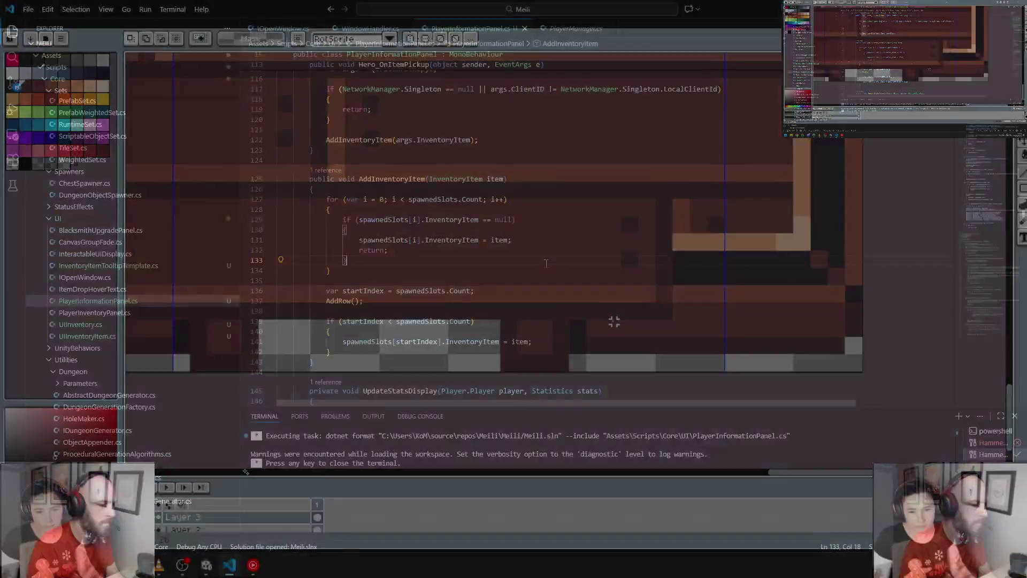
- Scroll PlayerInformationPanel.cs back up to Start() and Update(), then switch to the Unity editor
scroll(546, 264, up, 15)
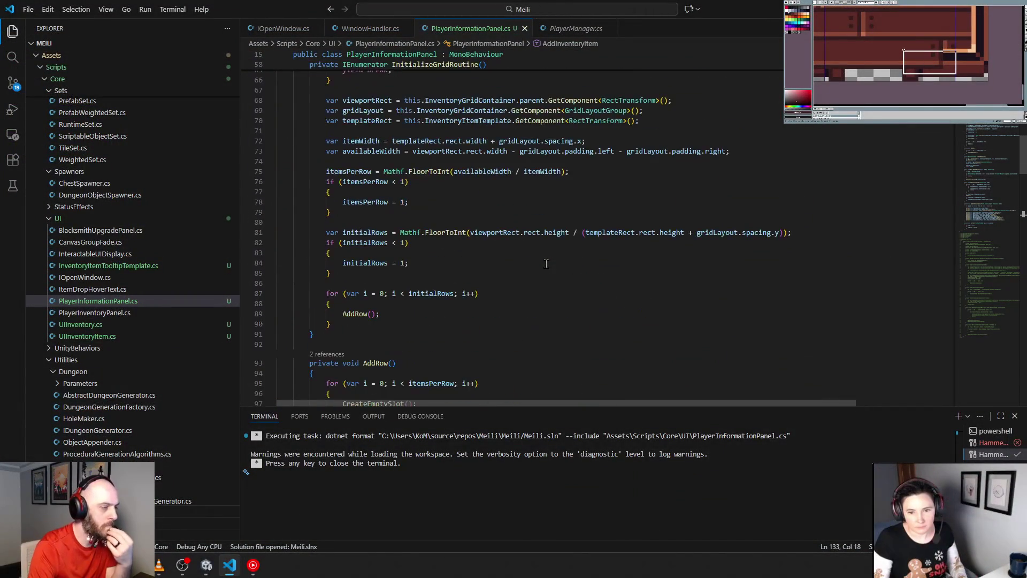
scroll(555, 233, up, 14)
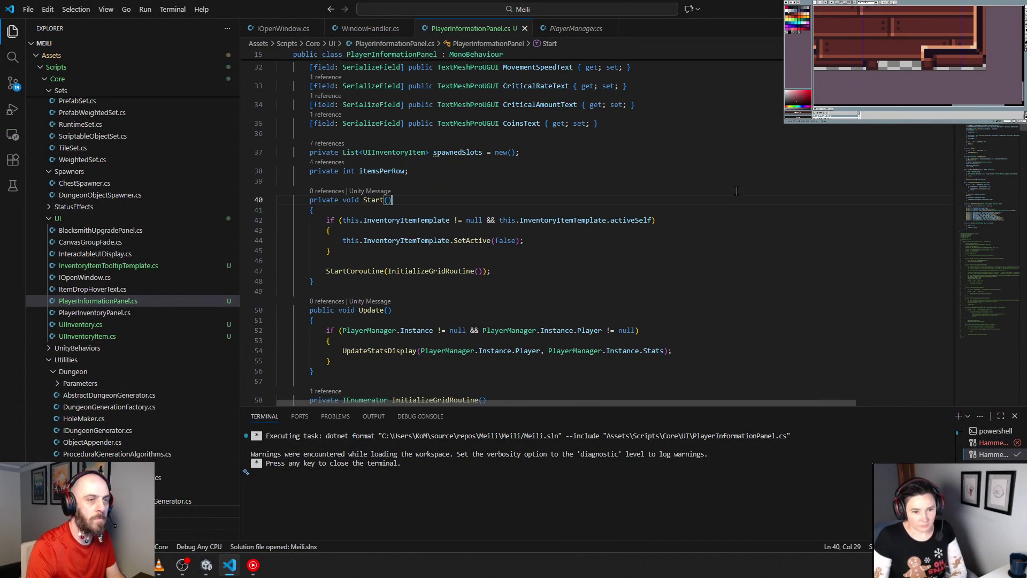
key(alt+Tab)
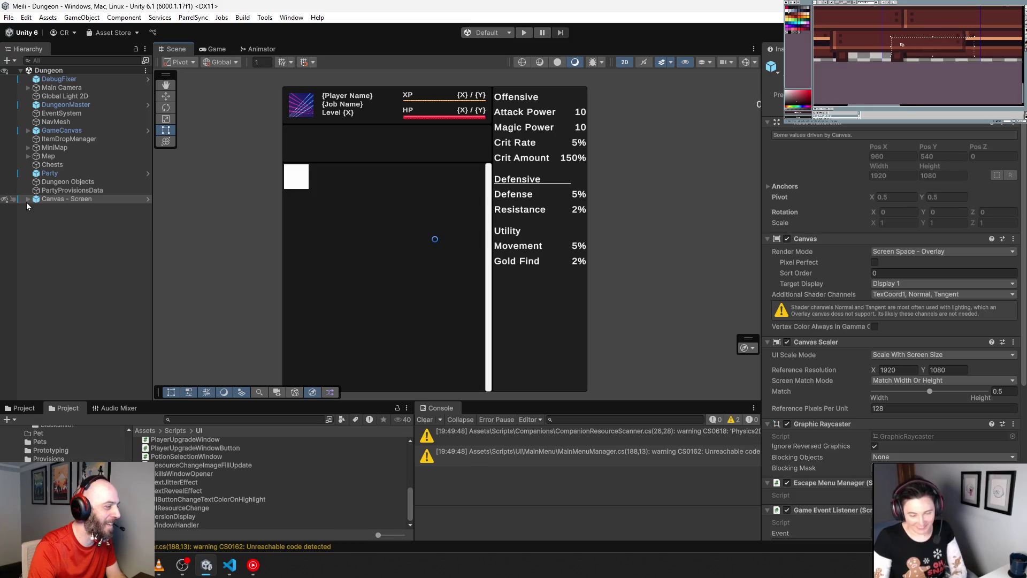
- Expand Canvas - Screen, Player Information Panel and Left Panel, then select Player Information Panel
click(28, 199)
click(36, 259)
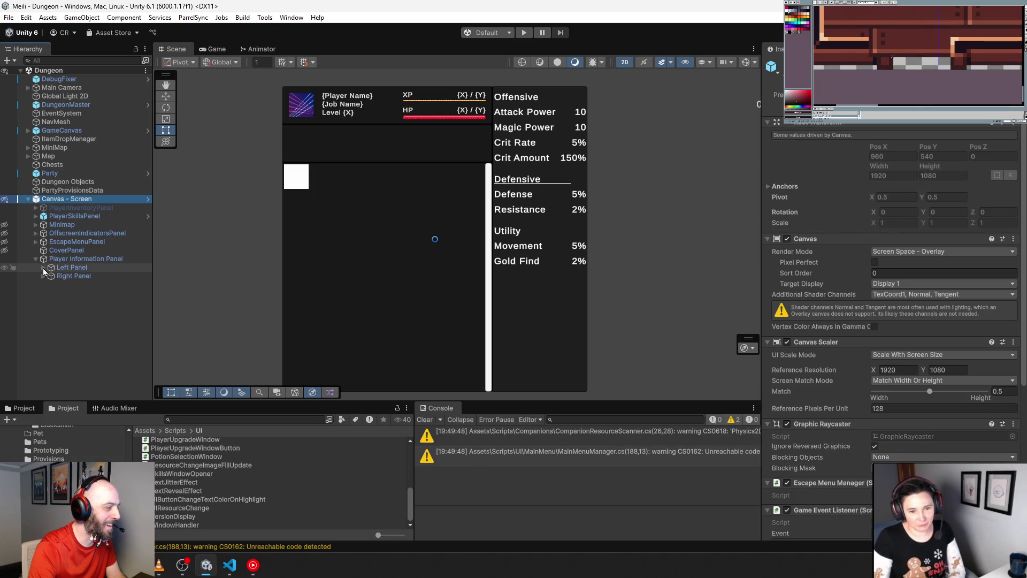
click(44, 269)
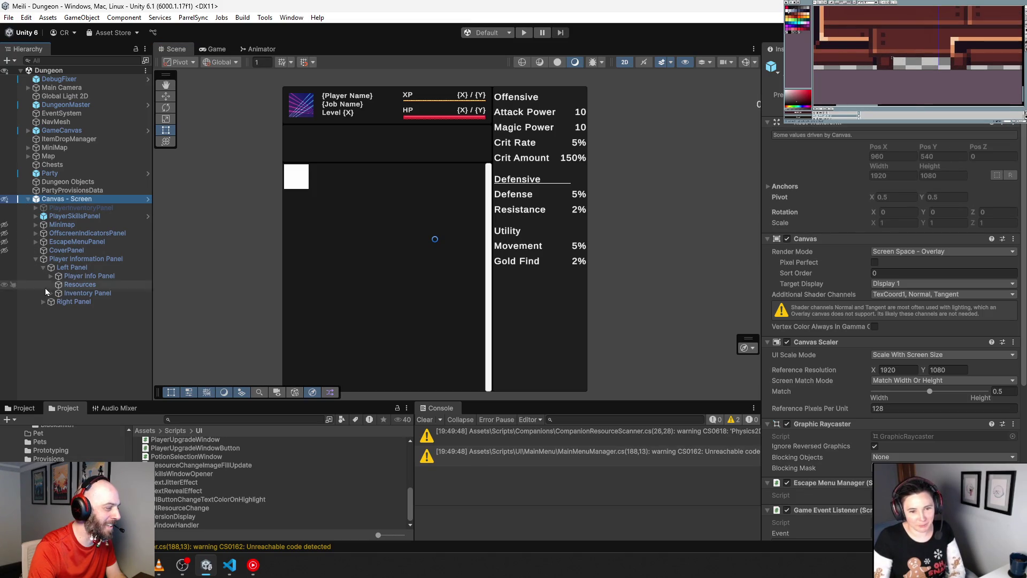
click(86, 259)
scroll(872, 314, down, 10)
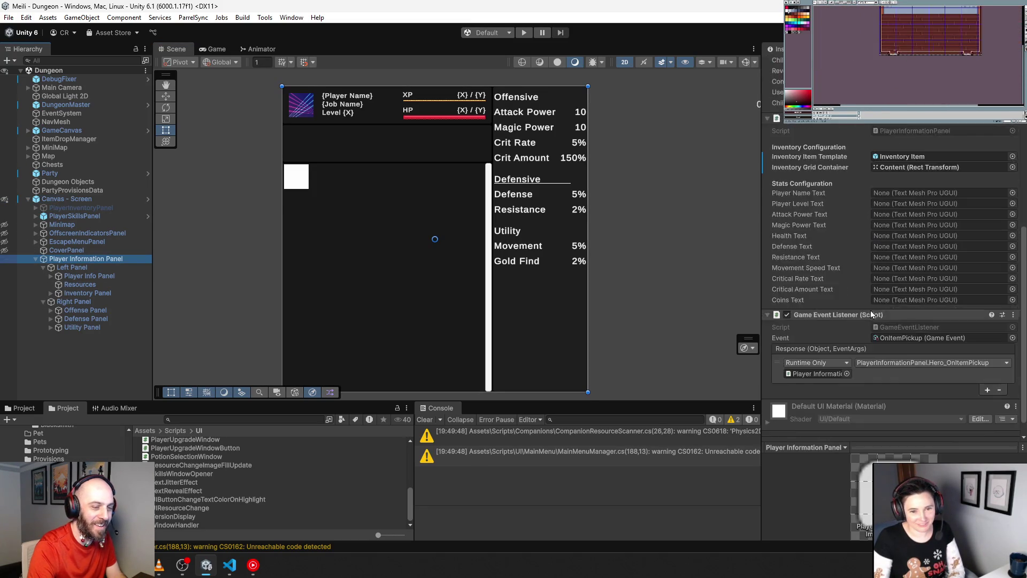
right_click(75, 262)
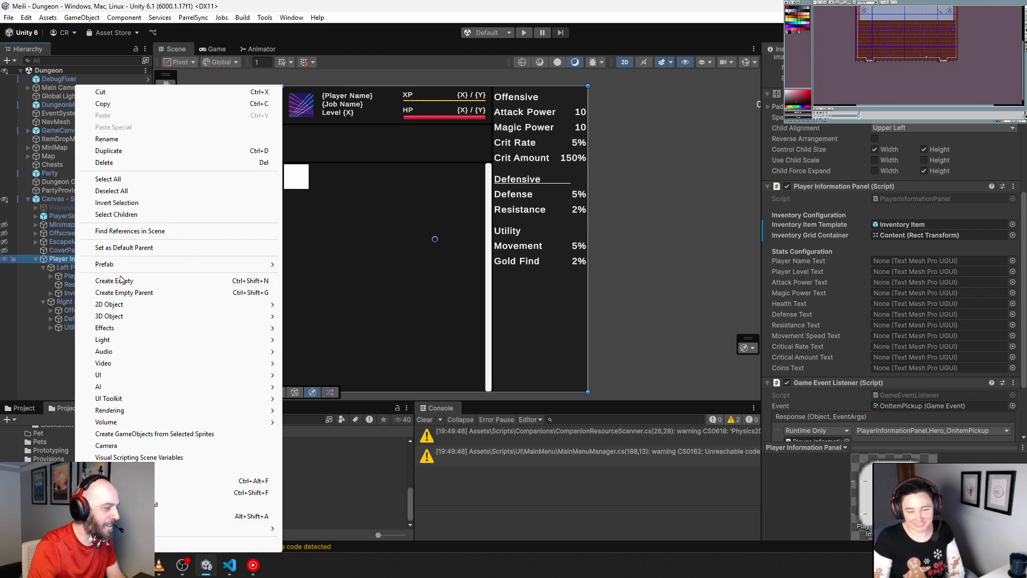
key(Escape)
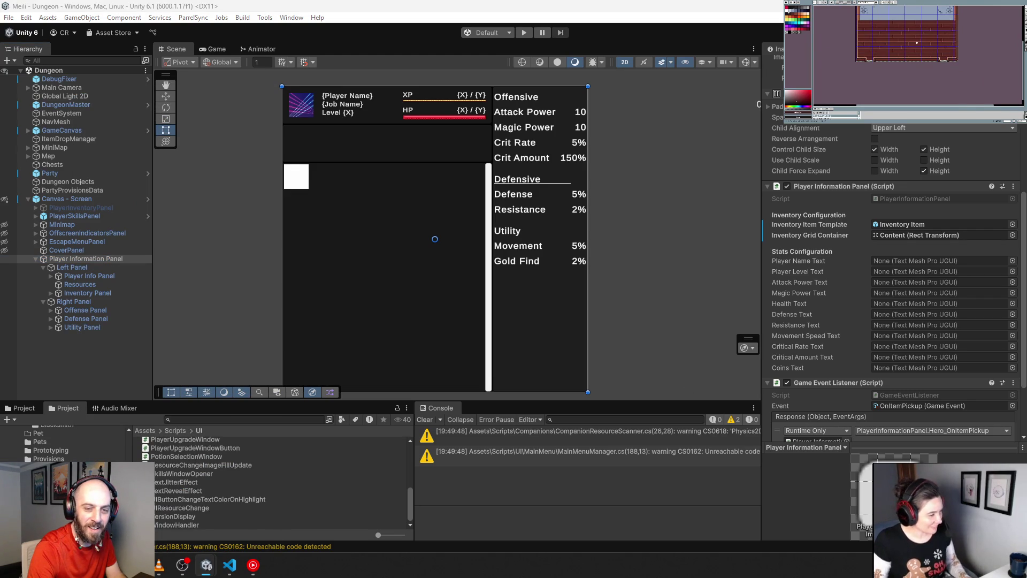
- Expand Player Info Panel's Left and Middle Panels, cancelling the prefab restructure warning after a reorder attempt
click(51, 276)
click(59, 285)
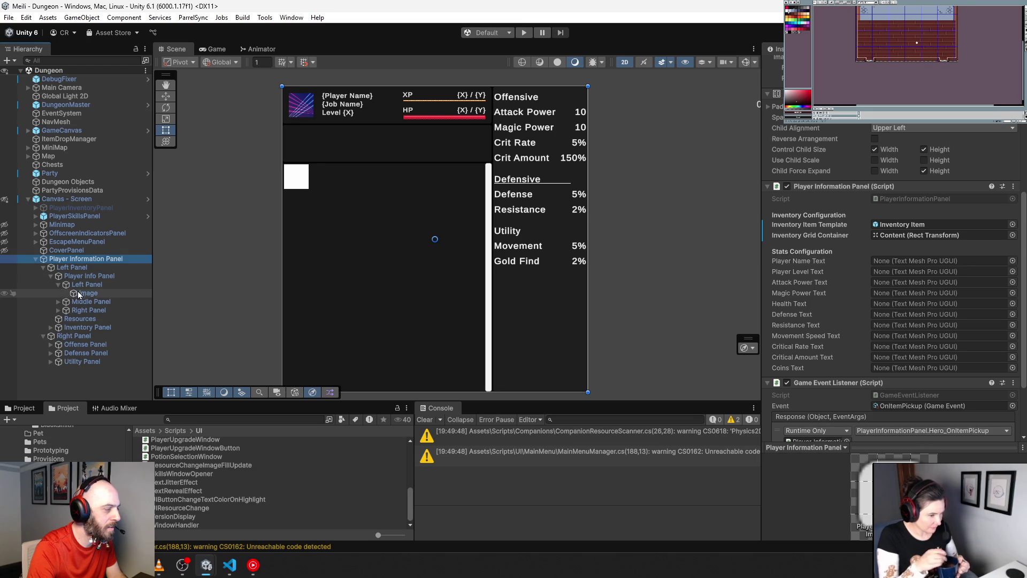
click(59, 301)
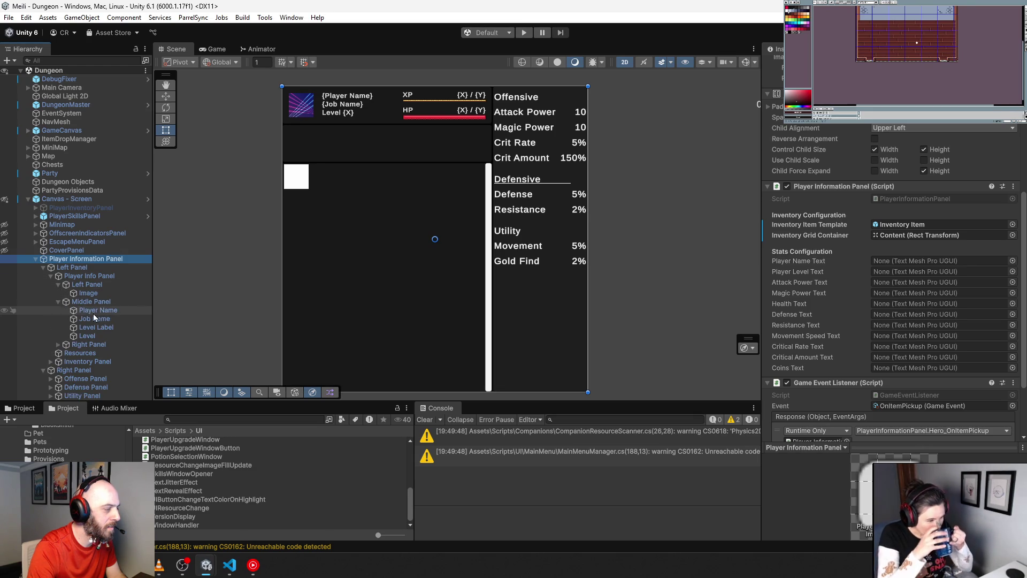
click(92, 312)
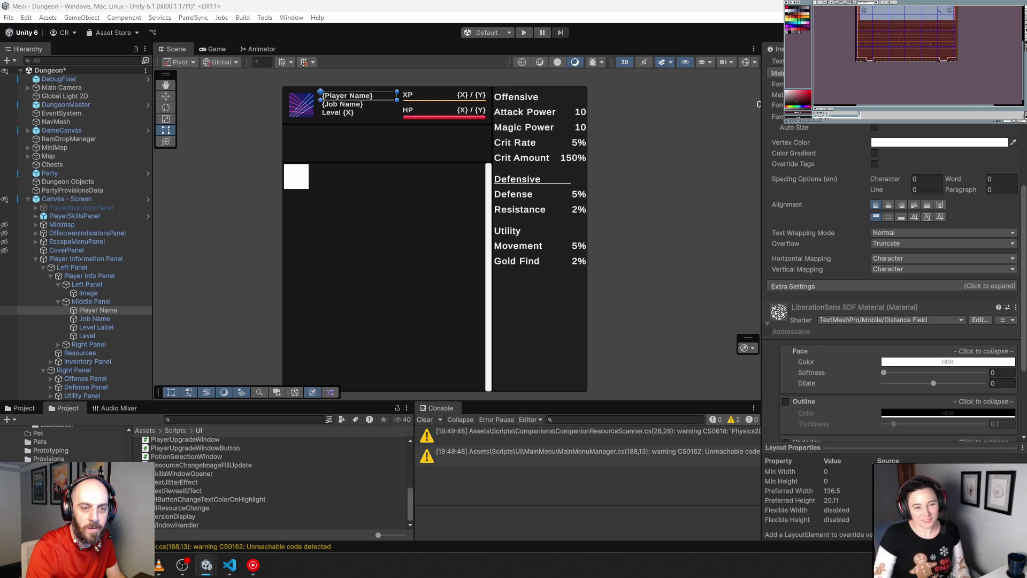
drag(96, 310, 92, 316)
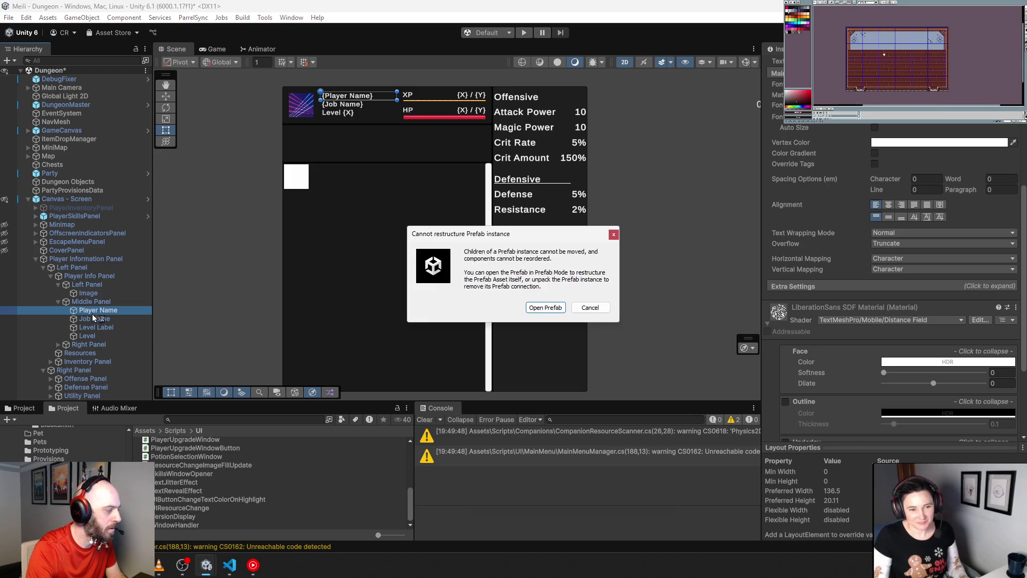
key(Escape)
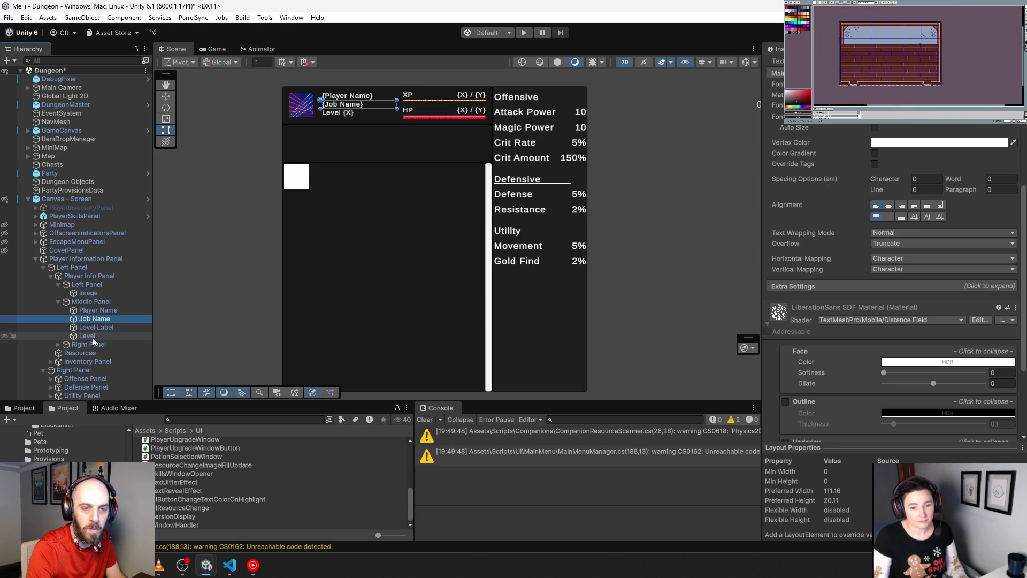
click(93, 337)
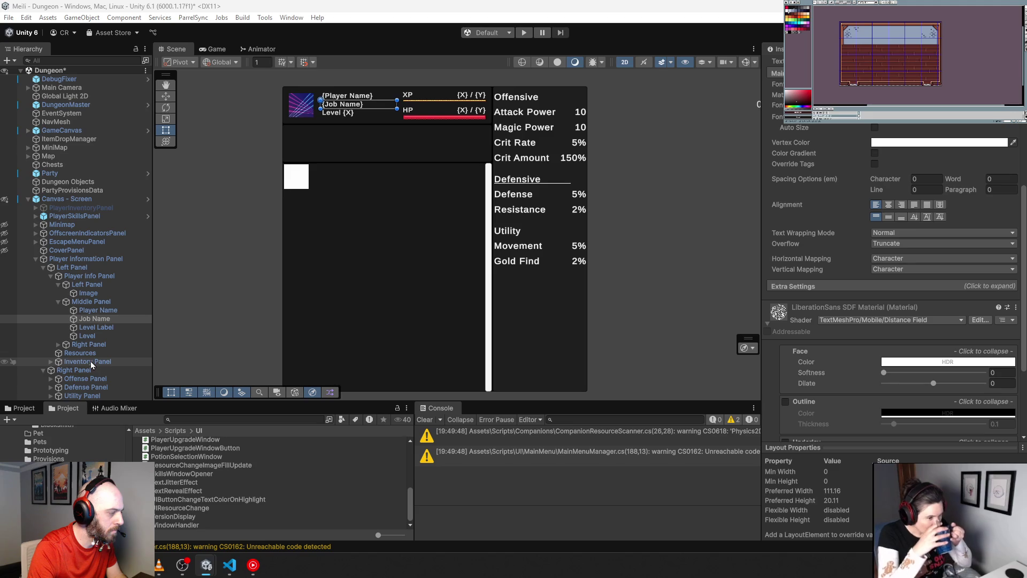
- Expand the Offense Panel's Attack Power, Magic Power, Critical Rate and Critical Amount rows
click(51, 378)
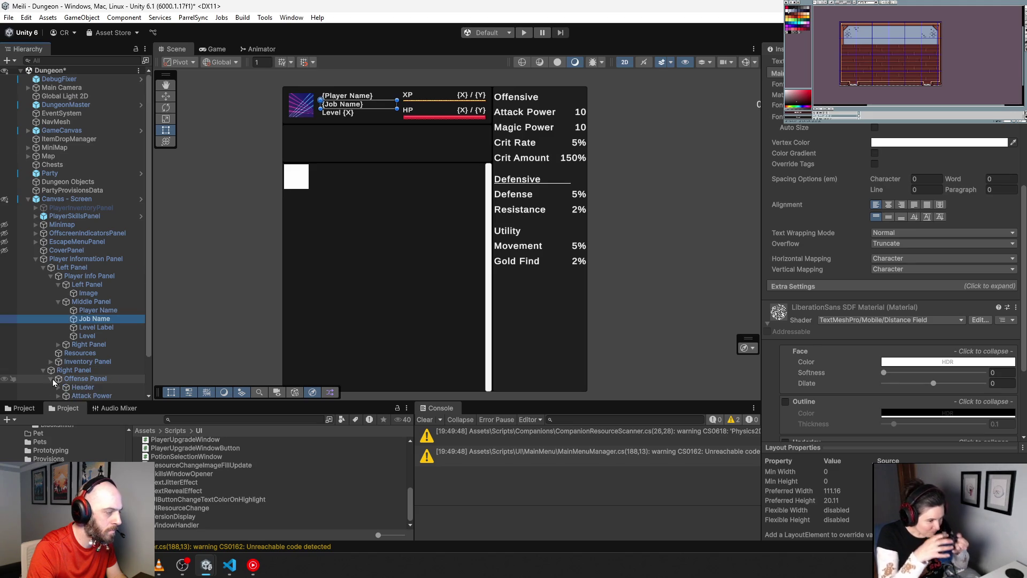
scroll(54, 369, down, 3)
click(58, 345)
click(58, 346)
click(58, 354)
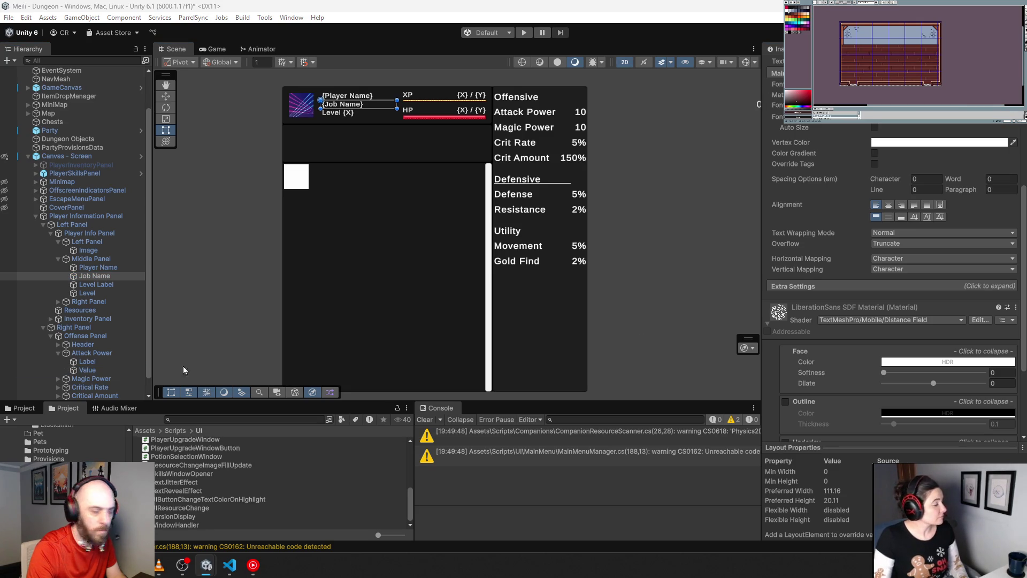
scroll(69, 364, down, 1)
click(58, 361)
scroll(81, 358, down, 1)
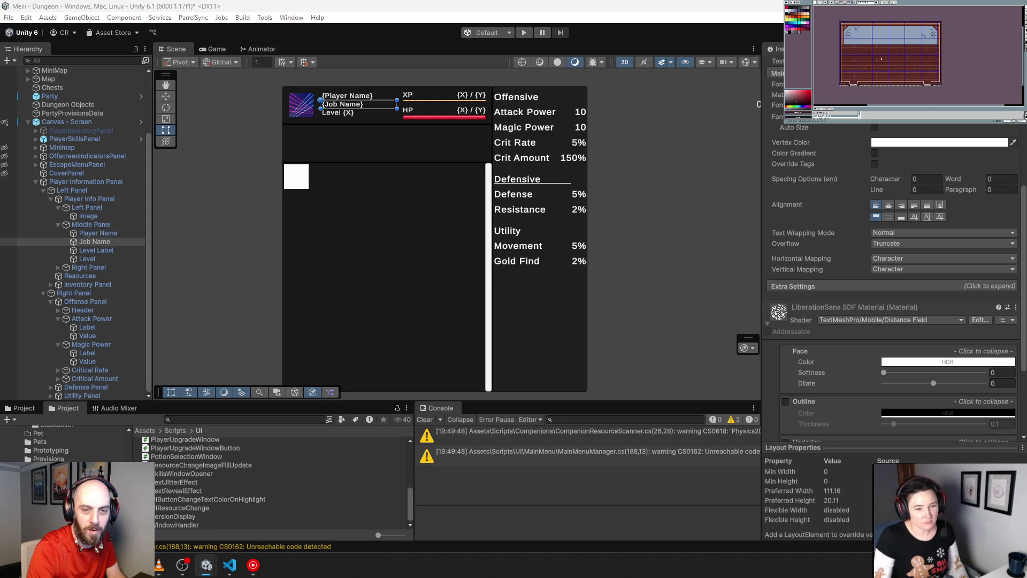
click(58, 370)
scroll(80, 374, down, 1)
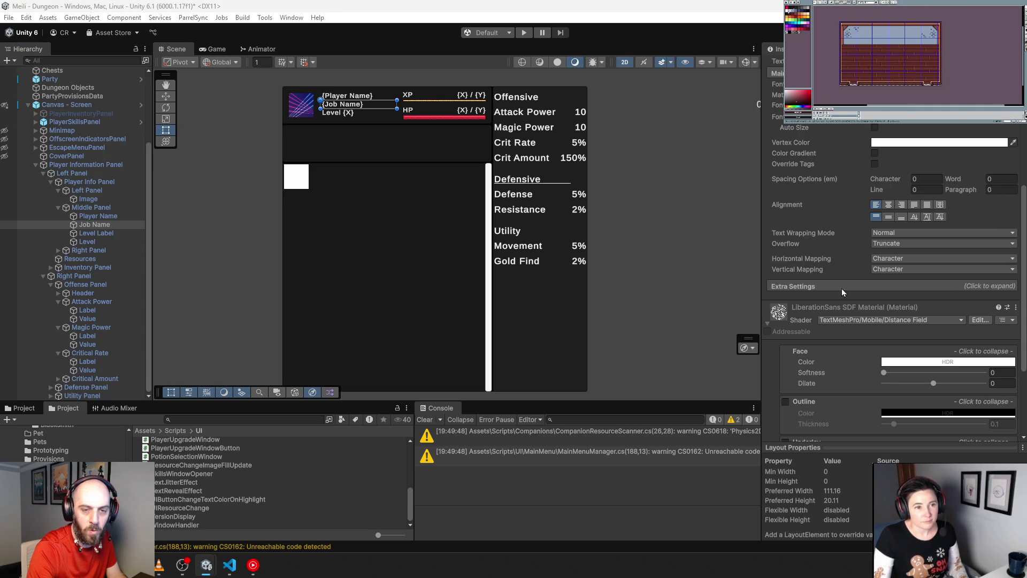
click(62, 379)
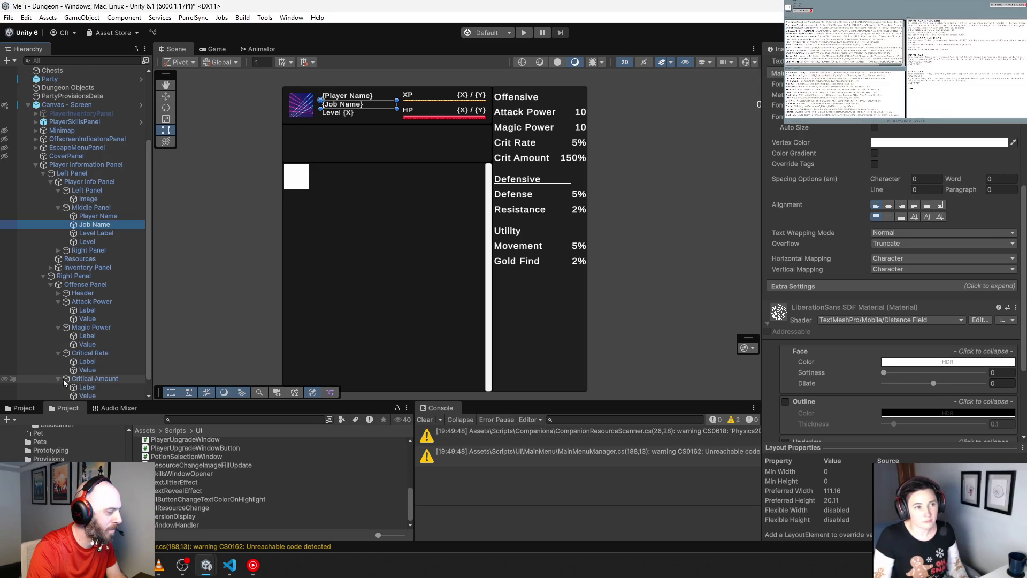
scroll(63, 382, down, 1)
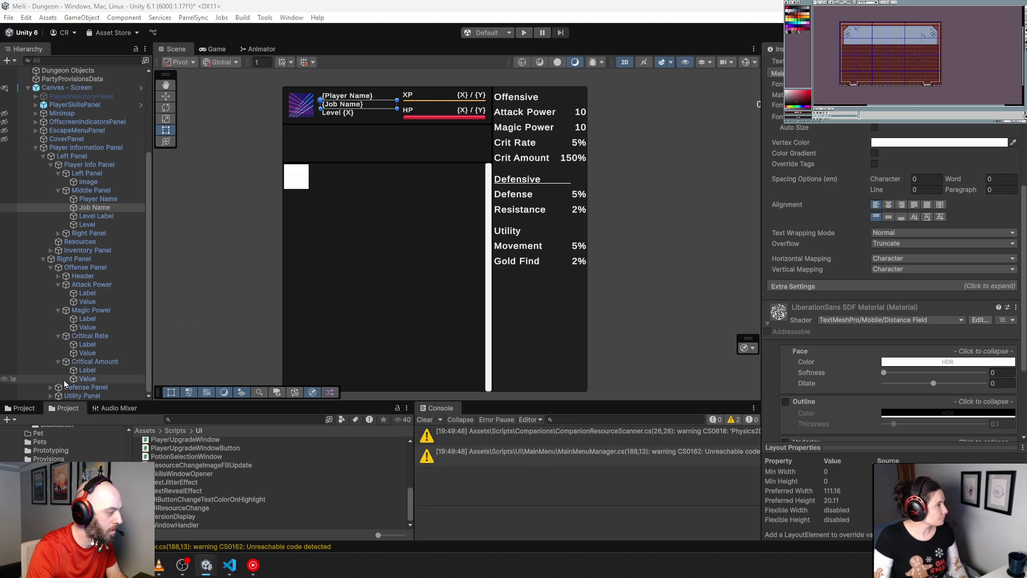
- Expand the Defense Panel's Defense and Resistance rows
click(51, 386)
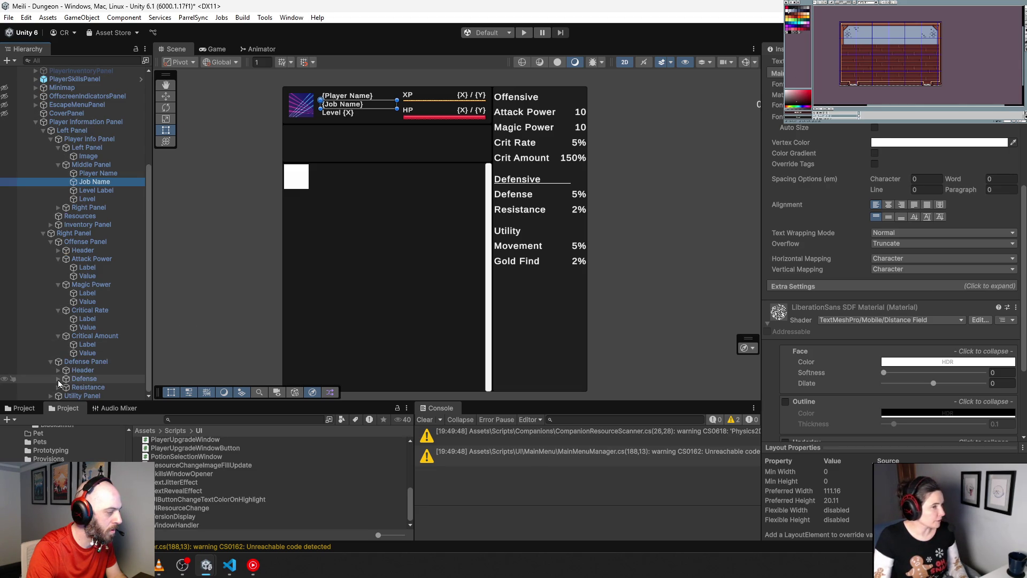
click(58, 378)
click(59, 387)
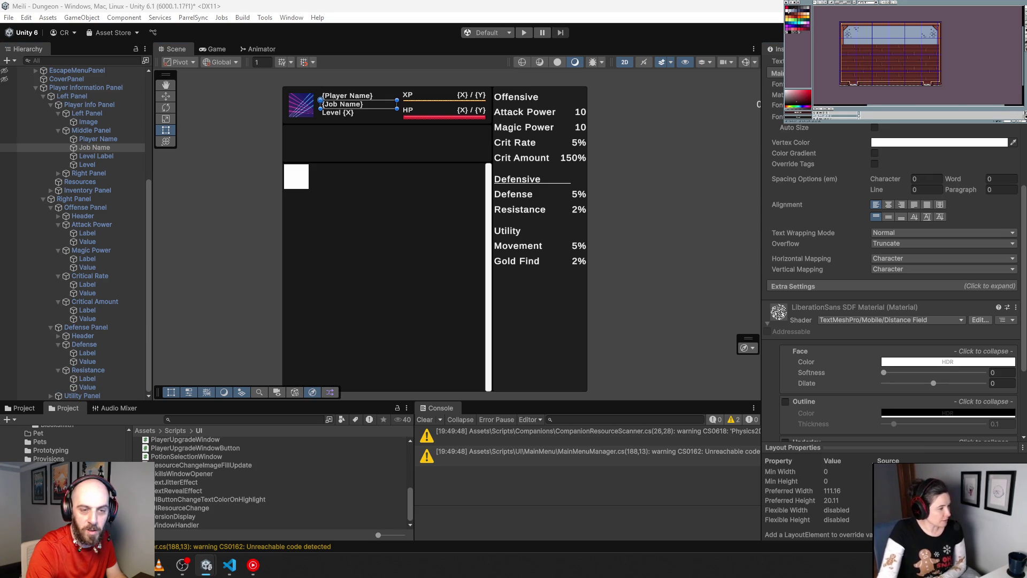
- Expand the Utility Panel's header, Defense row and Gold Find row
click(51, 395)
scroll(53, 393, down, 1)
click(59, 379)
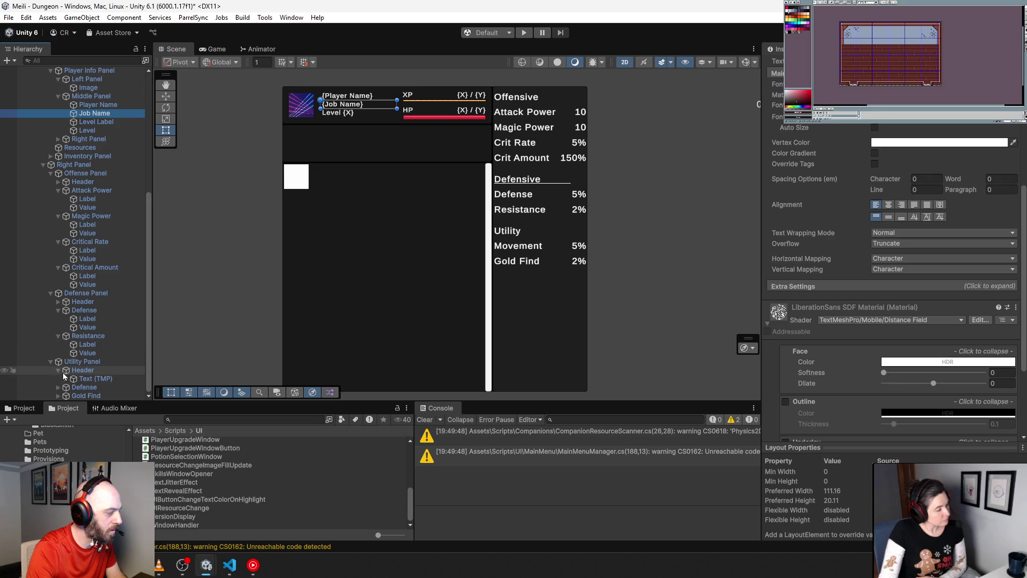
click(59, 390)
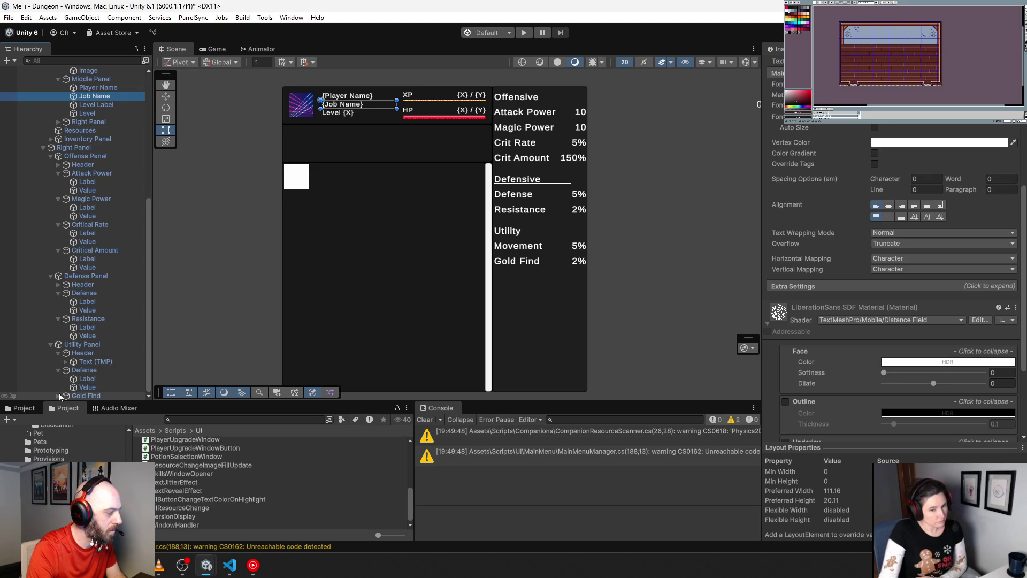
click(58, 396)
scroll(59, 391, down, 1)
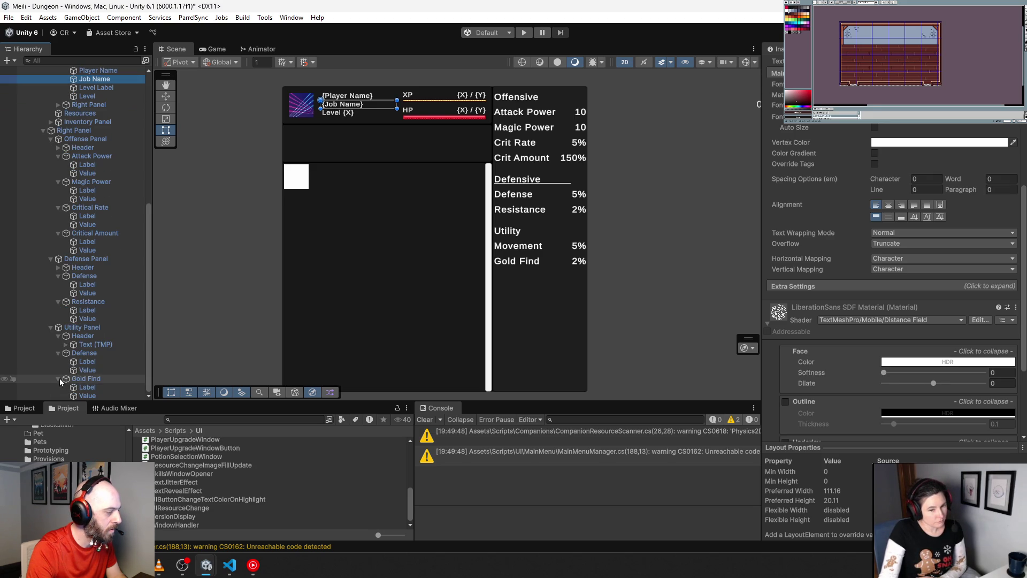
- Rename the Utility Panel's Defense row to 'Movement'
click(85, 355)
key(F2)
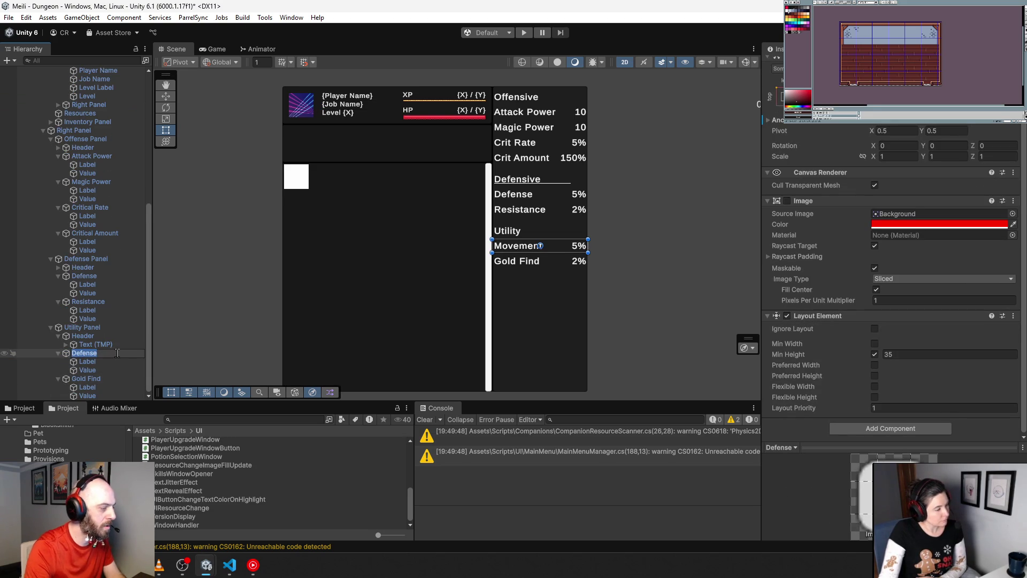
text(Movement)
key(Return)
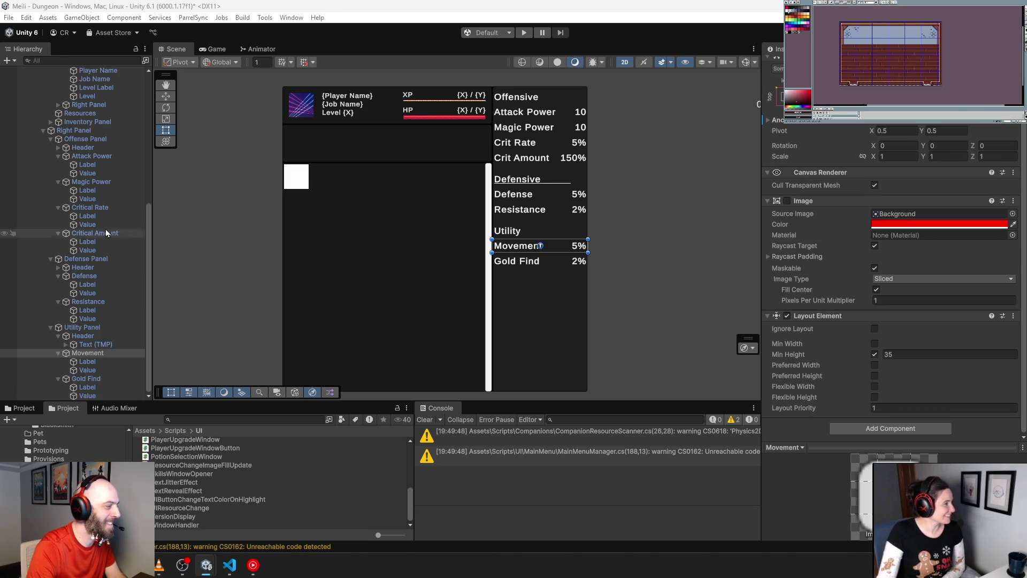
- Expand Right Panel > Health Panel and select the Health text object
scroll(81, 235, up, 5)
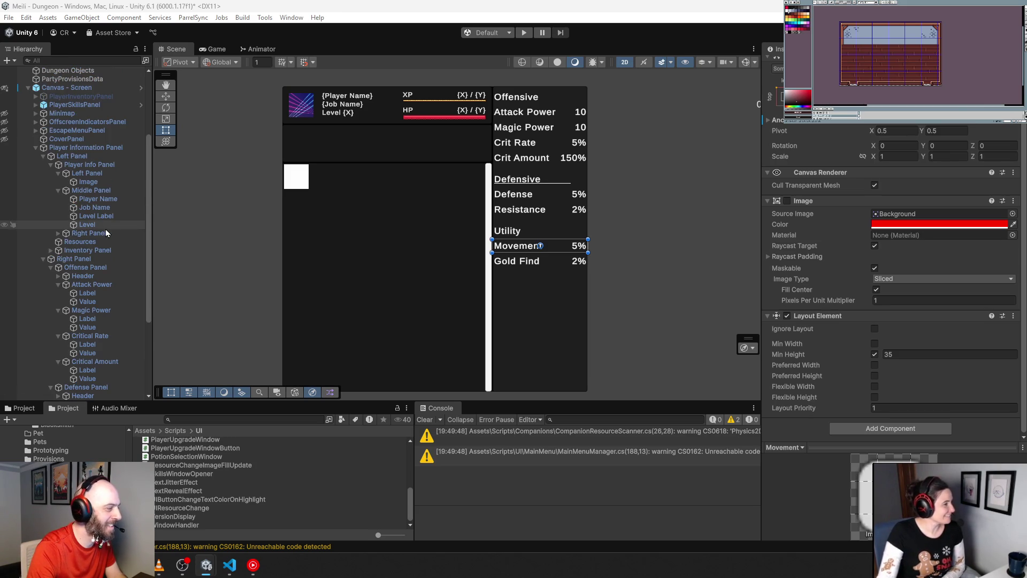
click(59, 234)
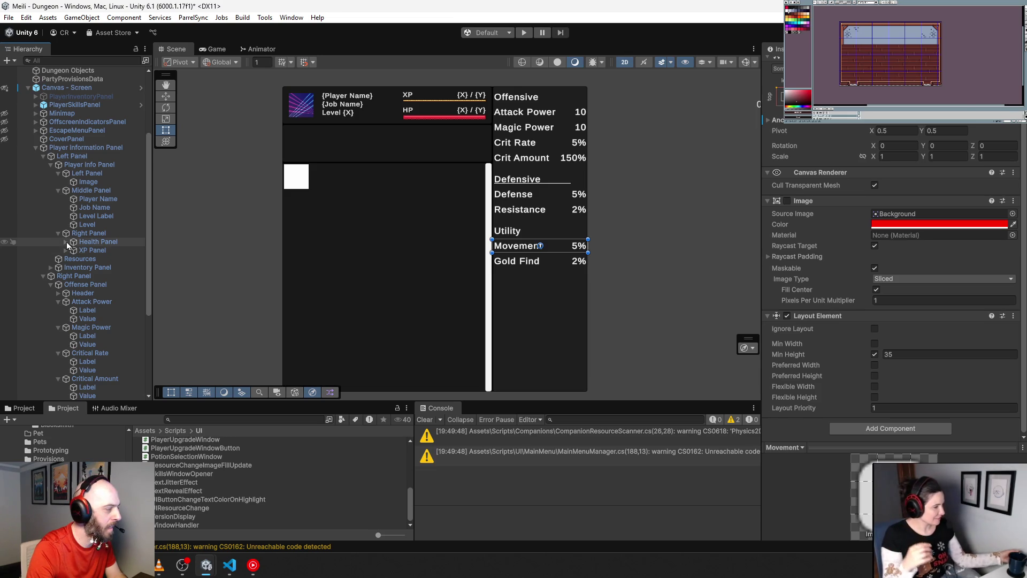
click(66, 242)
click(98, 261)
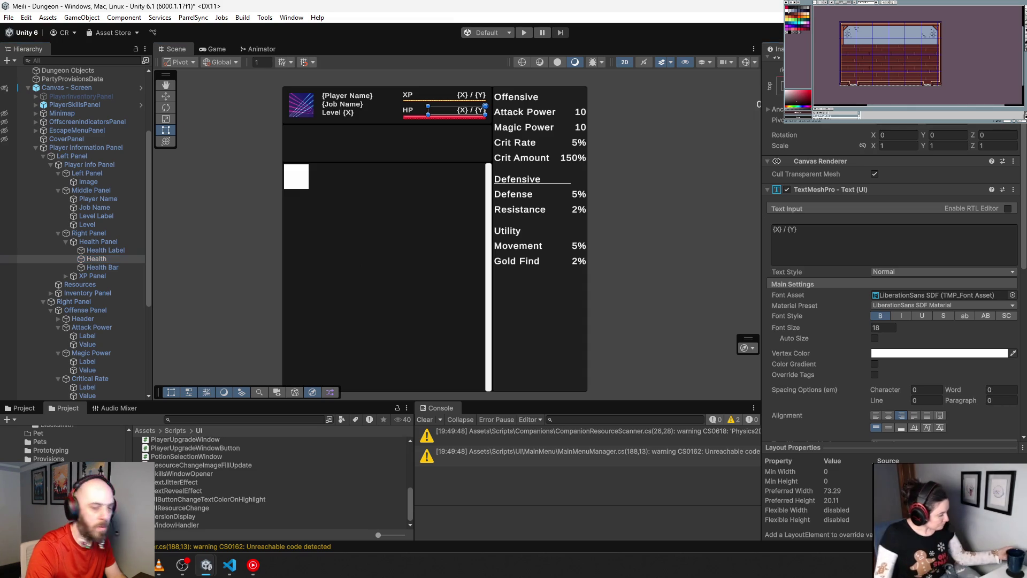
click(524, 33)
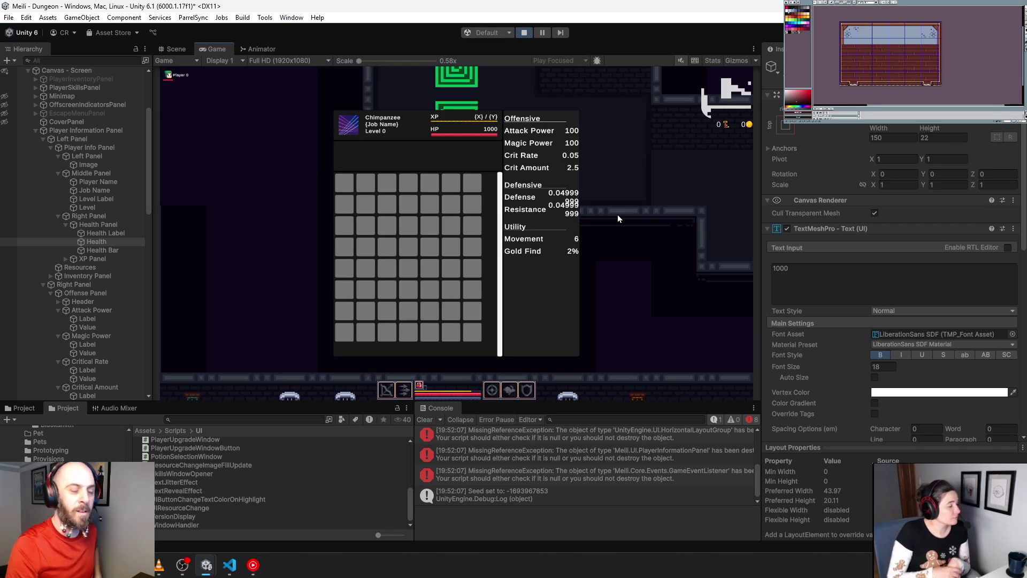
key(ctrl+p)
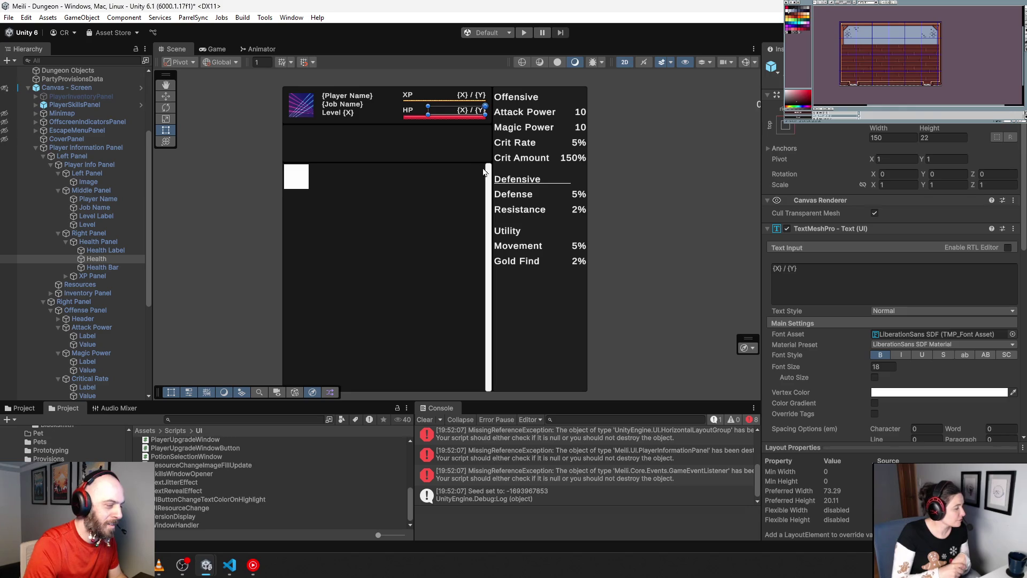
click(97, 153)
click(99, 150)
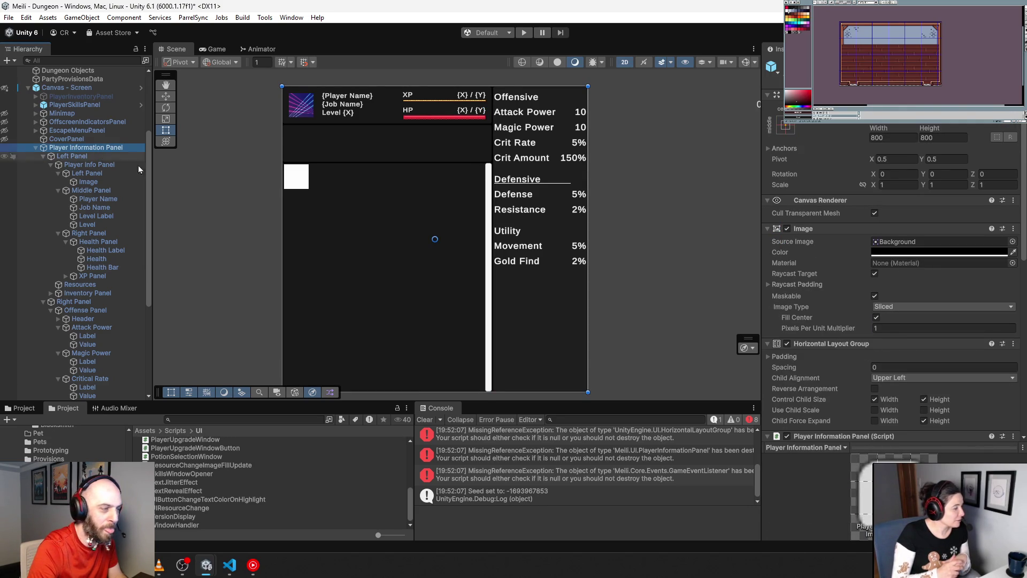
scroll(804, 324, down, 10)
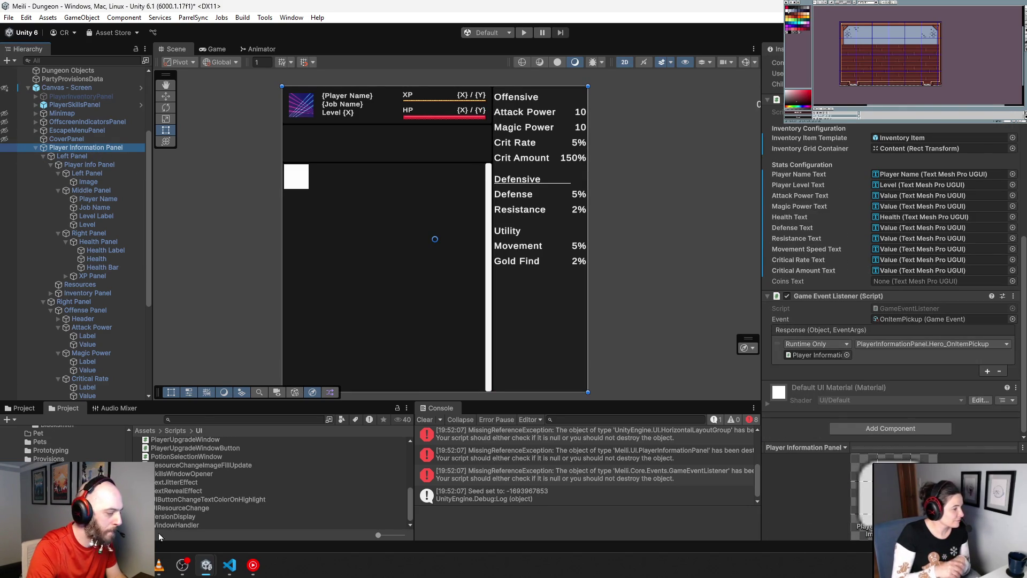
click(222, 567)
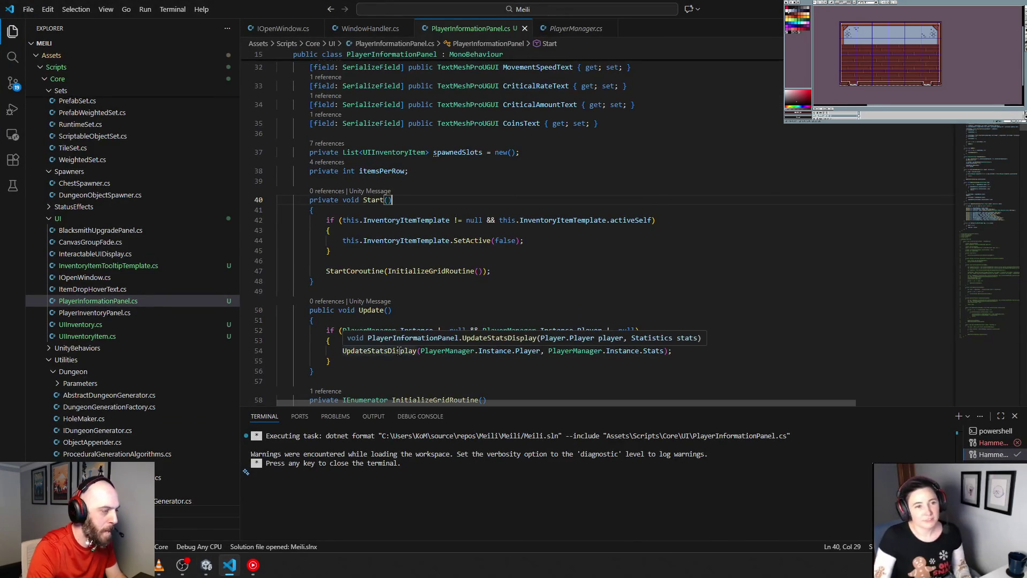
- Scroll PlayerInformationPanel.cs down to the InitializeGridRoutine row-building code
scroll(396, 328, down, 15)
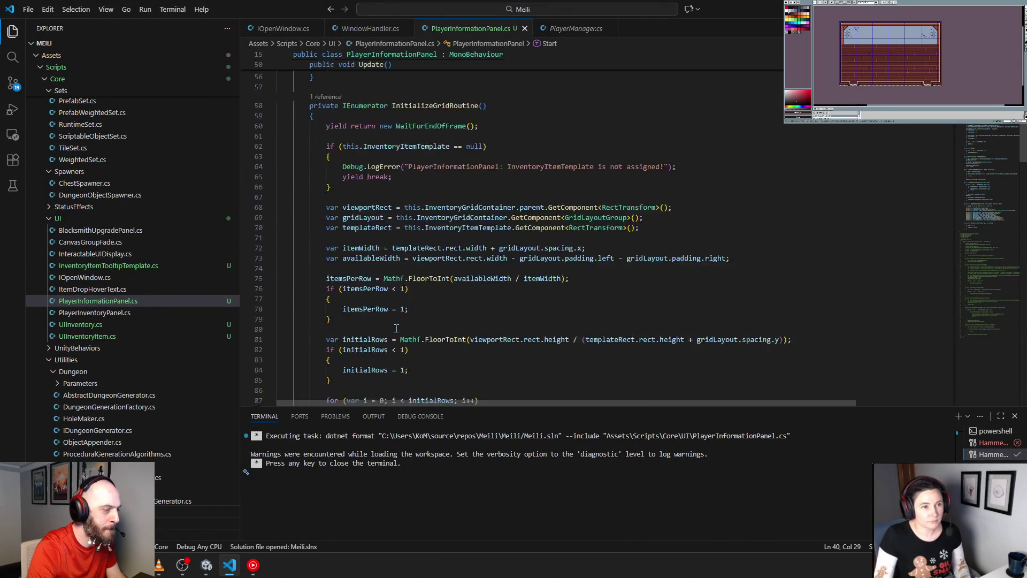
scroll(396, 328, down, 3)
scroll(397, 328, up, 4)
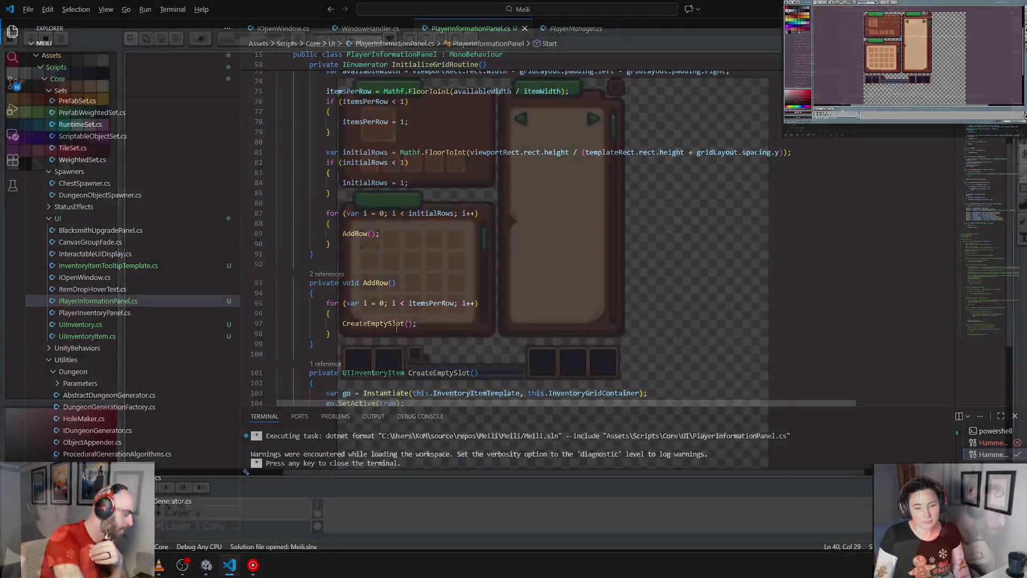
- Hide the timeline with Tab, zoom out to see the whole sprite, then zoom in to fill the view
key(Tab)
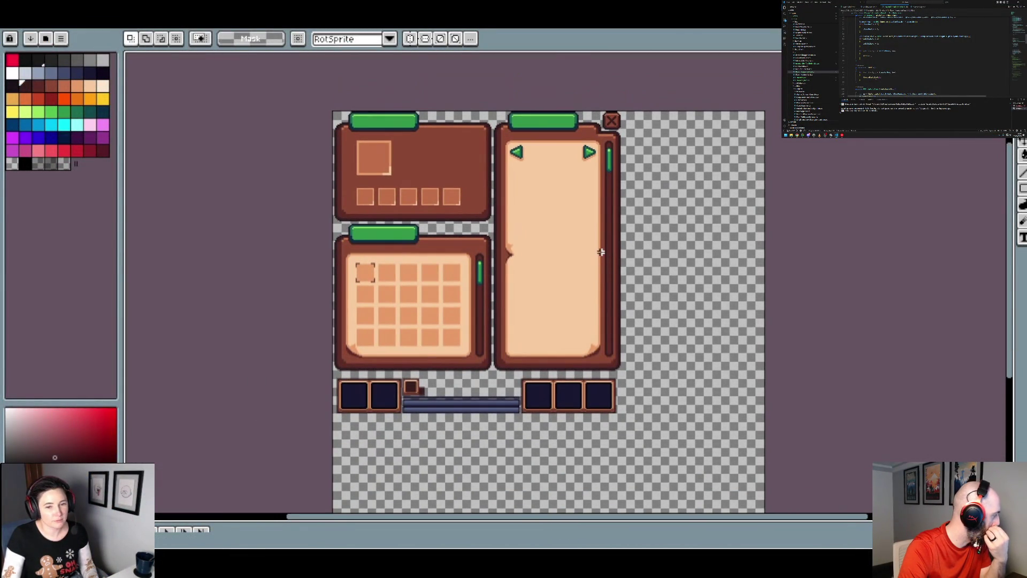
scroll(601, 251, up, 1)
scroll(614, 243, down, 1)
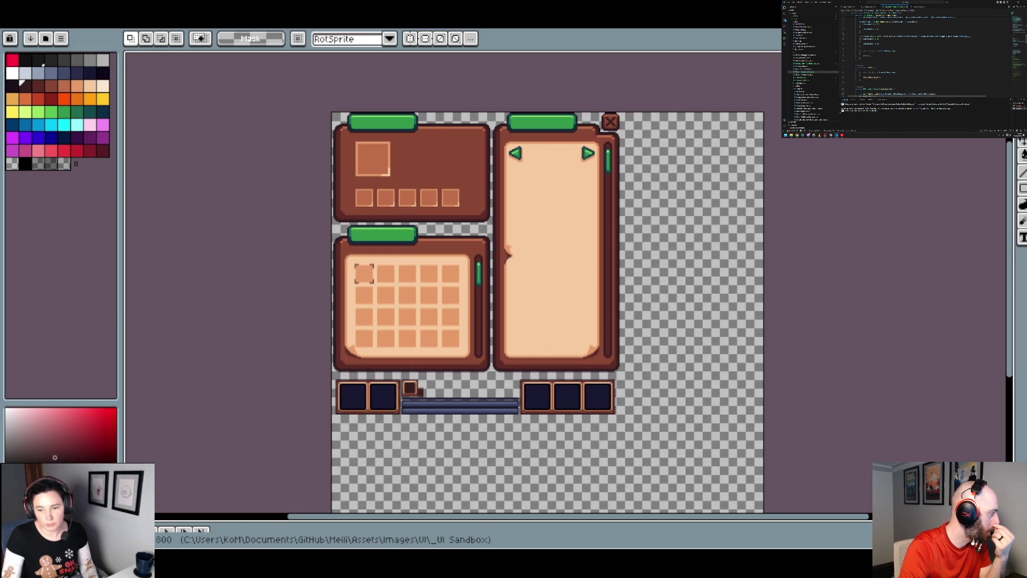
key(plus)
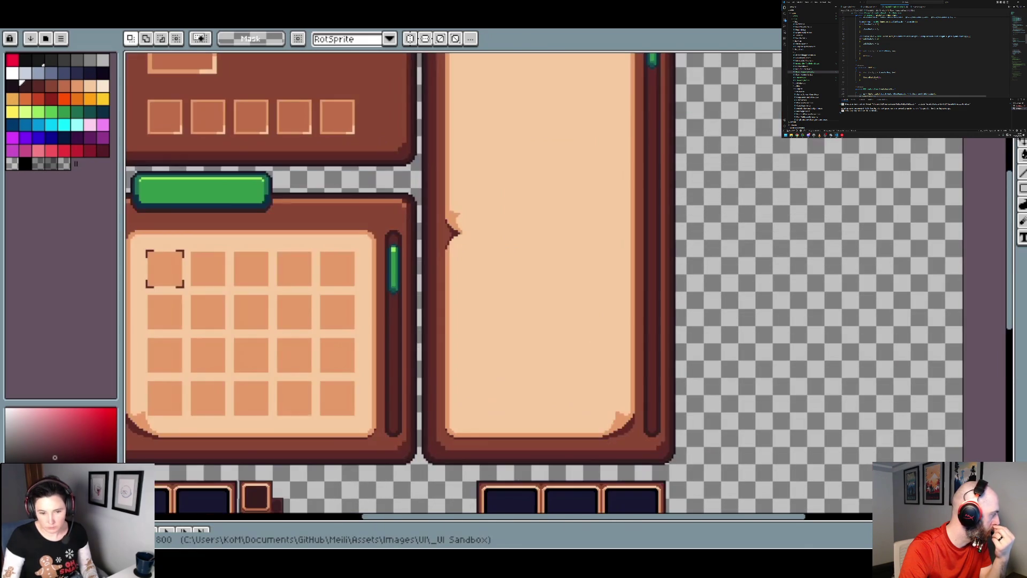
key(1)
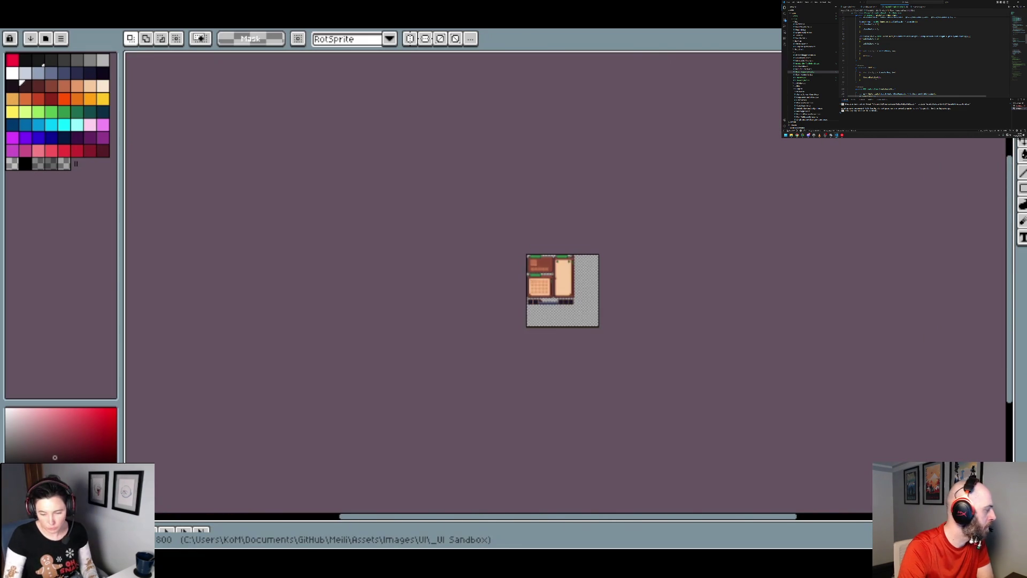
key(minus)
key(6)
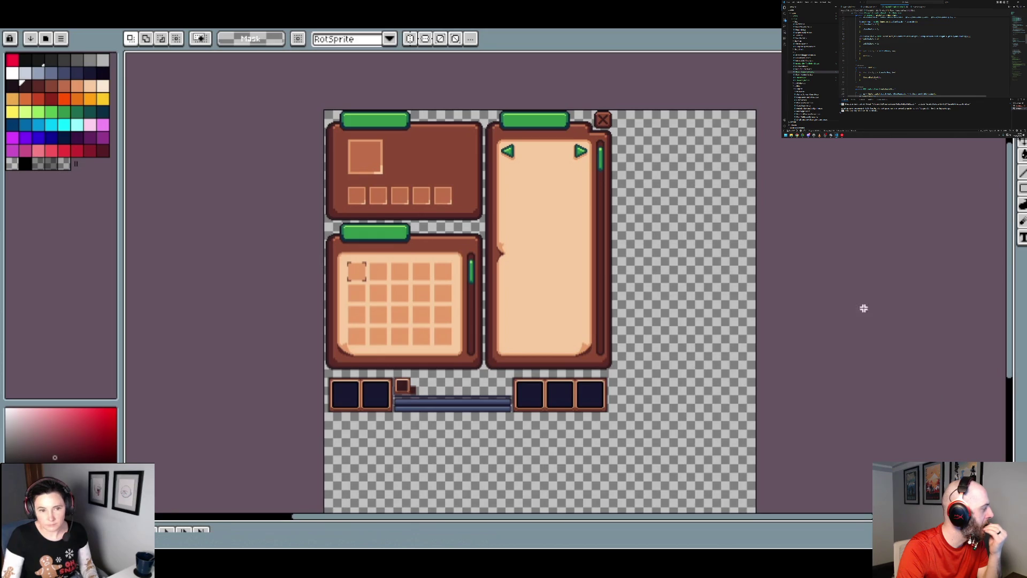
- Pan slightly left and zoom in and out to inspect the inventory grid, equipment slots and scroll panel
drag(853, 298, 826, 300)
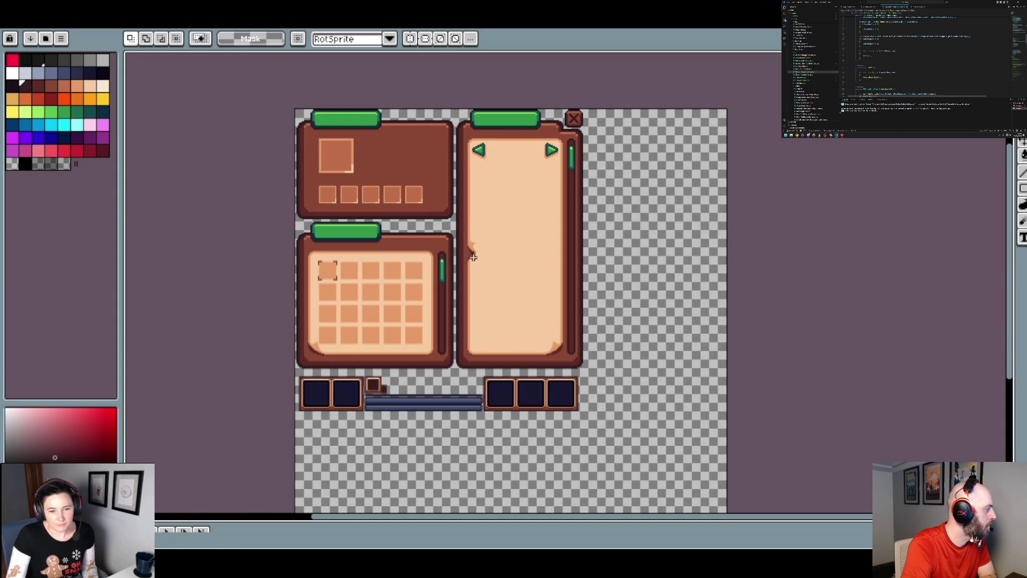
scroll(469, 261, up, 2)
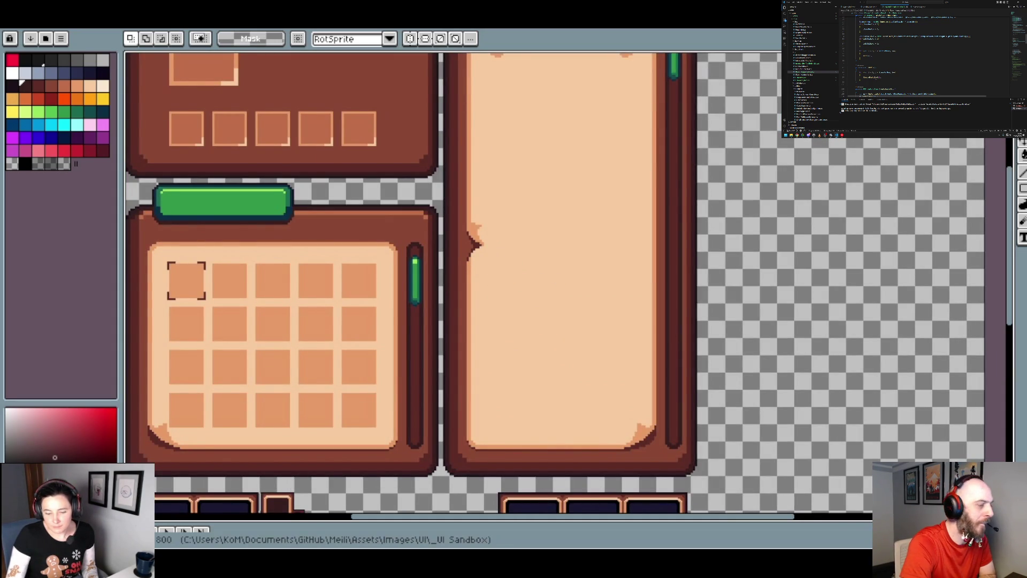
scroll(566, 284, down, 5)
scroll(566, 283, up, 5)
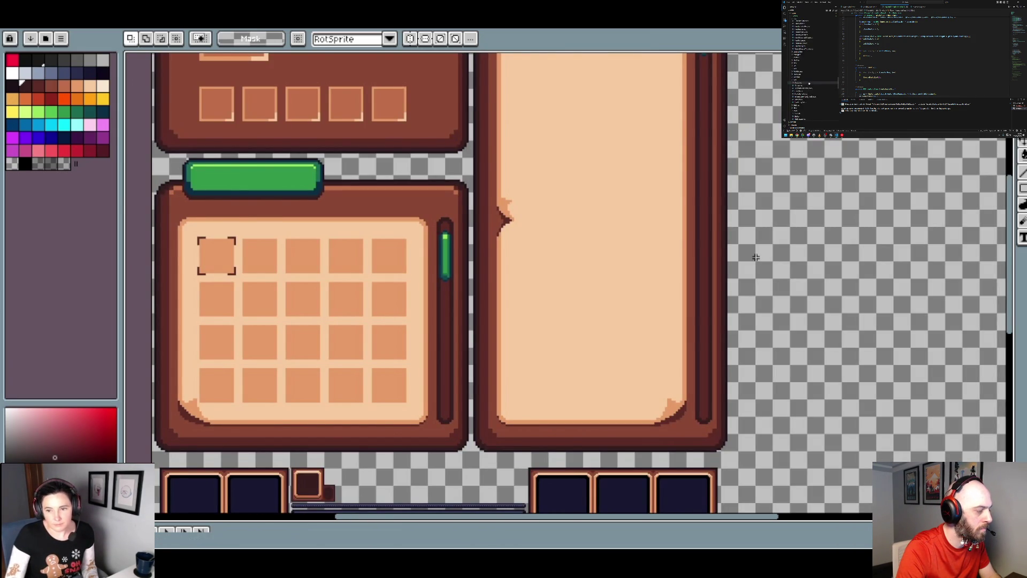
scroll(791, 275, up, 1)
scroll(794, 279, down, 1)
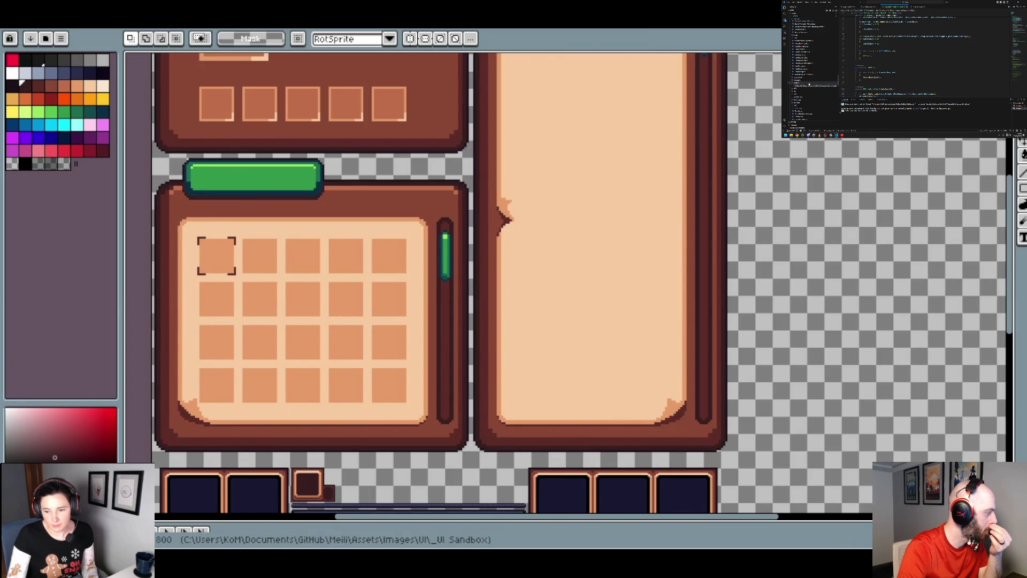
scroll(566, 284, up, 1)
scroll(568, 282, down, 1)
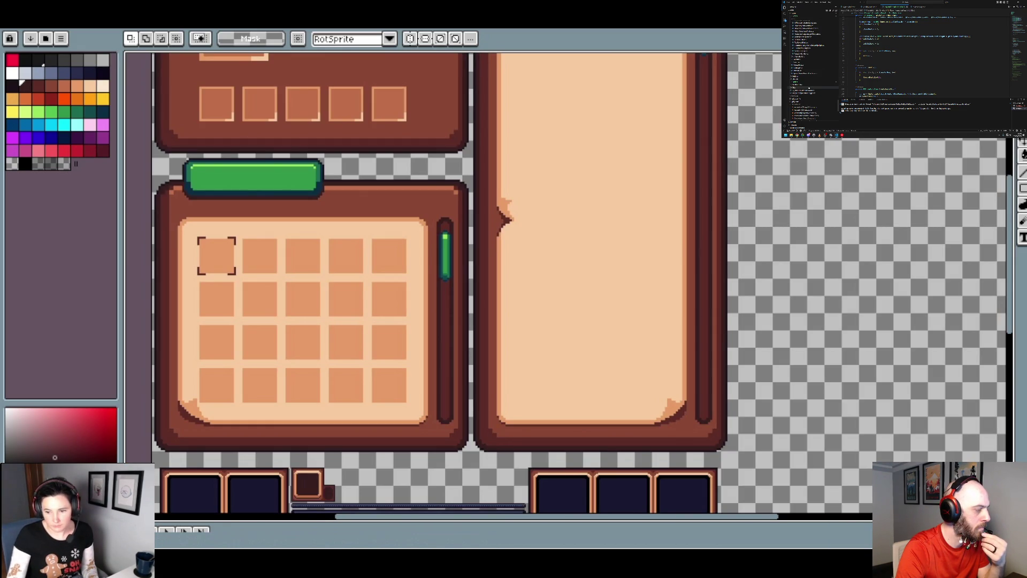
scroll(580, 292, down, 1)
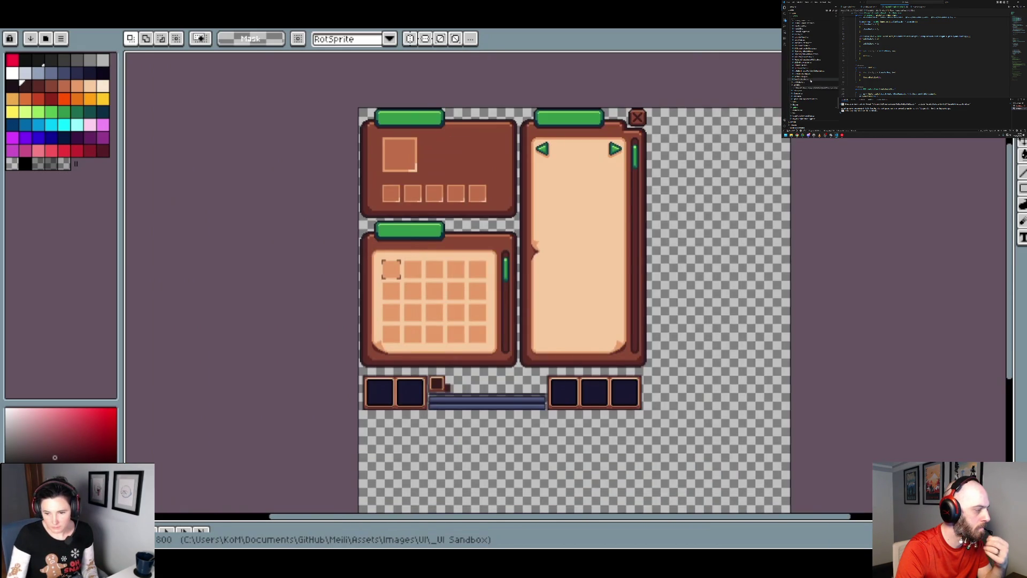
scroll(566, 282, up, 1)
scroll(566, 282, down, 1)
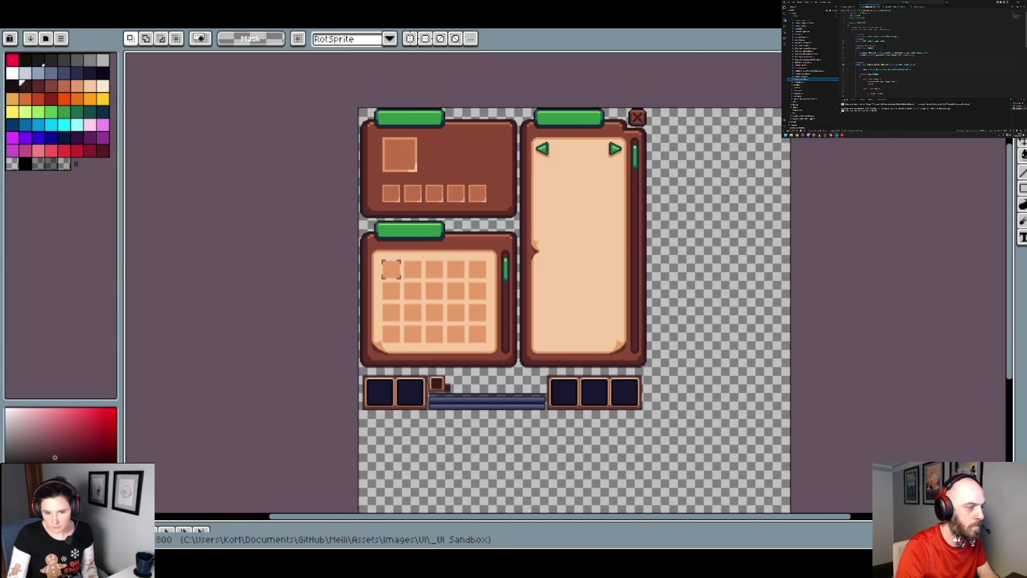
scroll(566, 282, up, 1)
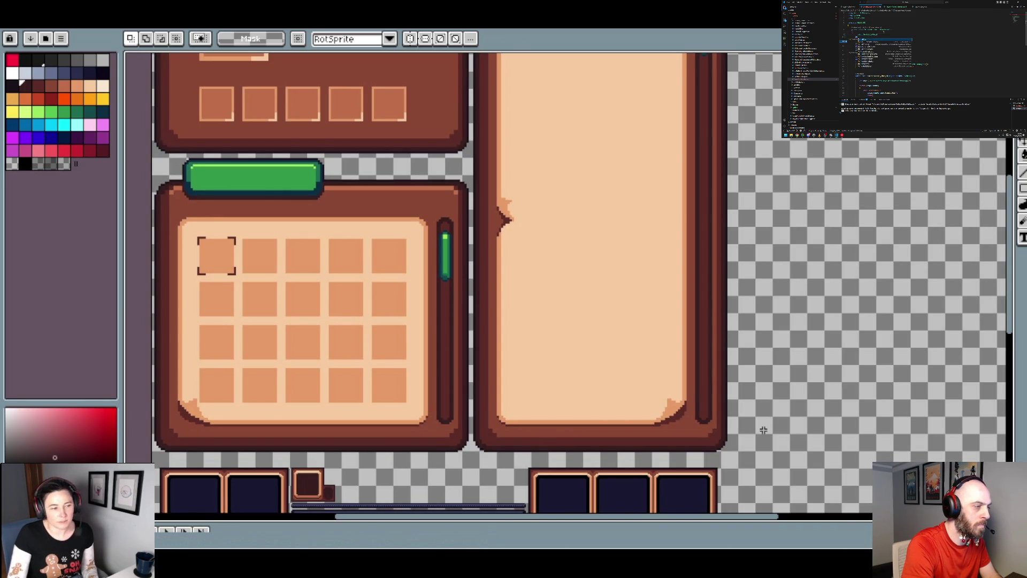
drag(544, 222, 523, 279)
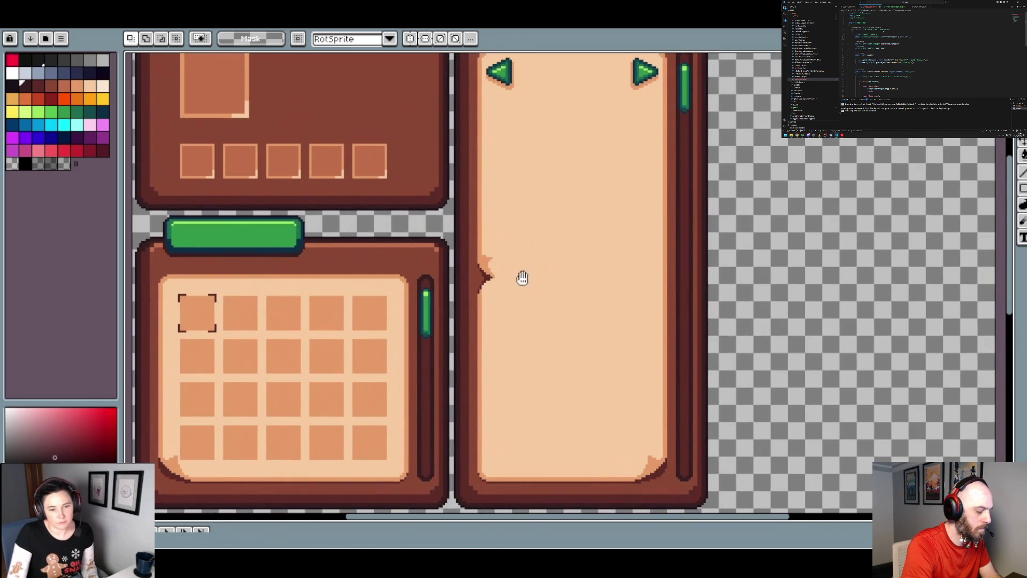
scroll(523, 279, down, 2)
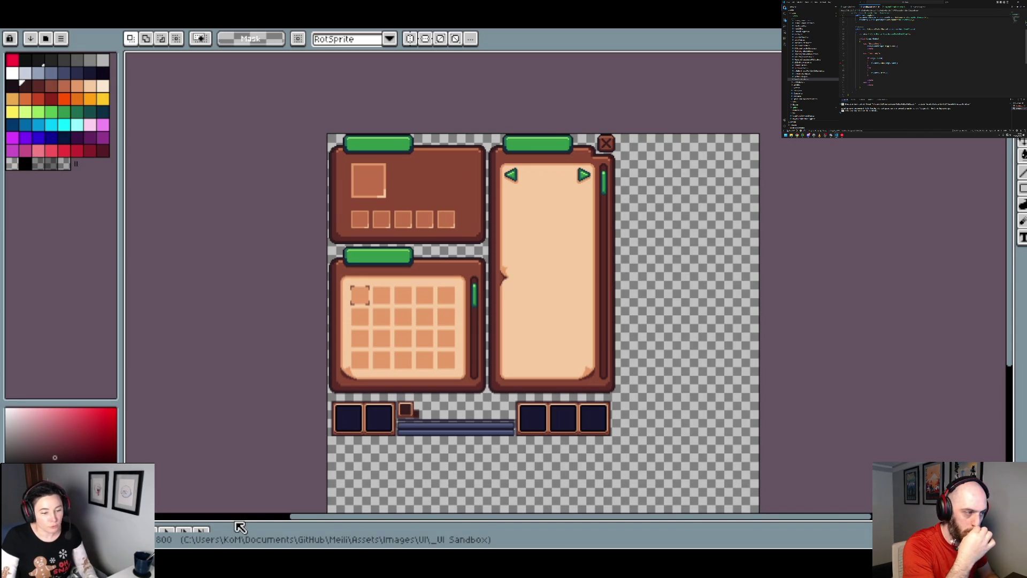
- Show the layer list again and display the panel frames in dark blue
key(Tab)
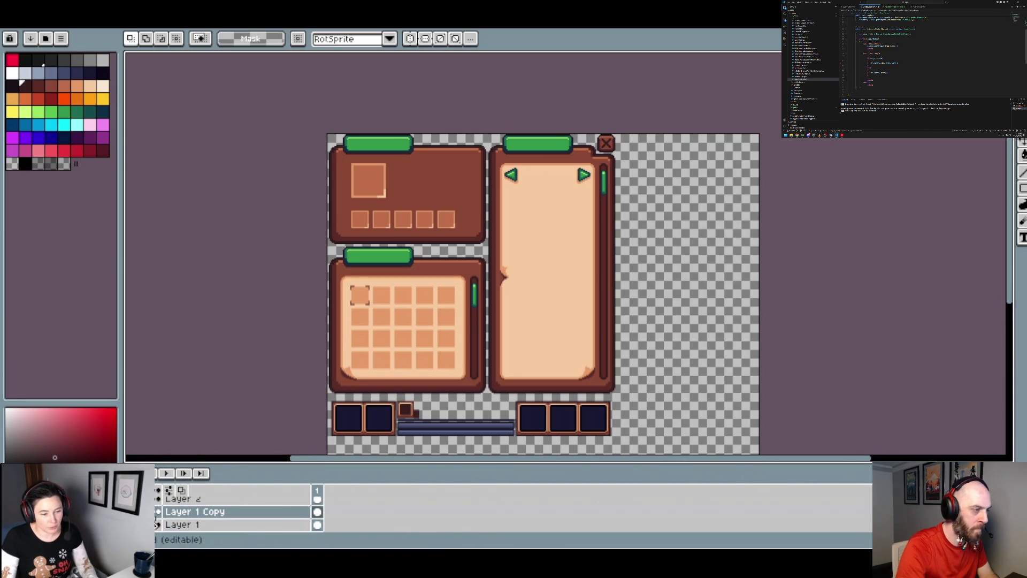
key(ctrl+z)
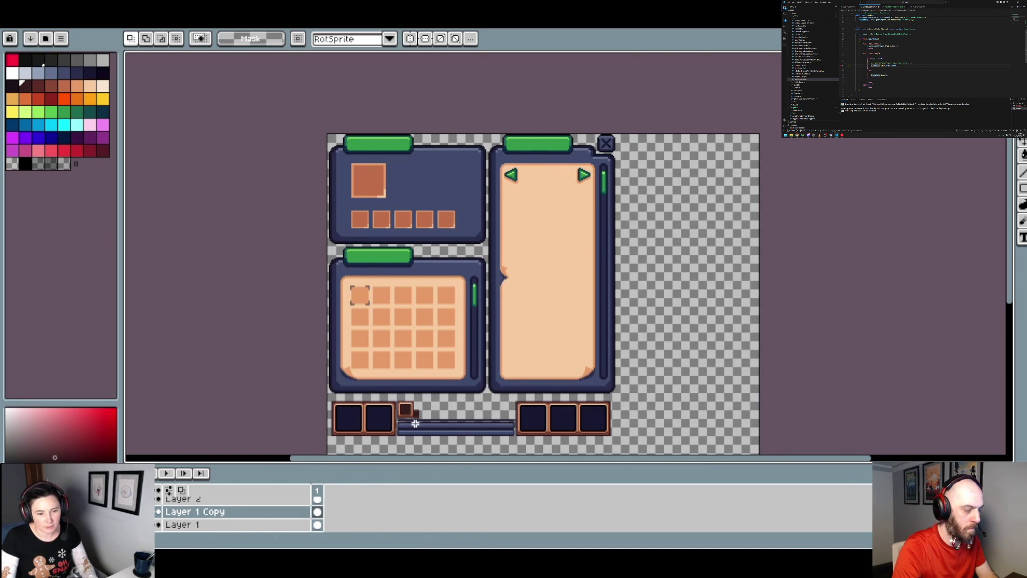
scroll(374, 434, up, 1)
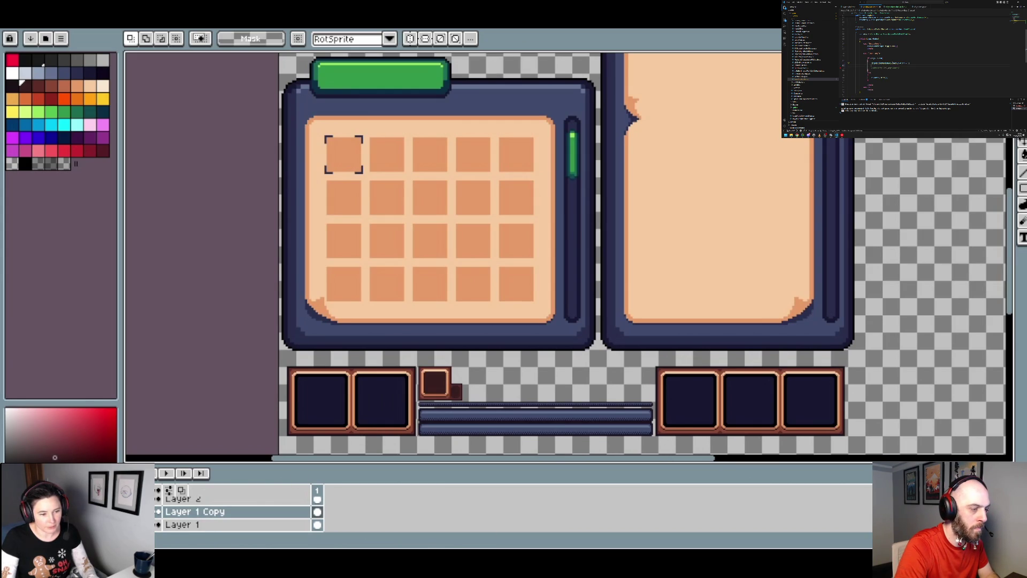
scroll(461, 422, up, 2)
key(alt)
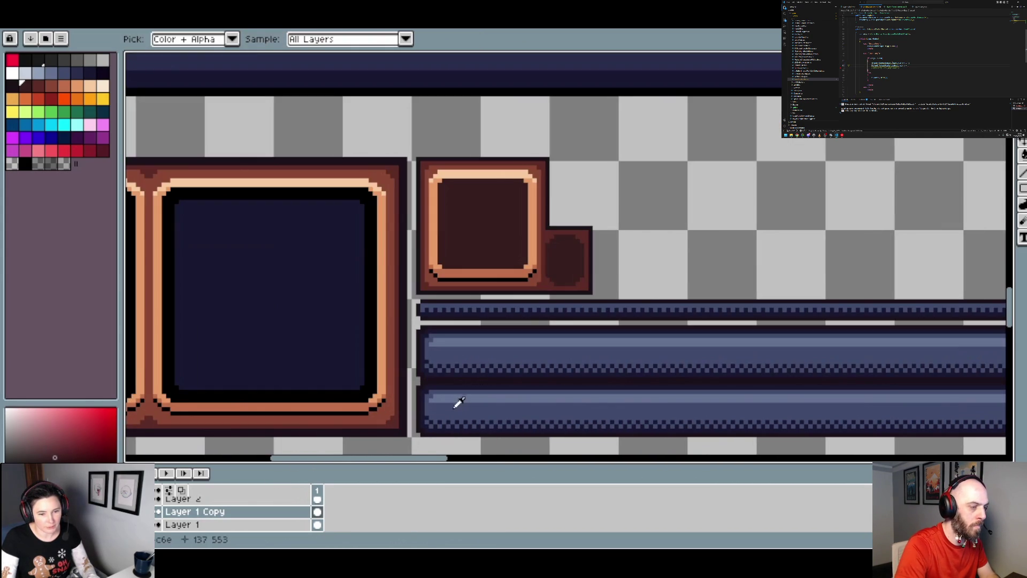
scroll(390, 420, down, 3)
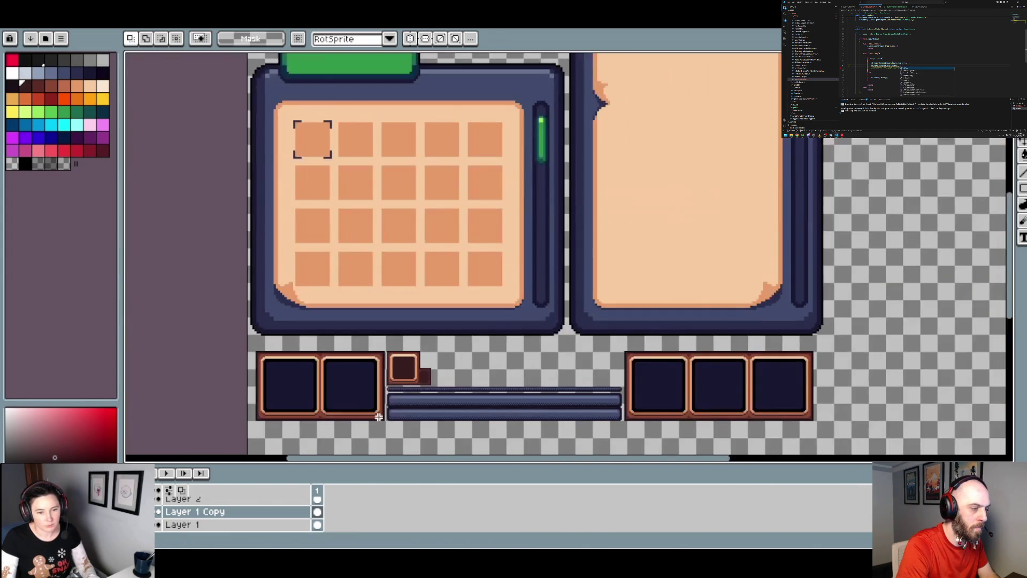
- Compare brown and dark blue frames, then delete Layer 2 to keep the brown frames
key(ctrl+z)
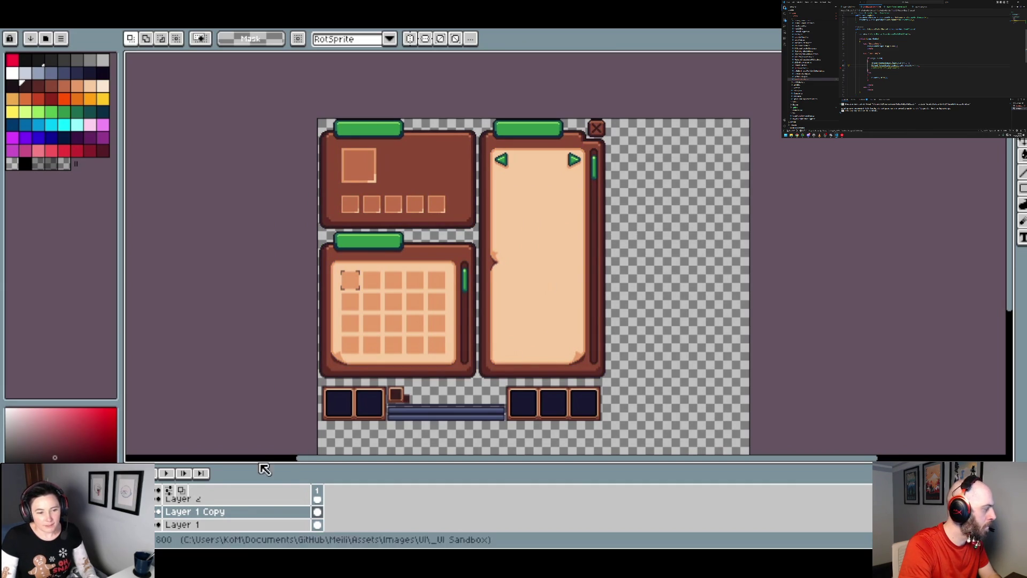
key(ctrl+y)
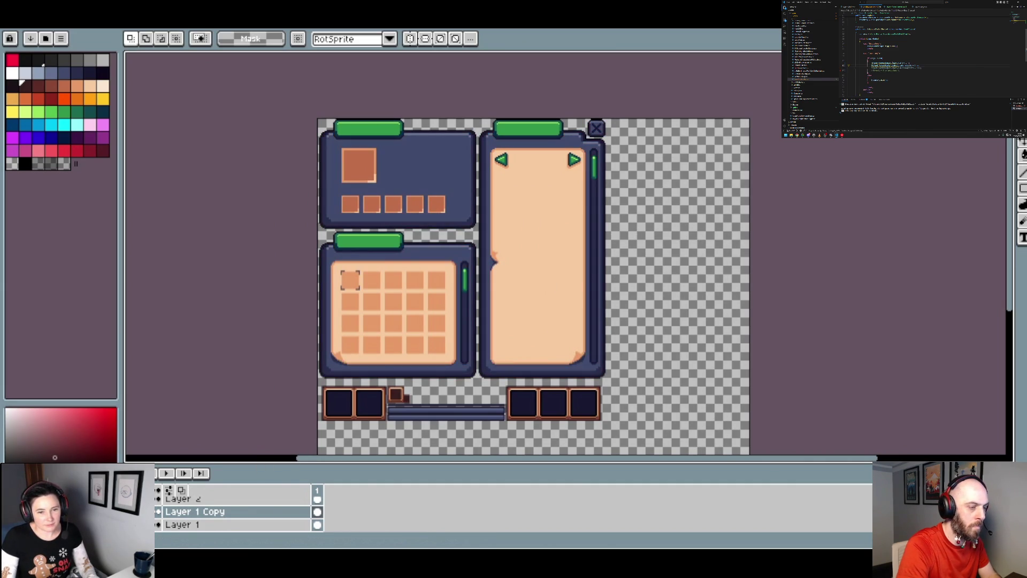
key(ctrl+z)
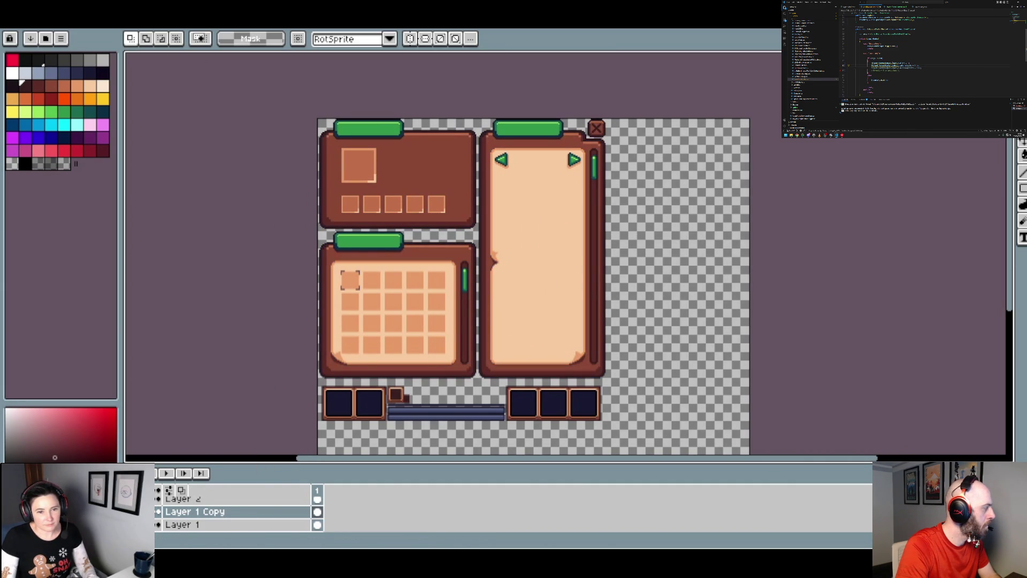
key(ctrl+z)
key(ctrl+z)
key(ctrl+z)
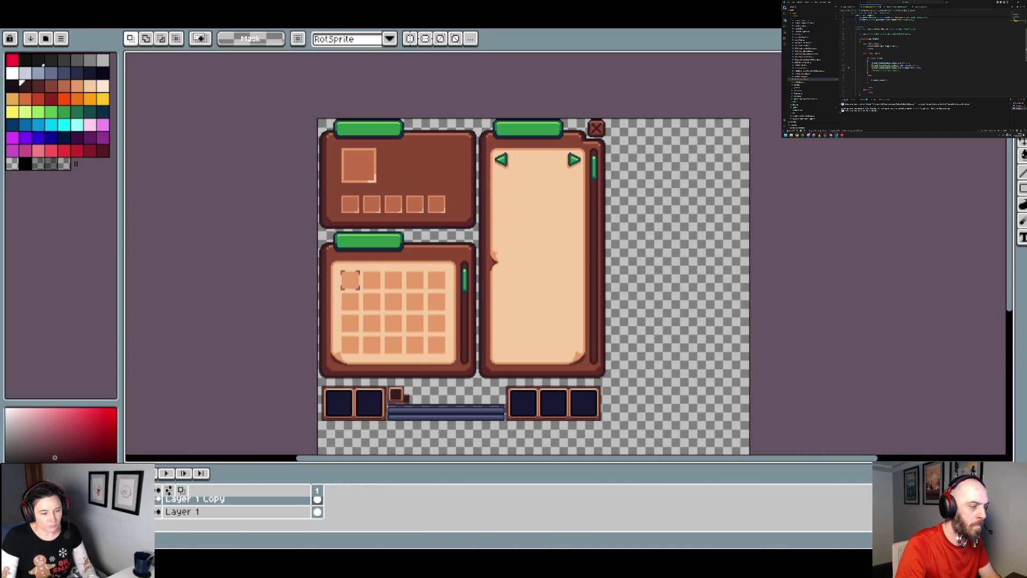
- Step through the panel layers with undo and redo until the navy-framed variant with peach interiors shows
key(ctrl+y)
key(ctrl+y)
key(ctrl+y)
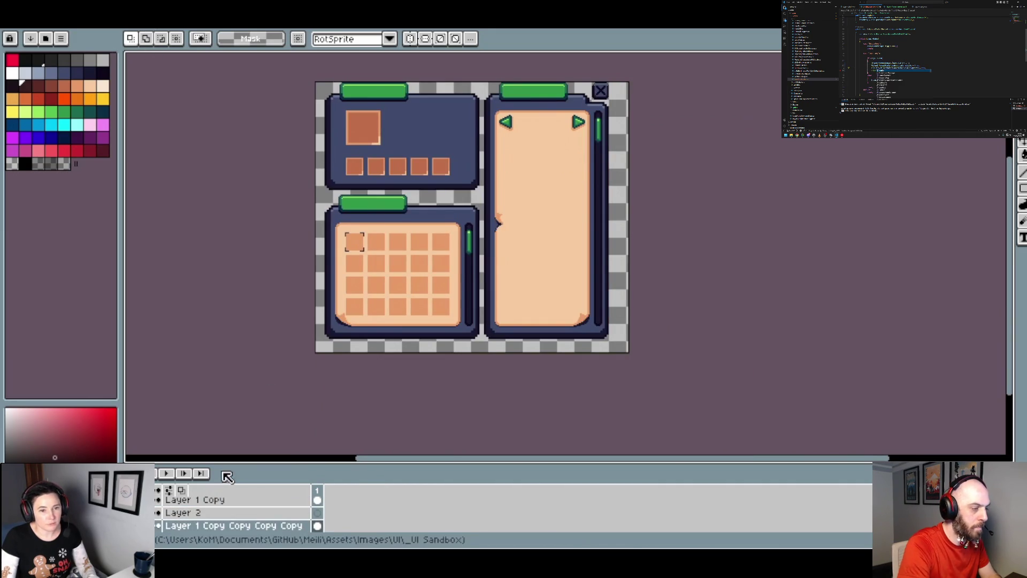
key(ctrl+z)
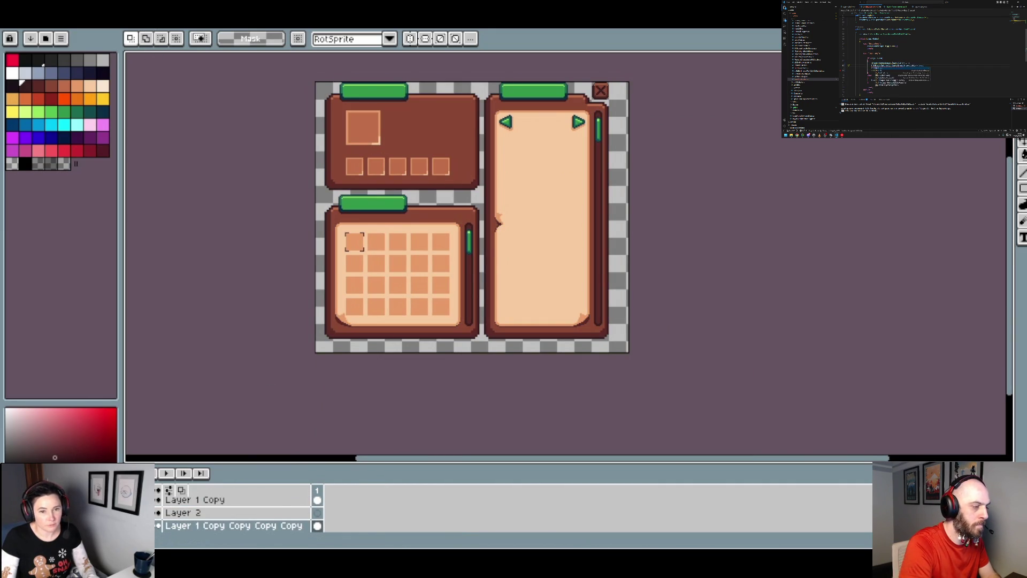
key(ctrl+z)
key(ctrl+z)
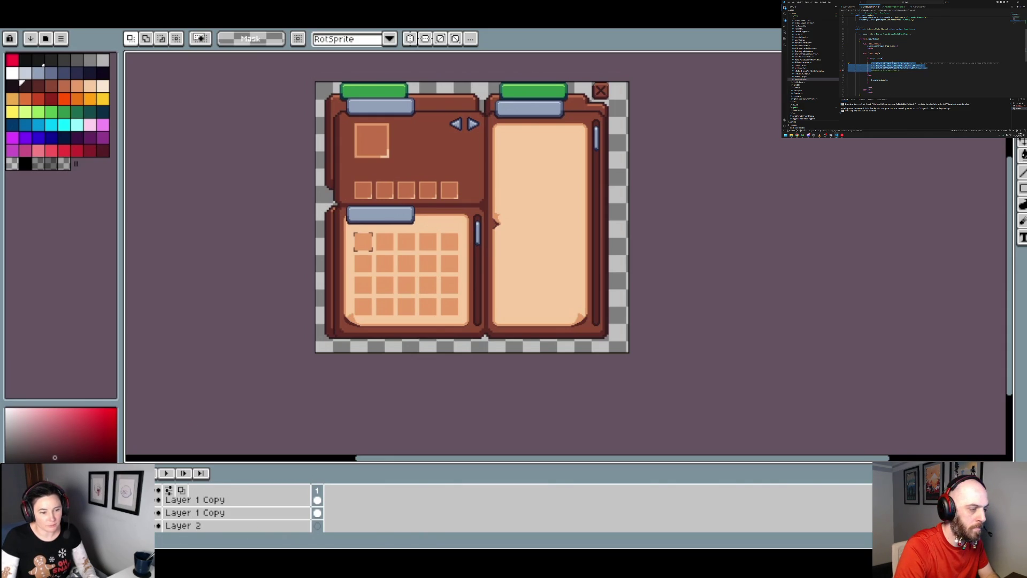
key(ctrl+y)
key(ctrl+y)
key(ctrl+y)
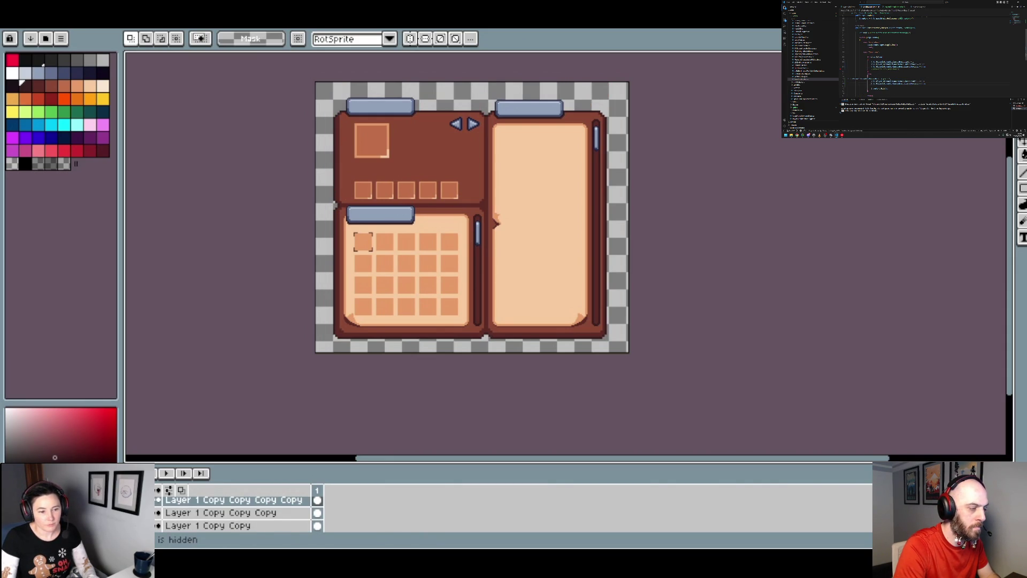
key(ctrl+y)
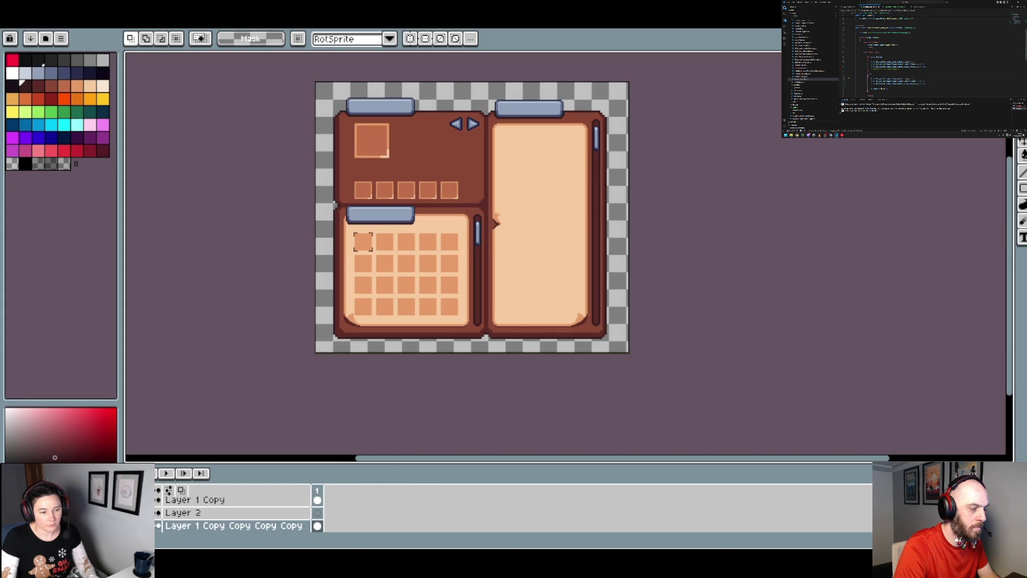
key(ctrl+z)
key(ctrl+z)
key(ctrl+y)
key(ctrl+z)
key(ctrl+y)
key(ctrl+z)
key(ctrl+y)
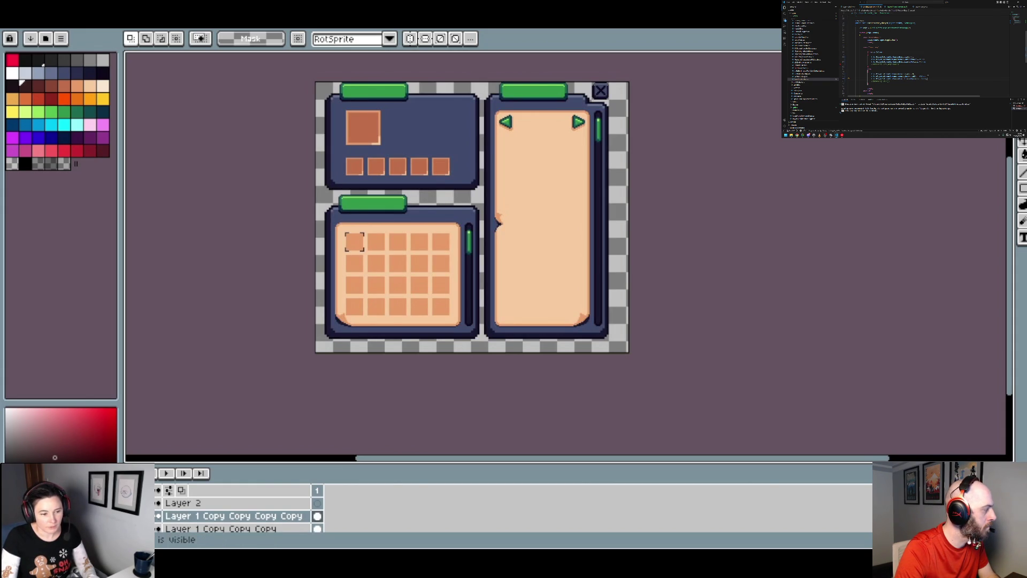
- Hide the close-button layer and move Layer 1 Copy below Layer 1
scroll(235, 515, down, 2)
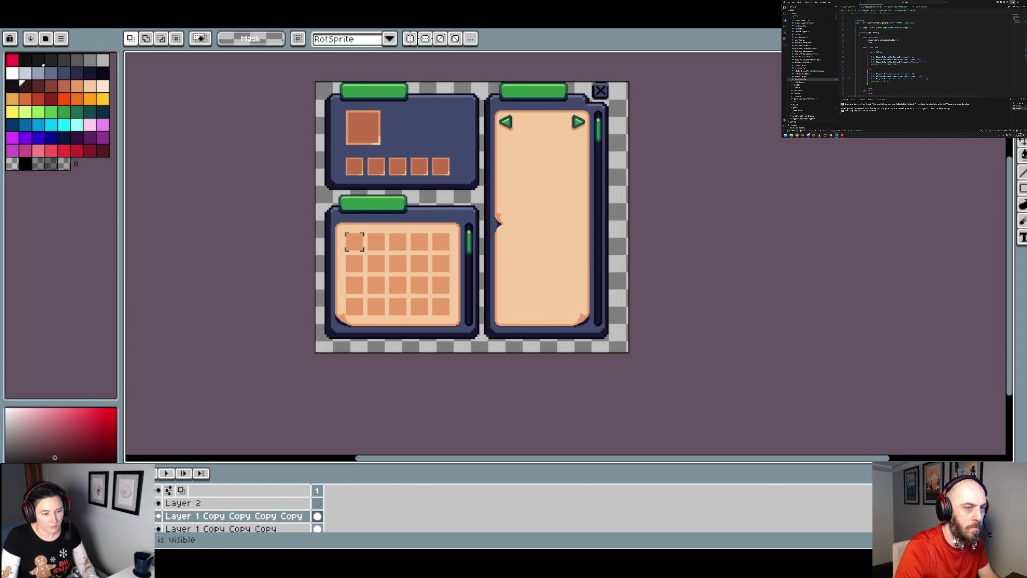
scroll(235, 516, down, 1)
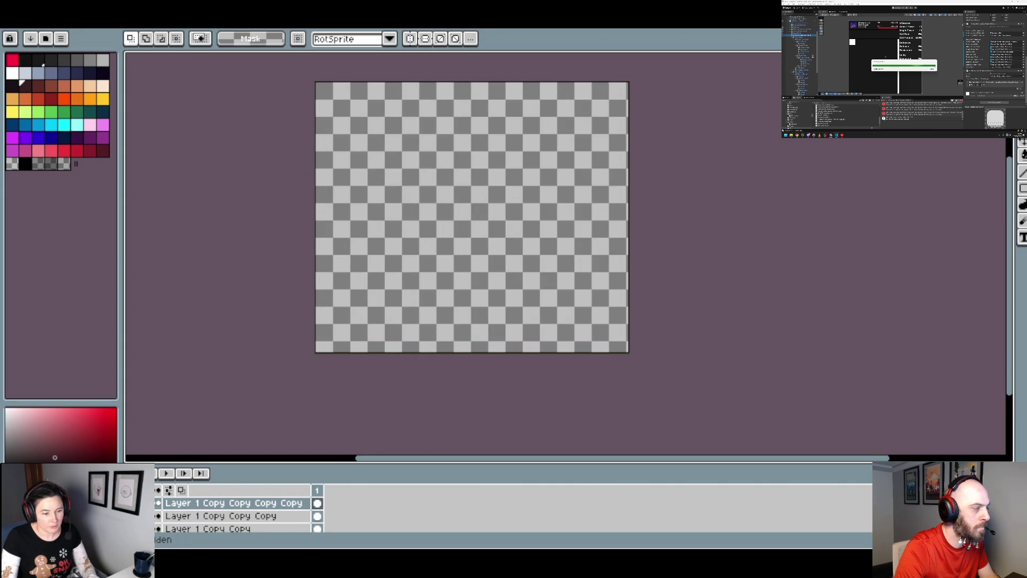
scroll(236, 516, down, 1)
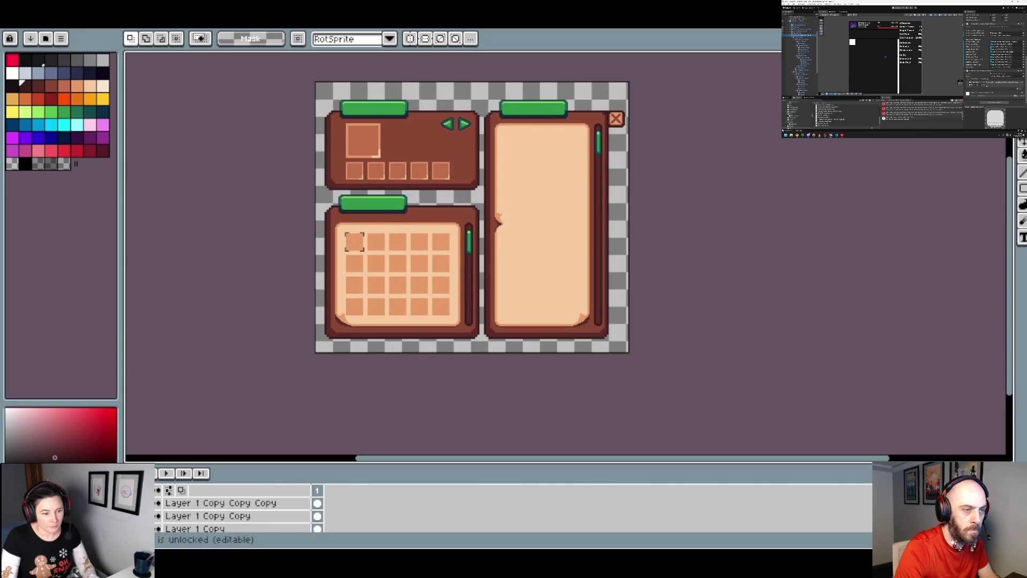
click(157, 503)
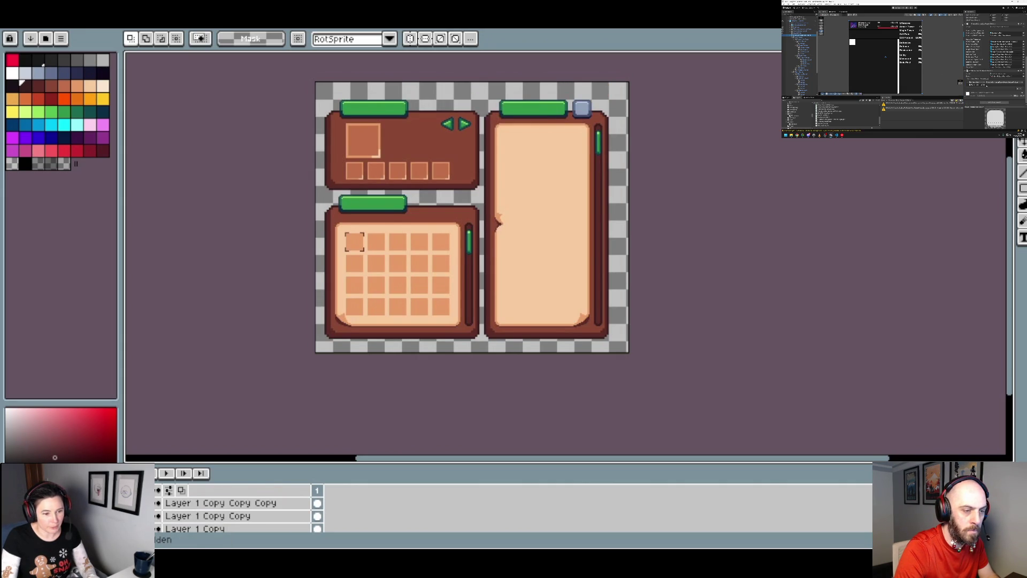
scroll(236, 516, down, 1)
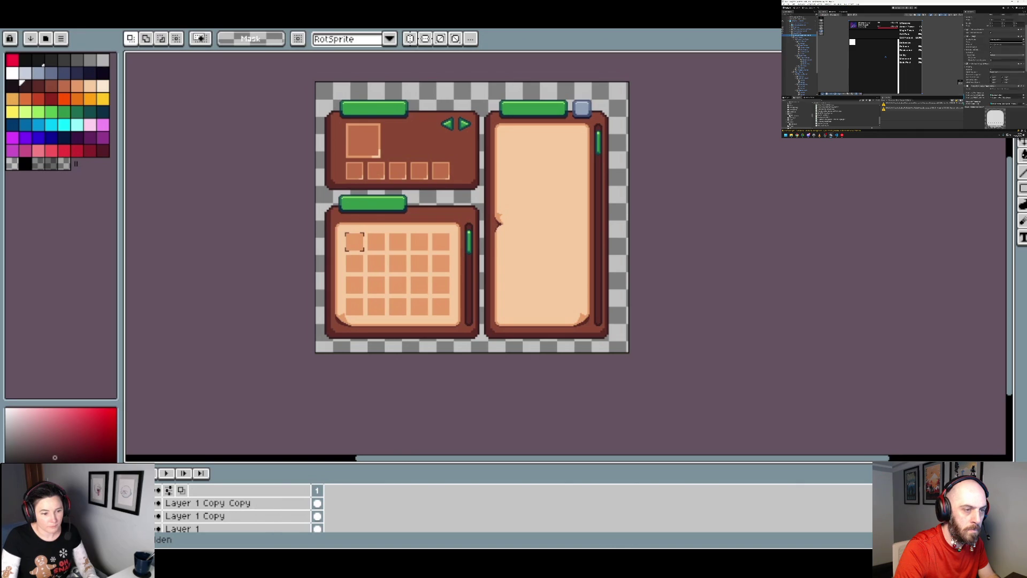
scroll(236, 516, down, 1)
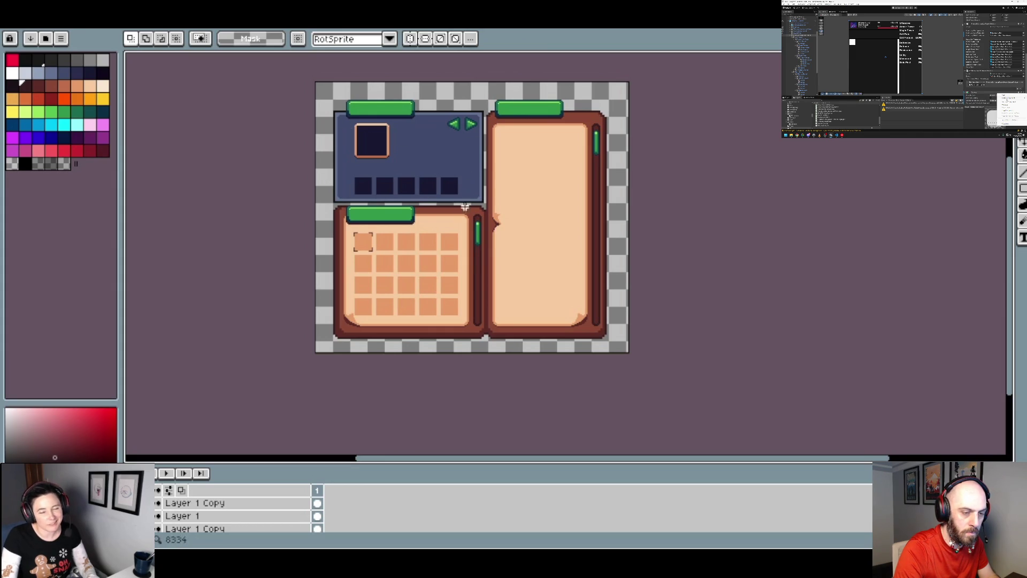
drag(178, 528, 176, 526)
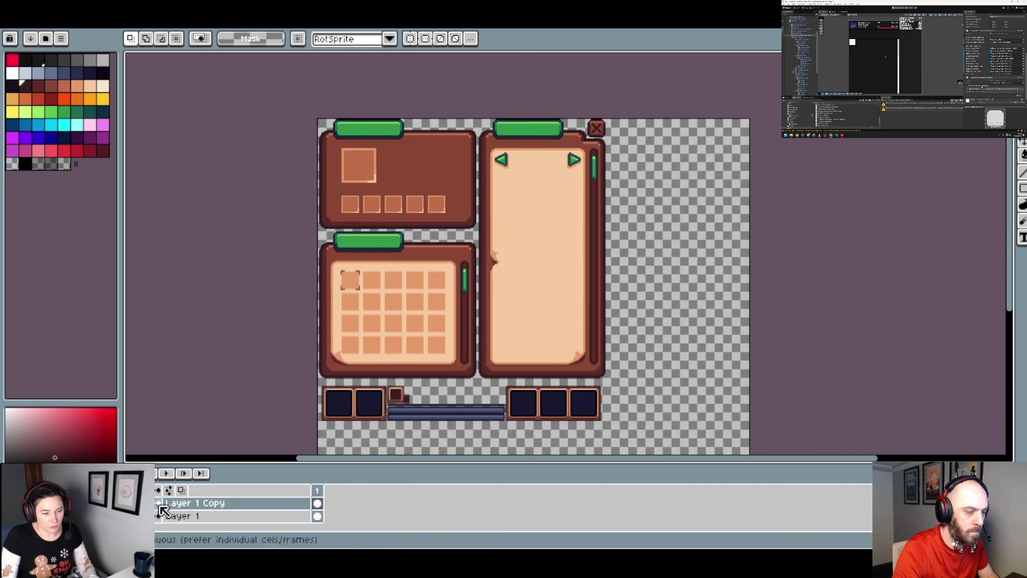
- Turn the bottom slot squares dark navy and duplicate Layer 1 Copy
key(ctrl+z)
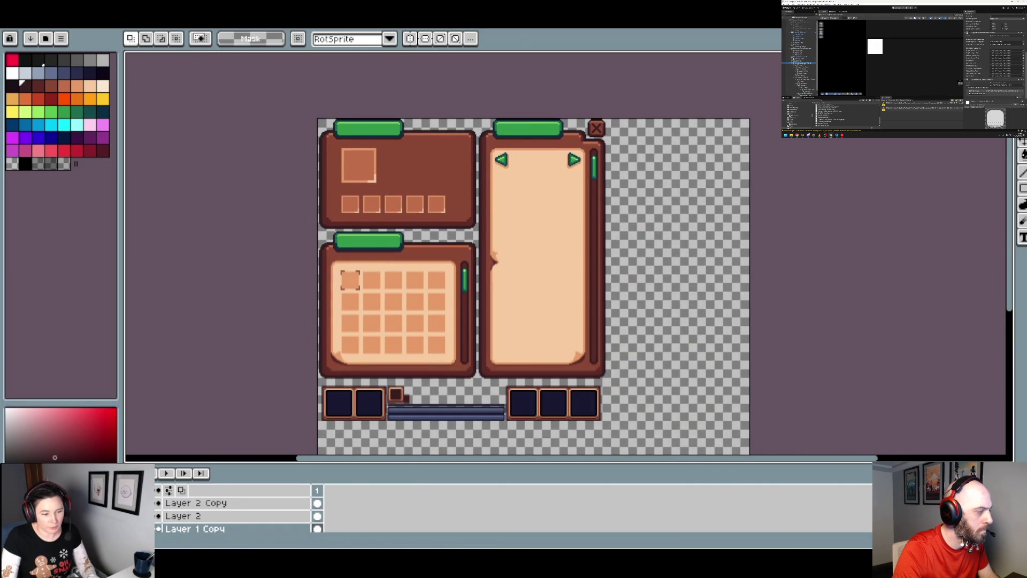
scroll(199, 530, down, 1)
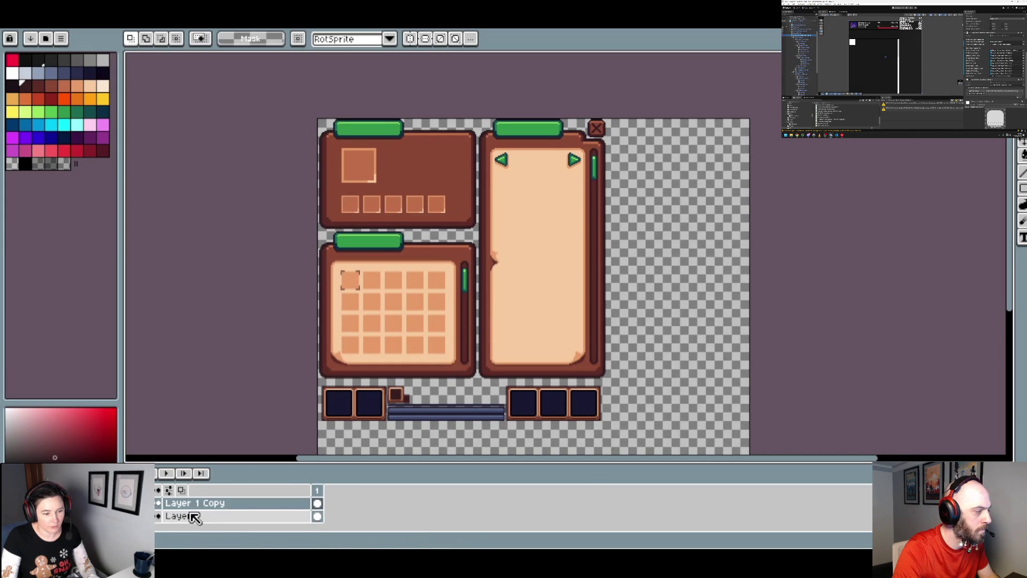
right_click(193, 517)
click(239, 501)
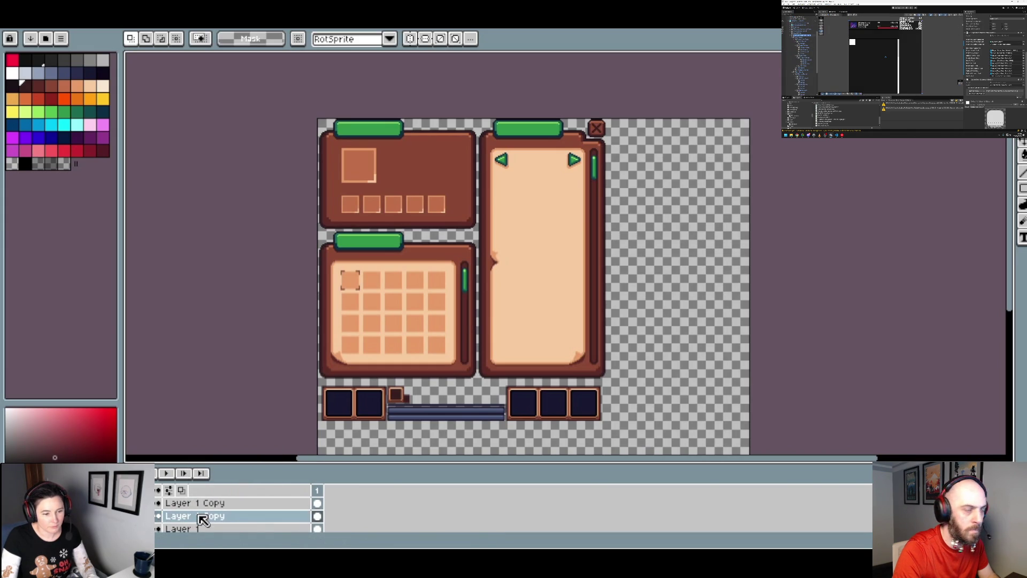
- Flood-fill the strip under the top-left green header bar with dark navy
scroll(406, 145, up, 2)
scroll(406, 145, down, 2)
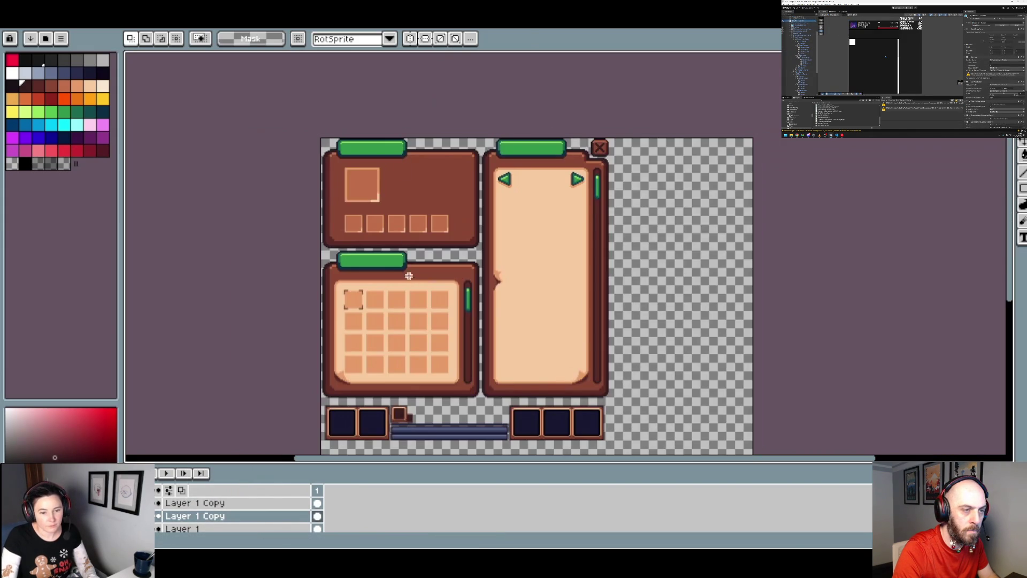
scroll(401, 141, up, 4)
click(86, 70)
key(g)
click(442, 237)
scroll(442, 237, down, 1)
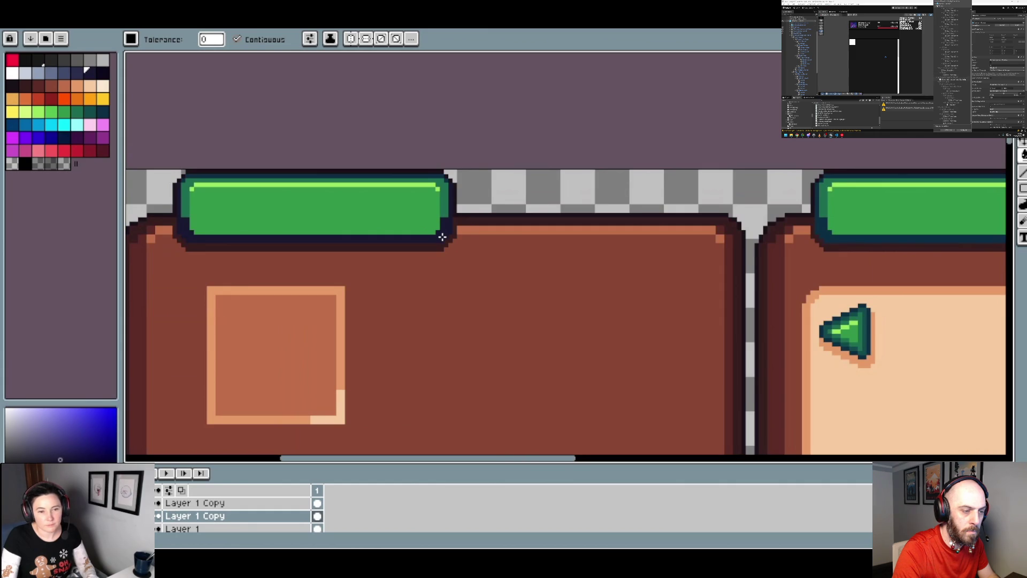
- Select the green bars' dark outline colour and recolour it navy
scroll(442, 237, down, 2)
scroll(511, 239, up, 2)
key(v)
key(w)
click(446, 225)
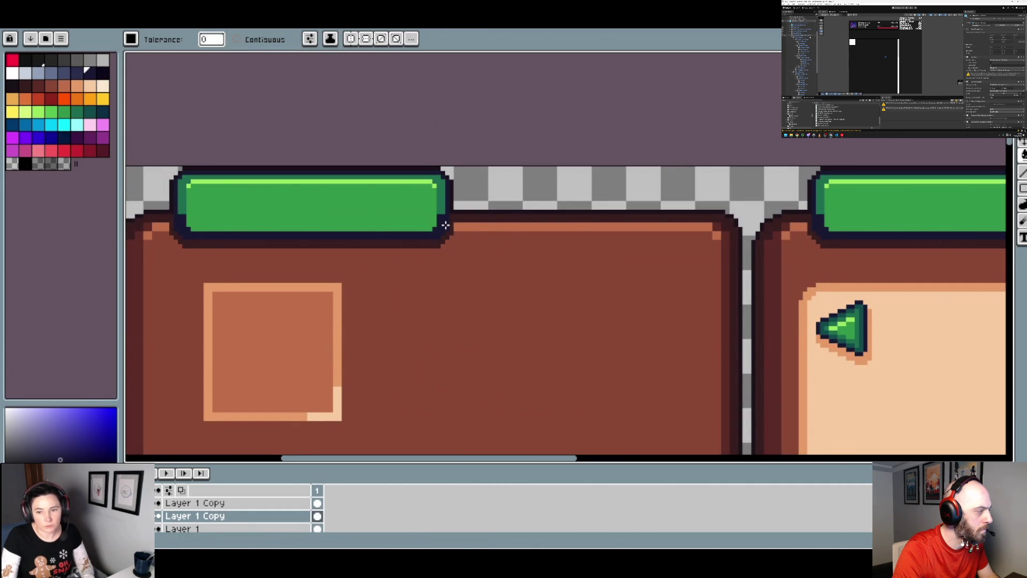
click(78, 73)
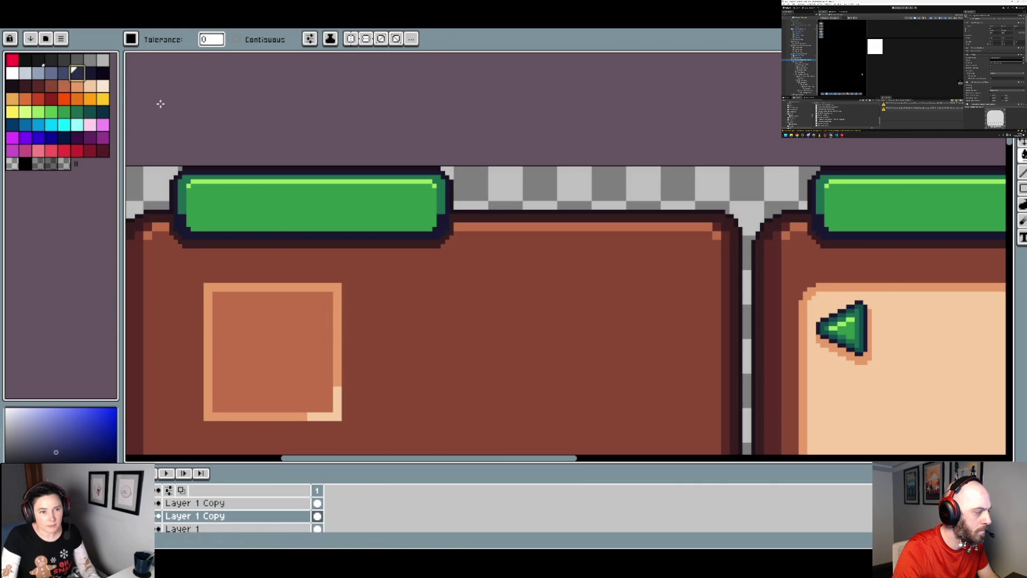
click(441, 193)
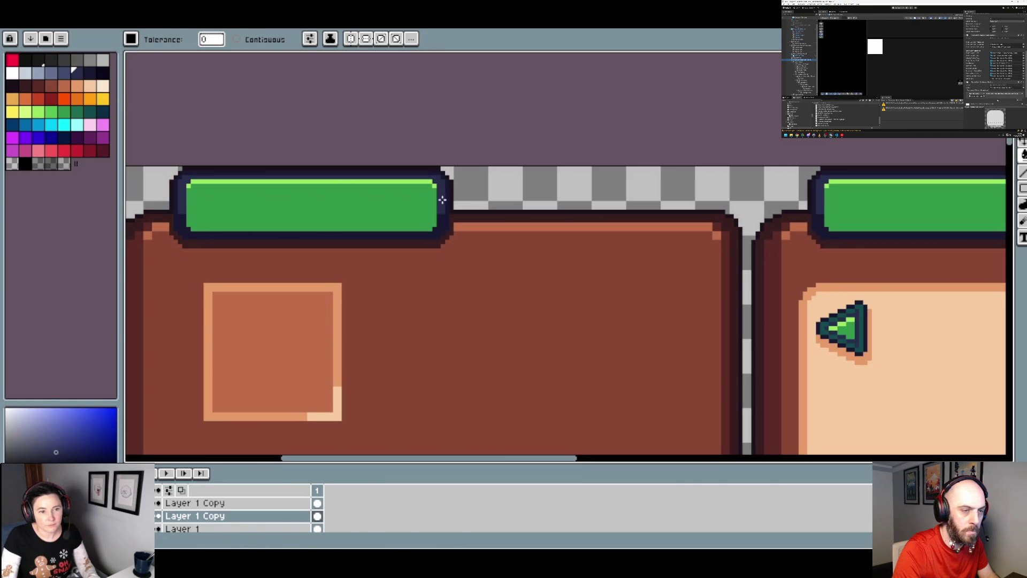
- Fill the green bar bodies and their highlight with blue-grey shades
click(64, 73)
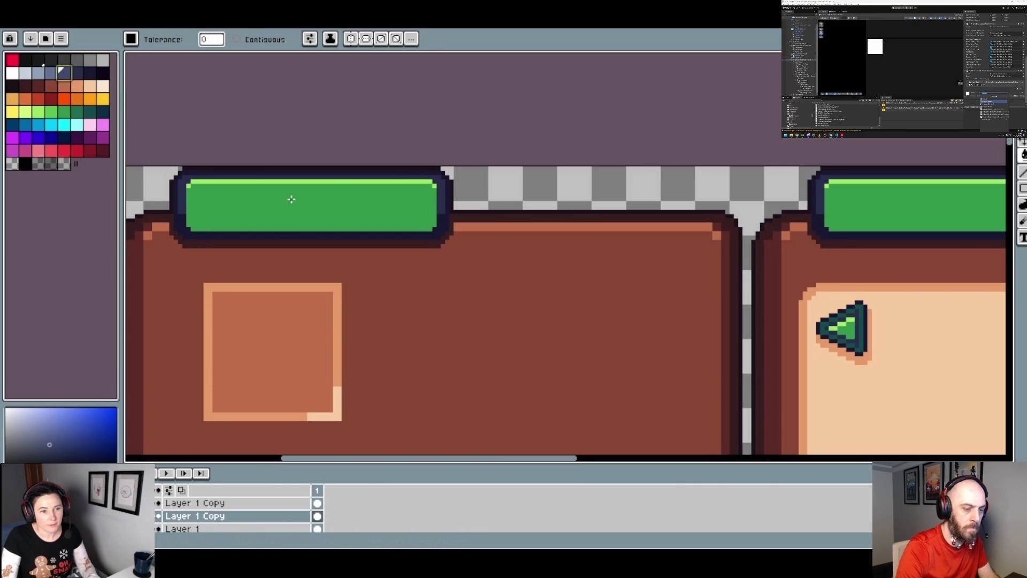
click(289, 197)
click(51, 73)
click(294, 183)
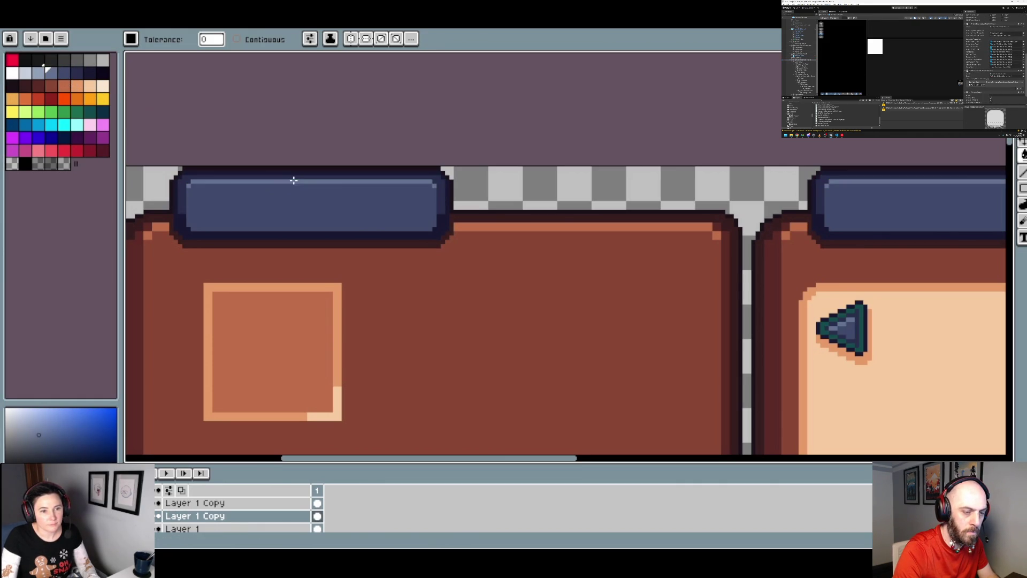
scroll(319, 190, down, 2)
scroll(355, 214, up, 1)
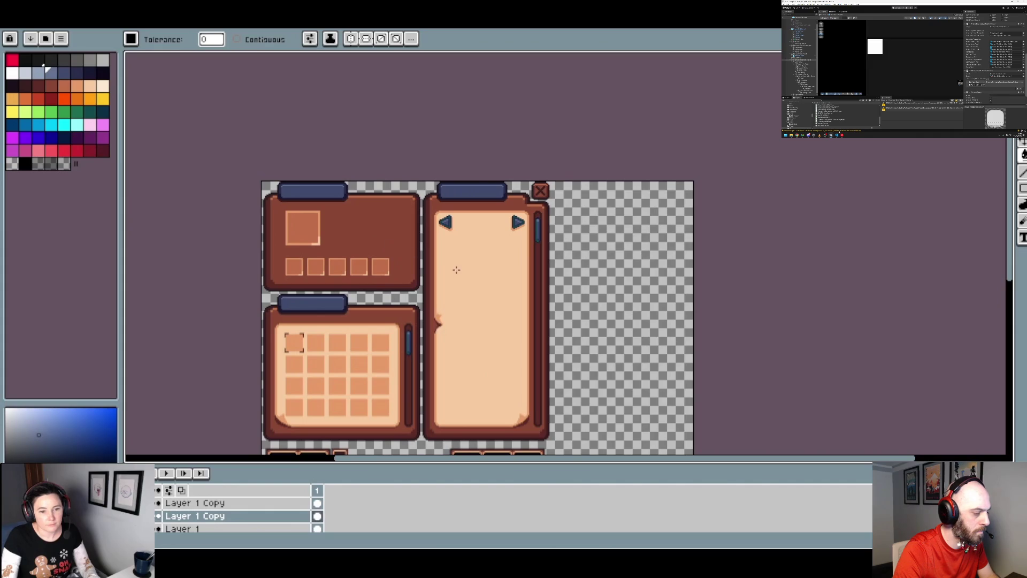
scroll(405, 257, up, 2)
drag(404, 257, 465, 247)
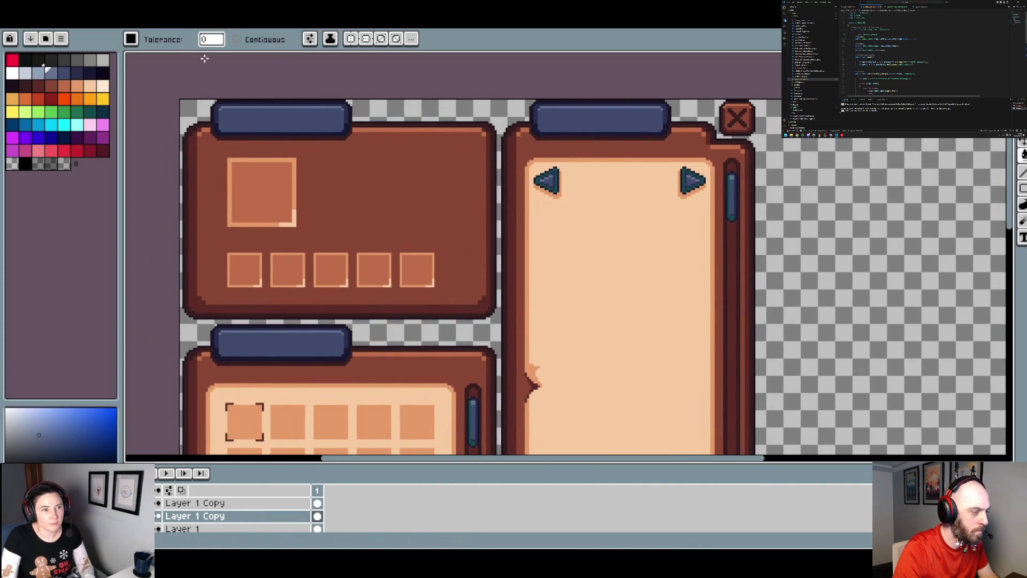
- Fill the dark blue bar a lighter blue-grey and give its top edge a darker blue-grey
scroll(259, 120, up, 2)
click(40, 69)
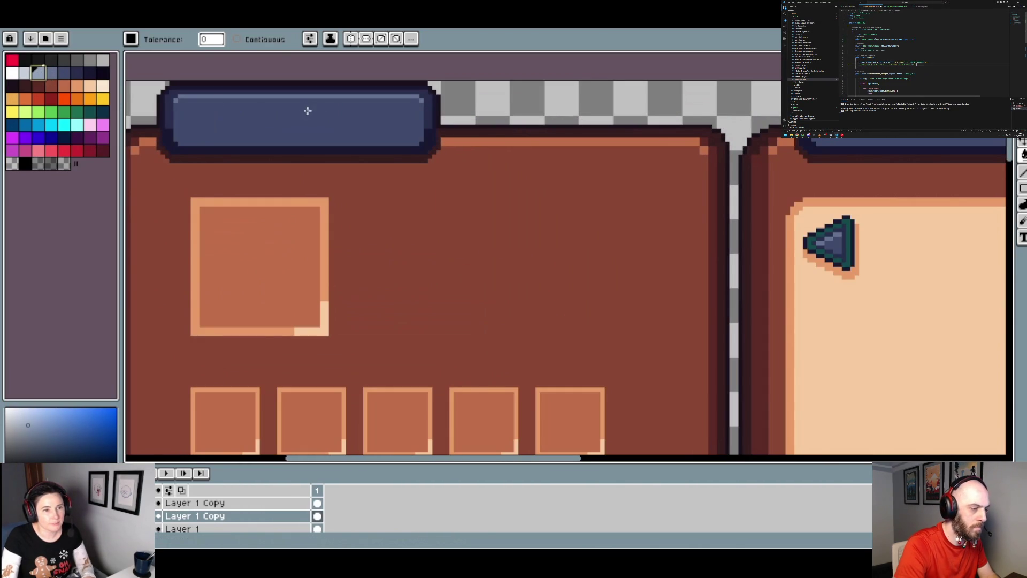
click(52, 72)
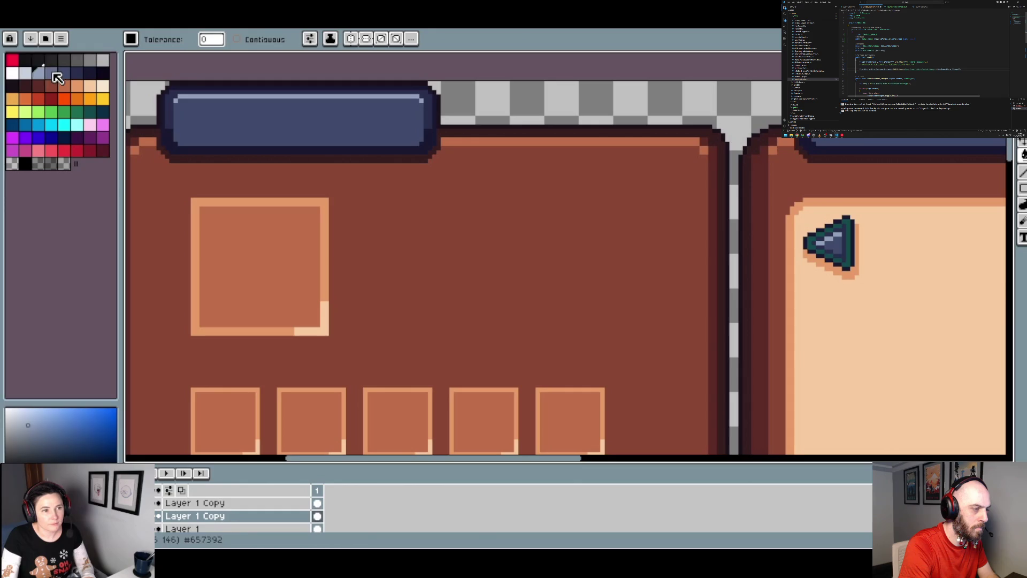
click(258, 120)
scroll(259, 122, down, 2)
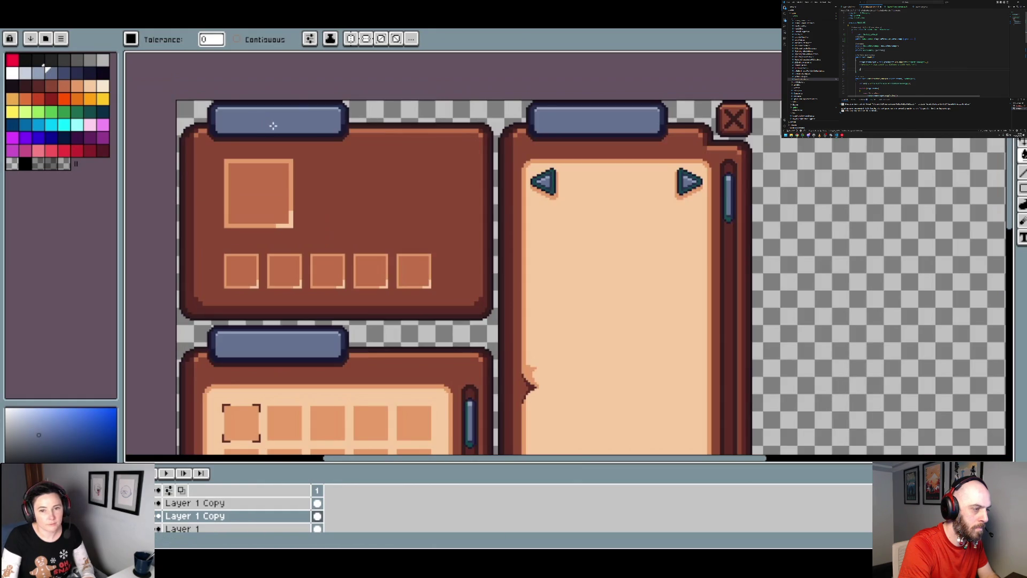
scroll(274, 129, up, 1)
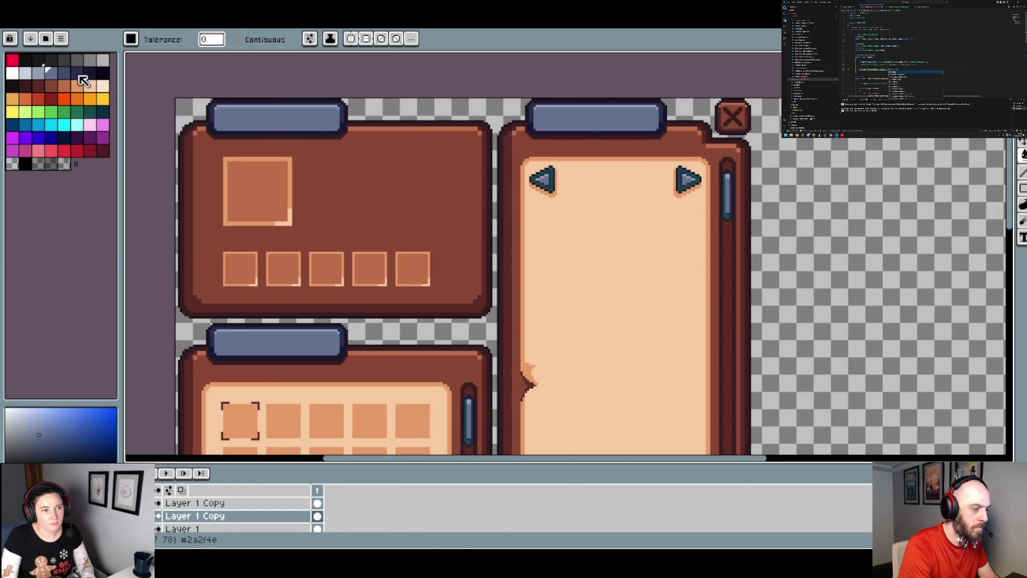
click(62, 73)
scroll(306, 107, up, 3)
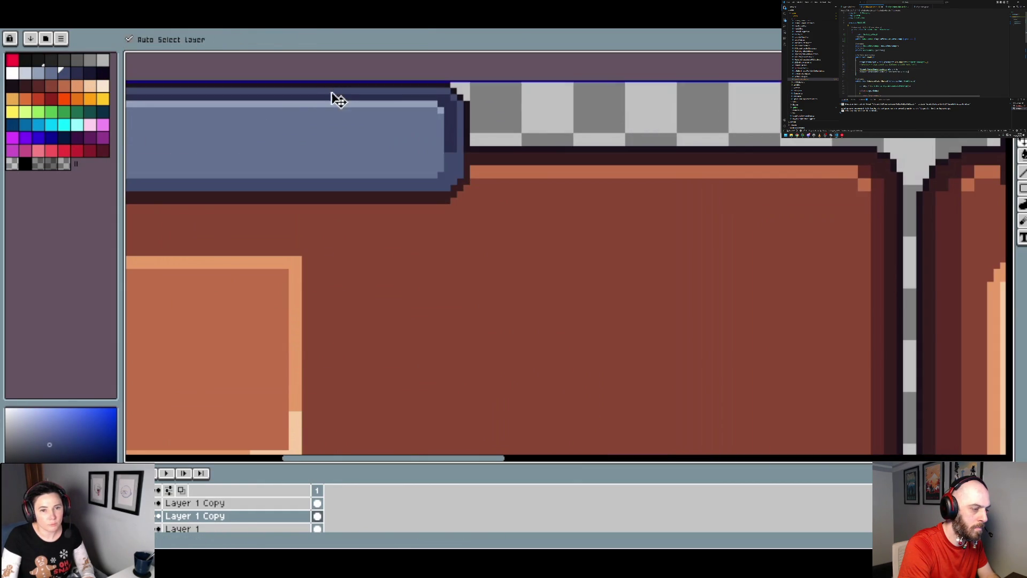
click(348, 99)
- Fill the right panel's left arrow face with the dark grey-blue swatch, then review the slots and panels
scroll(373, 107, down, 2)
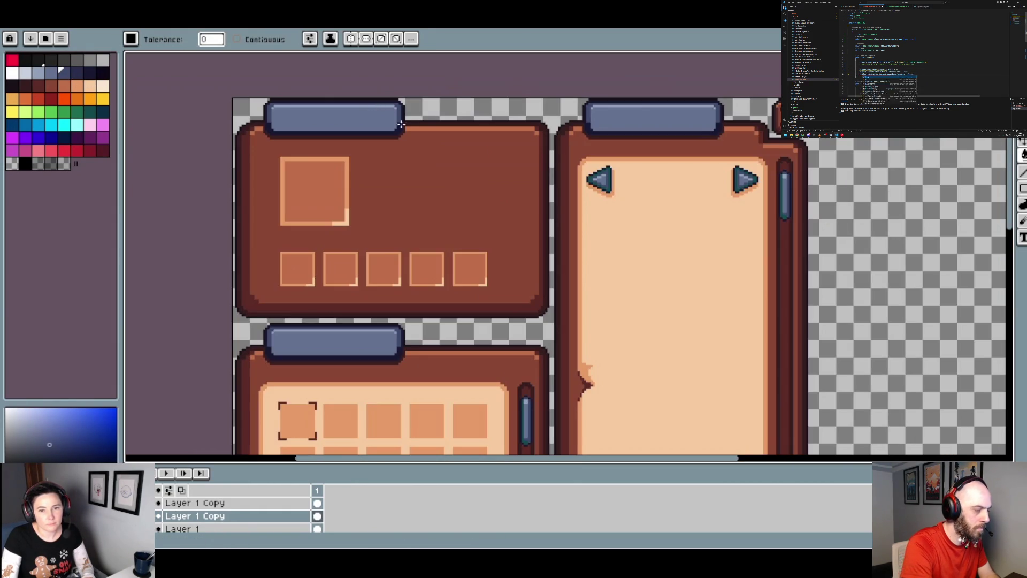
scroll(610, 182, up, 3)
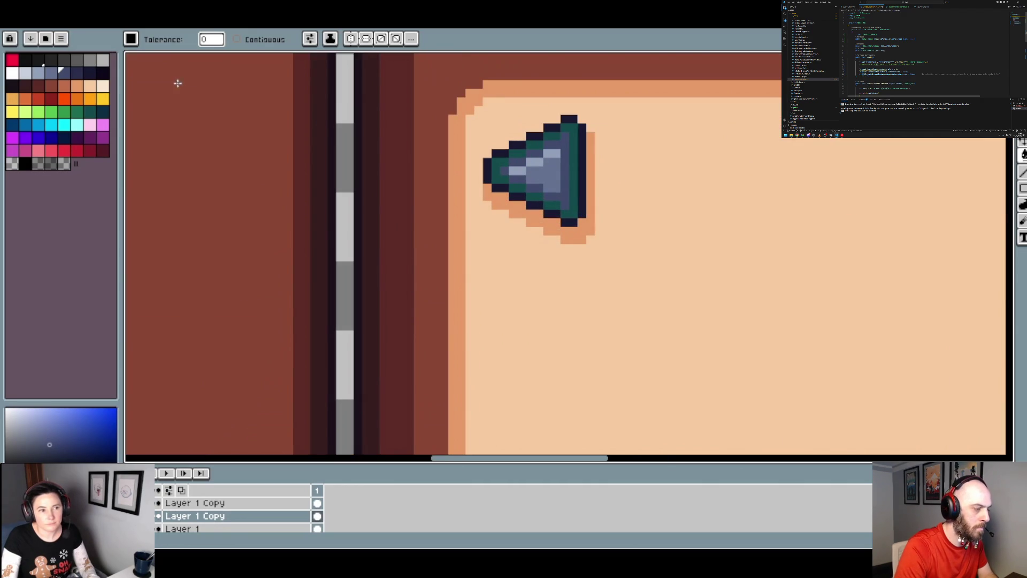
click(76, 72)
click(575, 197)
scroll(567, 204, down, 4)
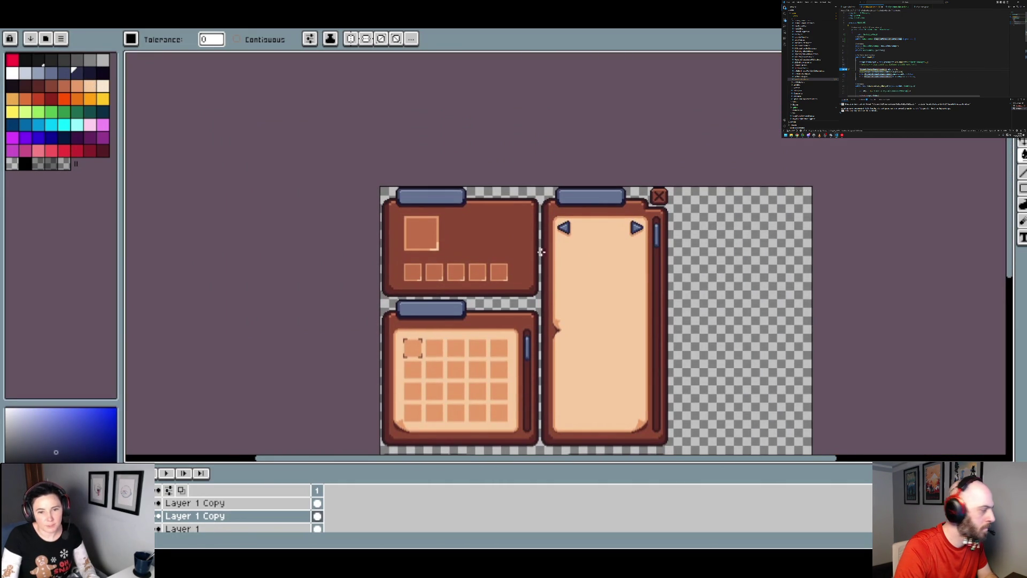
scroll(596, 284, right, 2)
drag(632, 321, 616, 256)
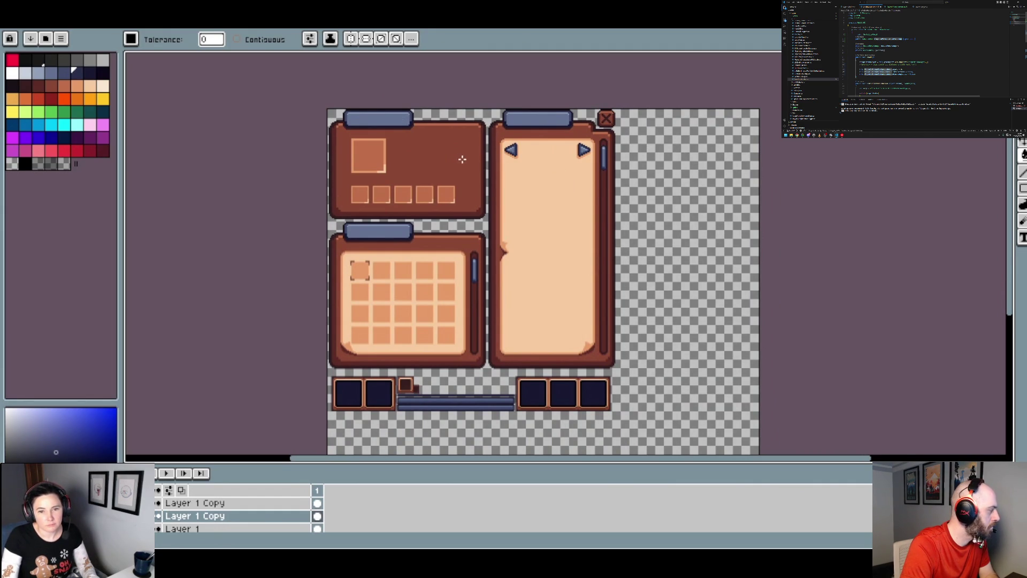
drag(462, 159, 406, 156)
scroll(401, 160, up, 2)
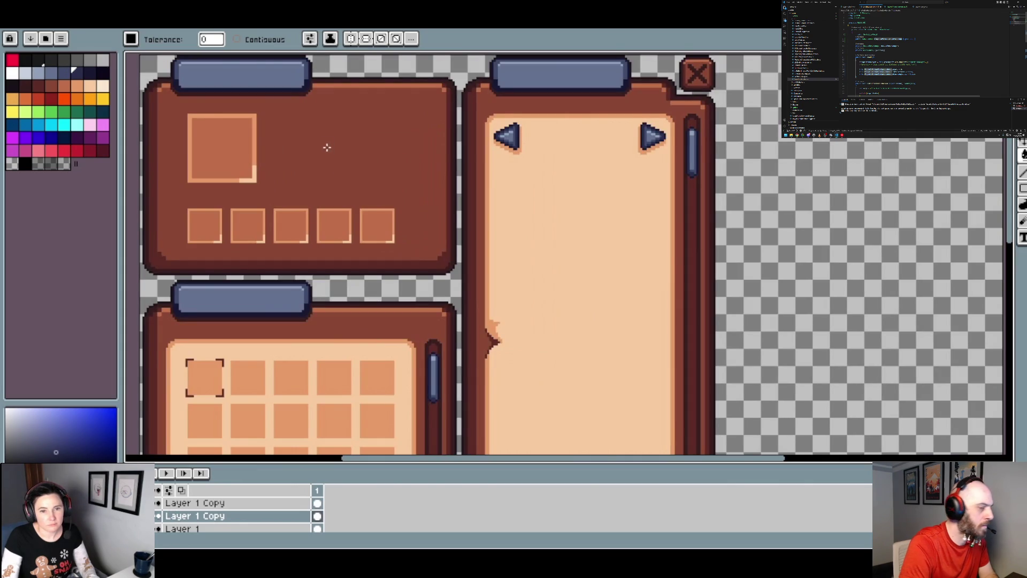
scroll(327, 147, down, 4)
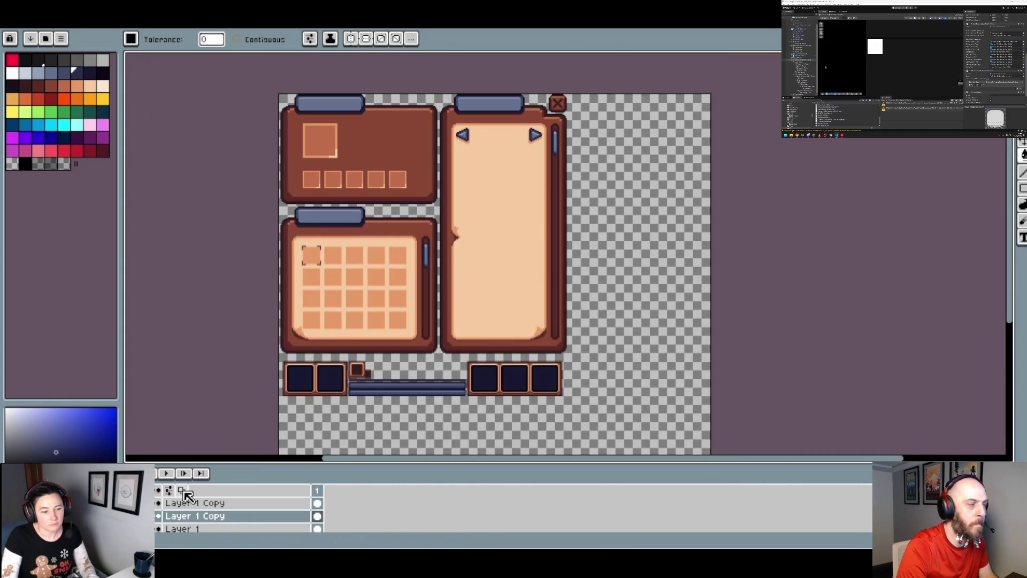
- Toggle the layer that turns the title bars, arrows and scrollbars green
click(158, 503)
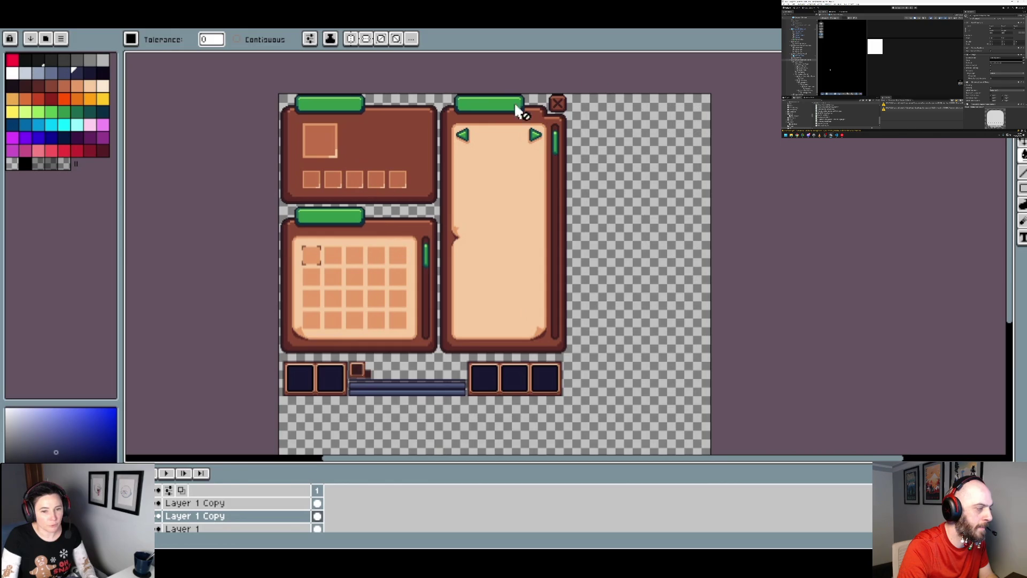
scroll(356, 210, up, 5)
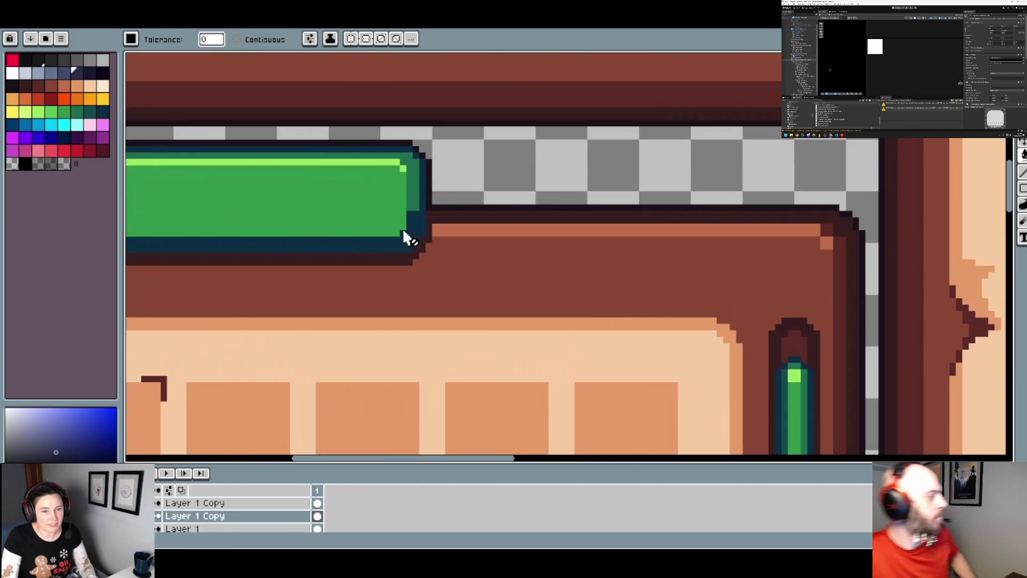
scroll(396, 204, down, 5)
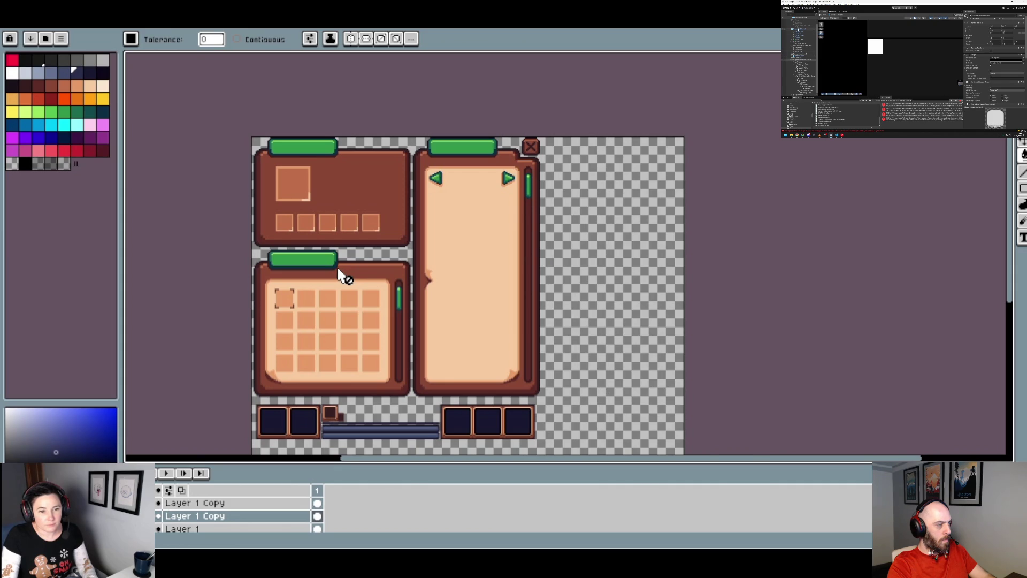
scroll(345, 276, up, 2)
scroll(344, 272, down, 2)
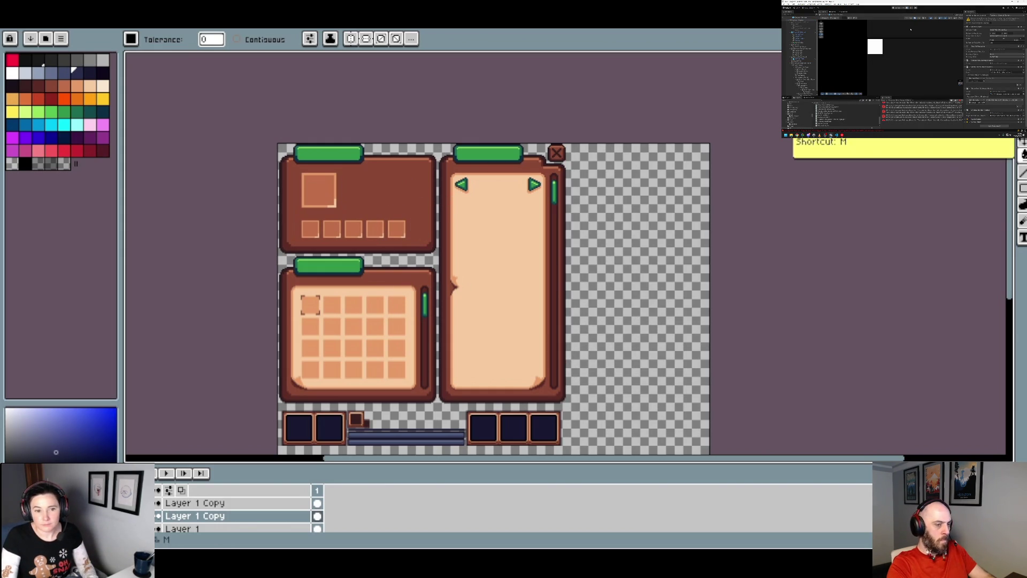
- Delete and restore the middle layer copy, then duplicate the layer
key(Delete)
key(ctrl+z)
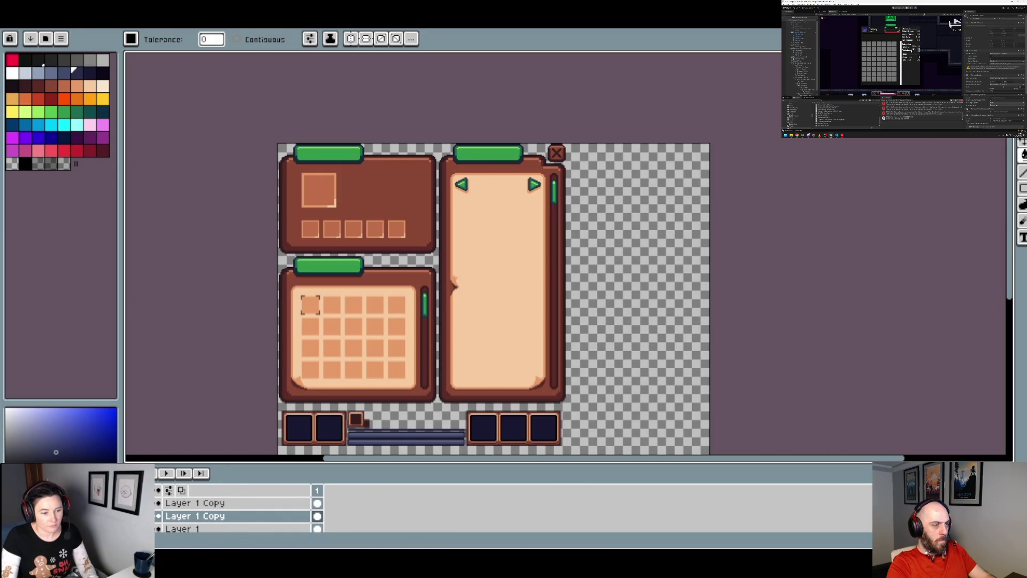
right_click(190, 528)
click(239, 503)
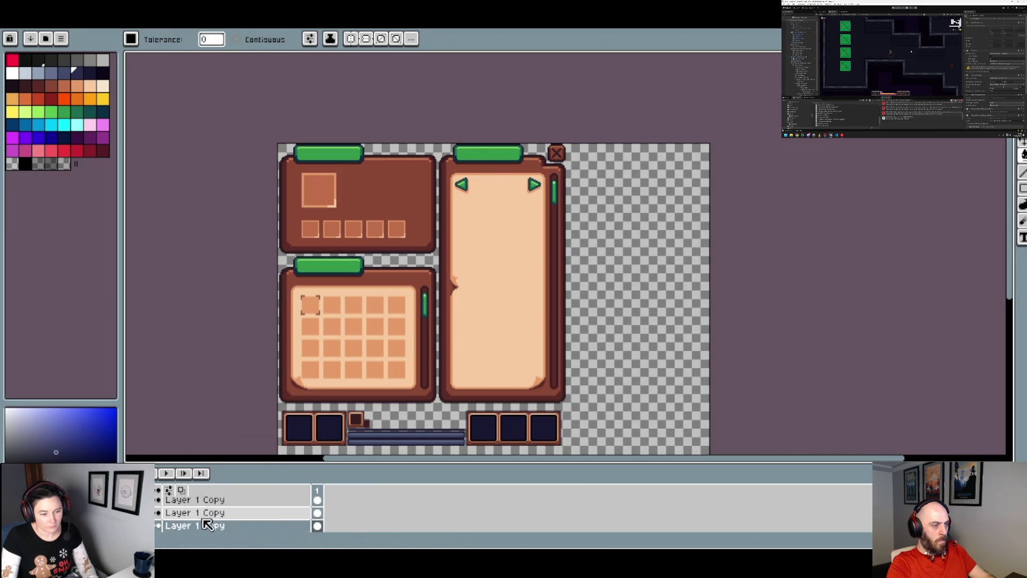
- Marquee-select the lower-left panel's green title bar and delete it from the second Layer 1 Copy
scroll(383, 270, up, 3)
drag(443, 250, 518, 259)
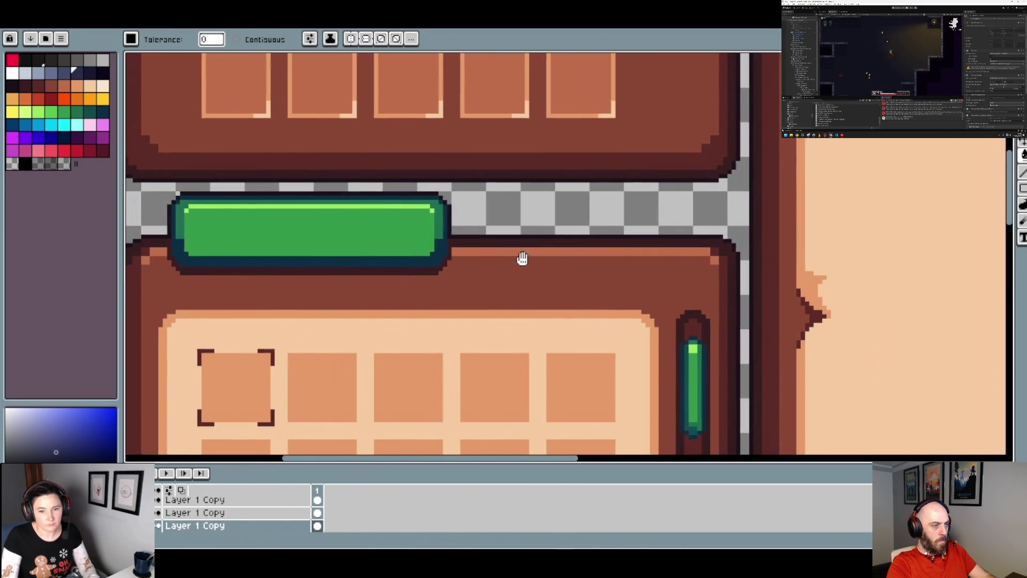
key(m)
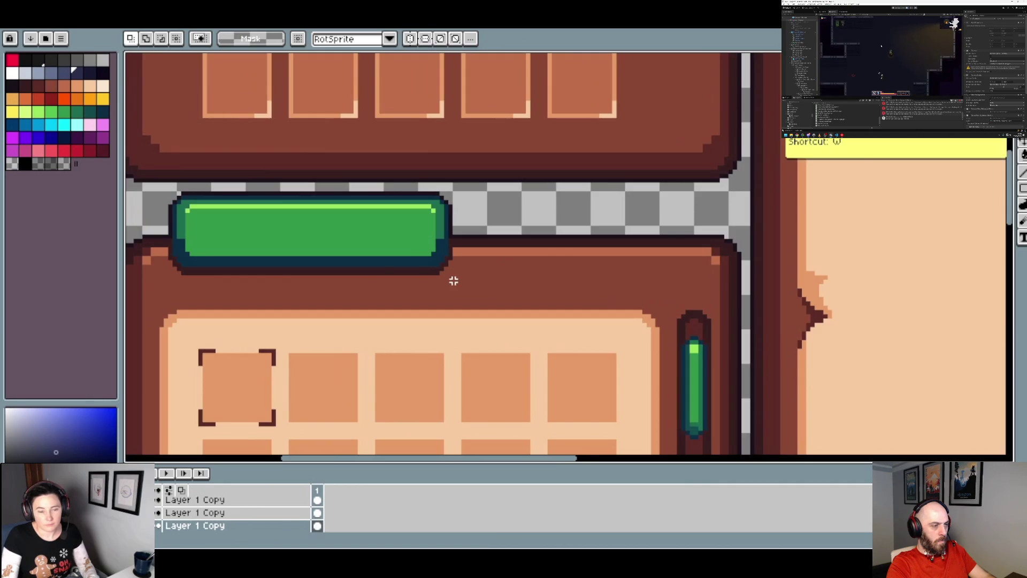
scroll(456, 280, up, 1)
mouse_move(450, 267)
mouse_down()
mouse_move(241, 242)
mouse_move(275, 165)
mouse_move(297, 145)
mouse_up()
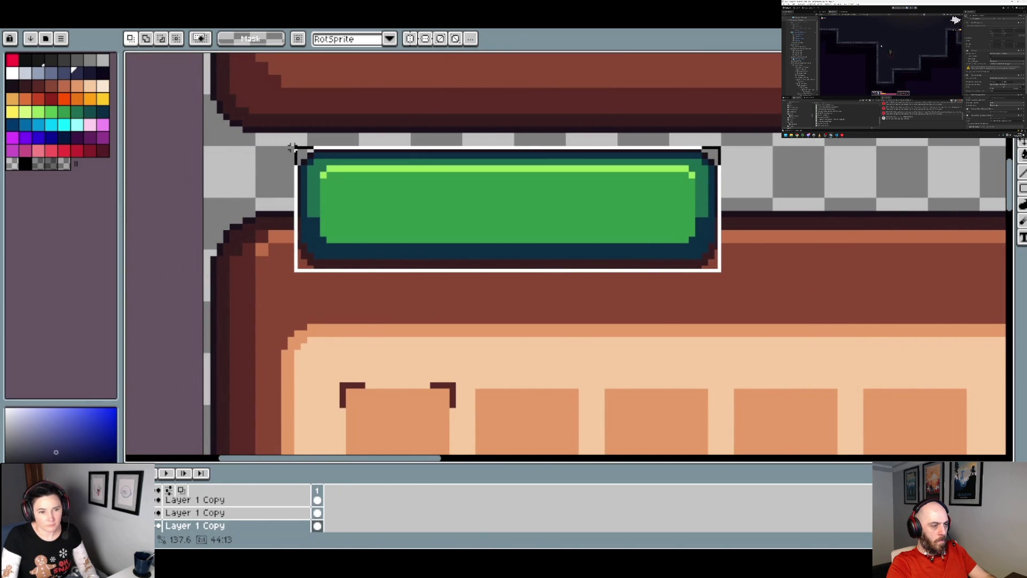
click(603, 186)
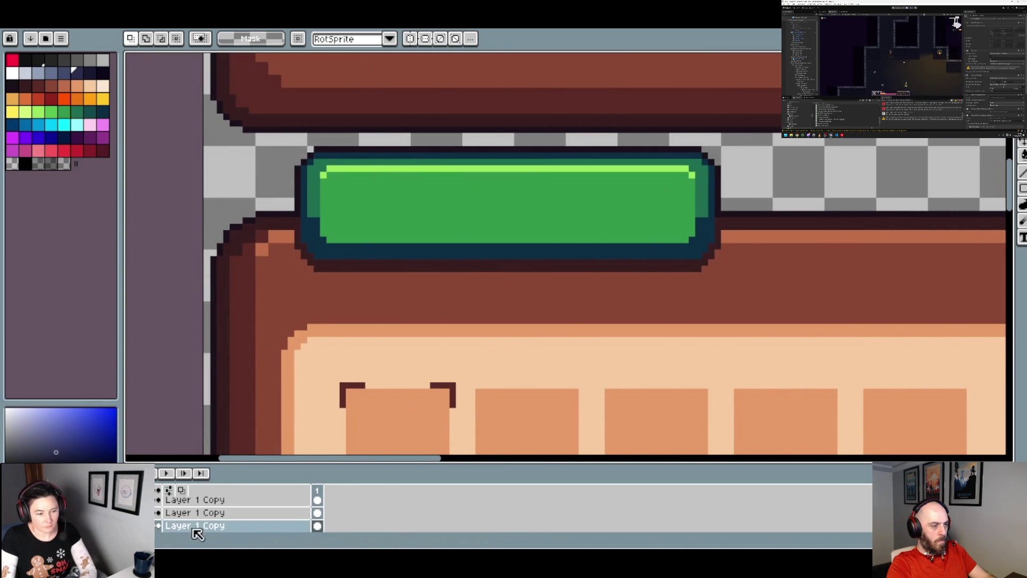
click(198, 512)
key(Delete)
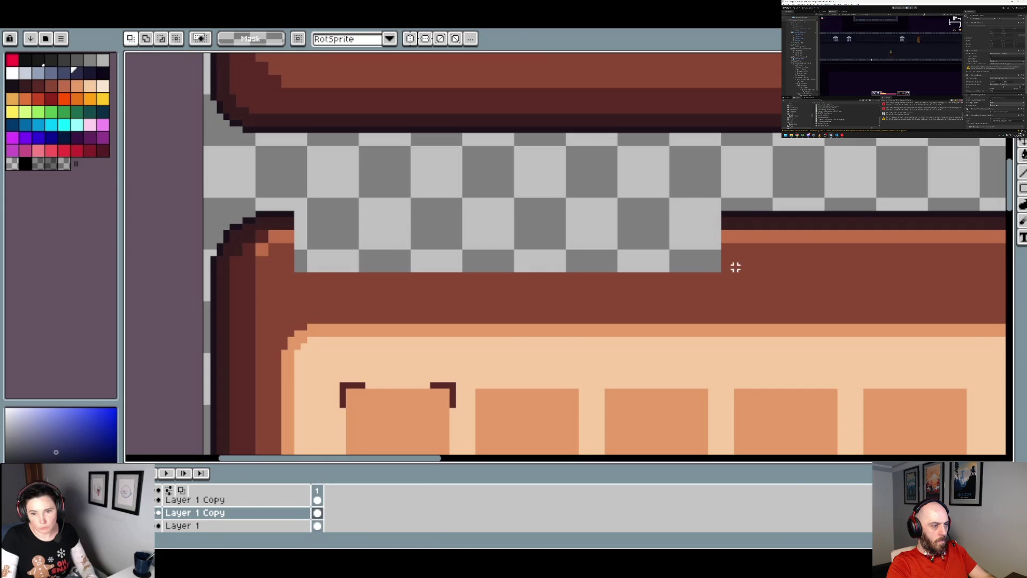
- Stretch the panel's top edge strip left across the gap and commit it
mouse_move(725, 271)
mouse_down()
mouse_move(724, 213)
mouse_move(294, 264)
mouse_up()
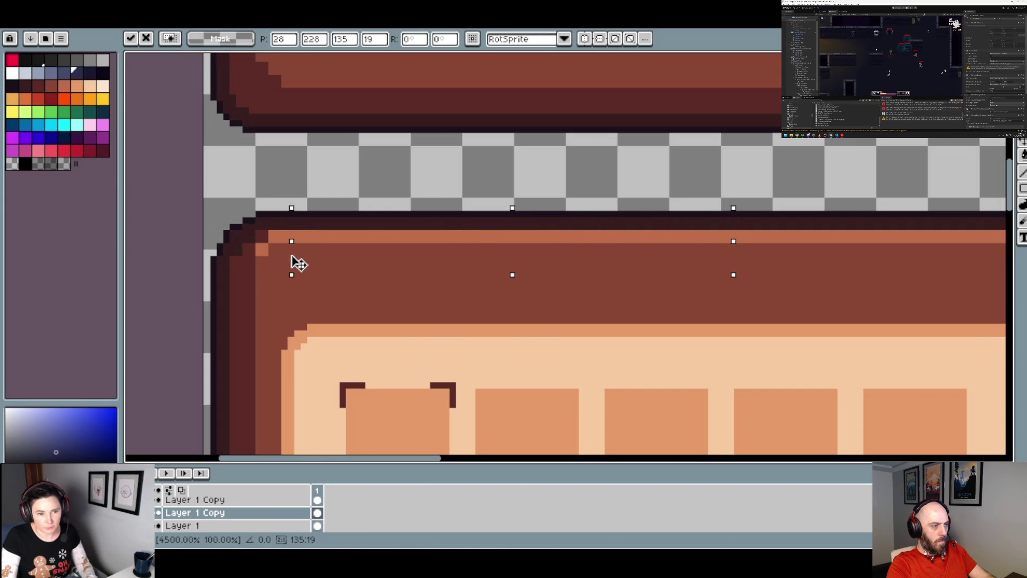
scroll(294, 264, down, 6)
key(Return)
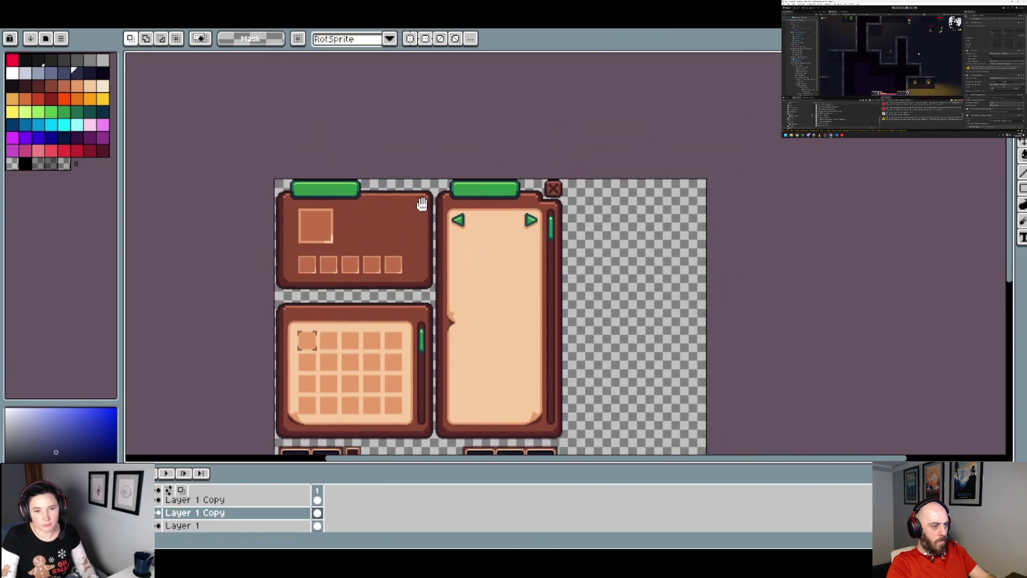
- Raise the right panel's top edge and fill the leftover dark line brown with Contiguous on
scroll(509, 193, up, 4)
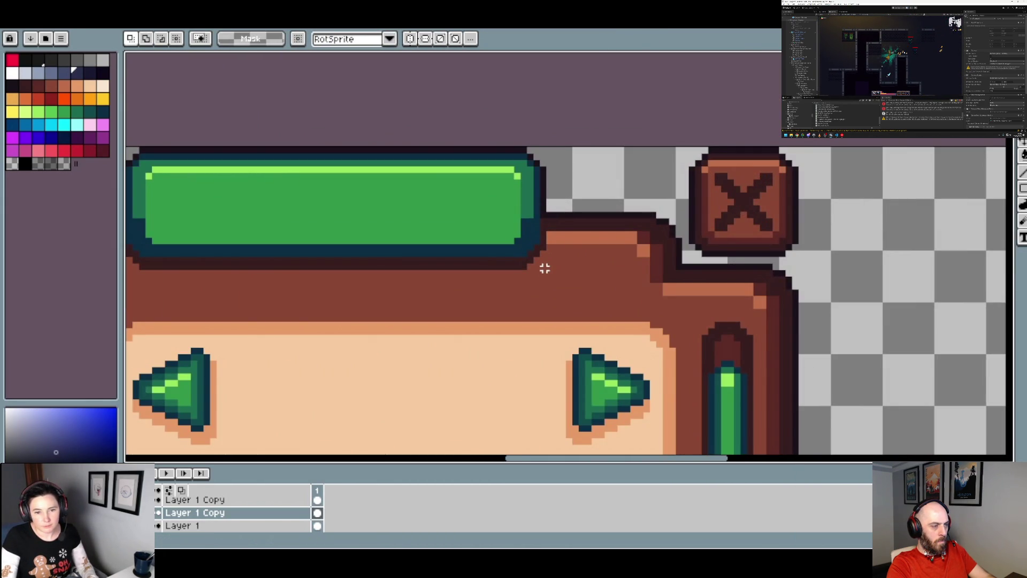
mouse_move(561, 265)
mouse_down()
mouse_move(548, 209)
mouse_move(126, 275)
mouse_move(324, 275)
mouse_move(300, 271)
mouse_up()
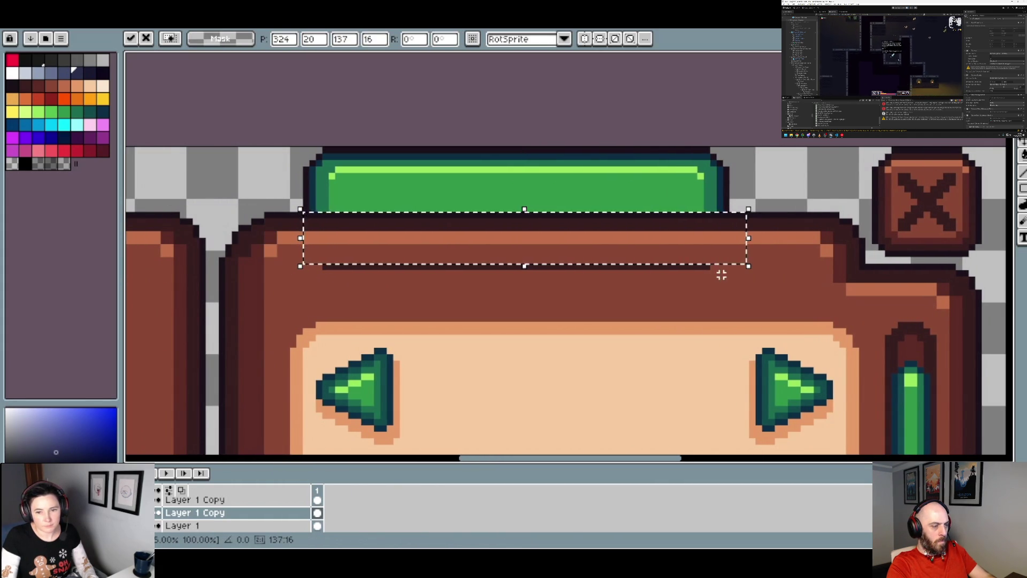
key(g)
alt+click(725, 277)
click(697, 268)
key(ctrl+z)
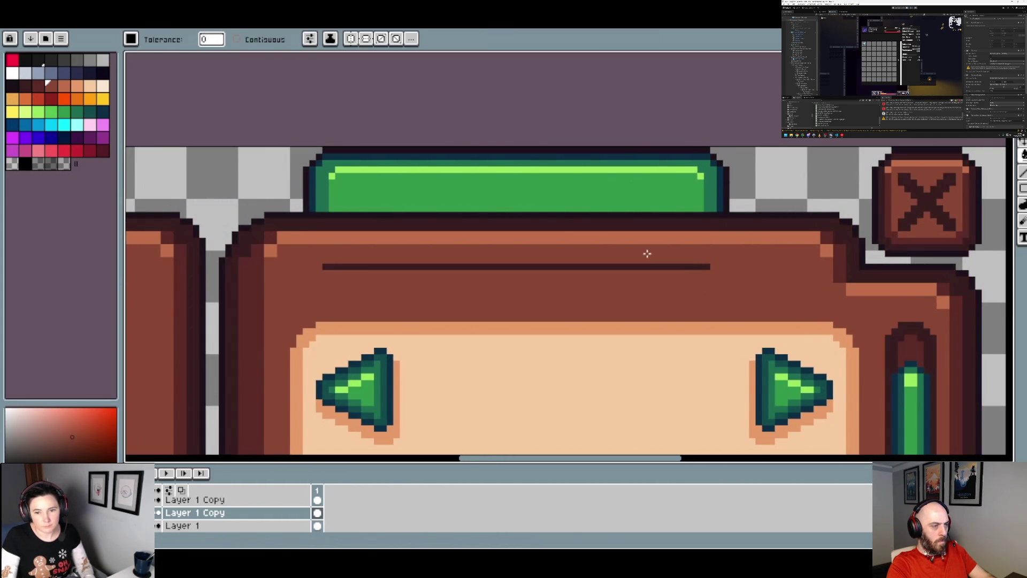
click(237, 40)
click(680, 267)
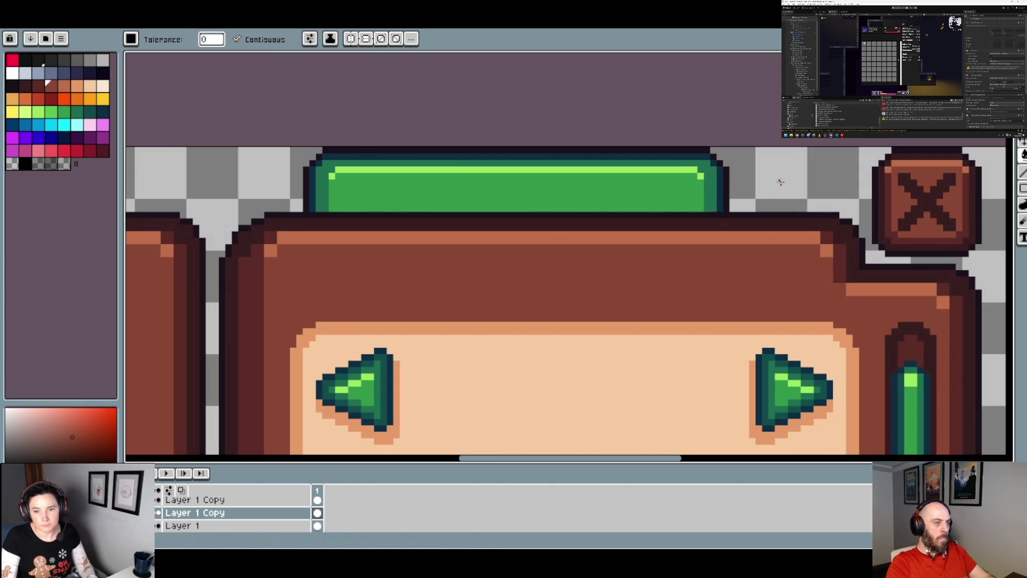
- Erase the green title bar above the tall right panel
key(w)
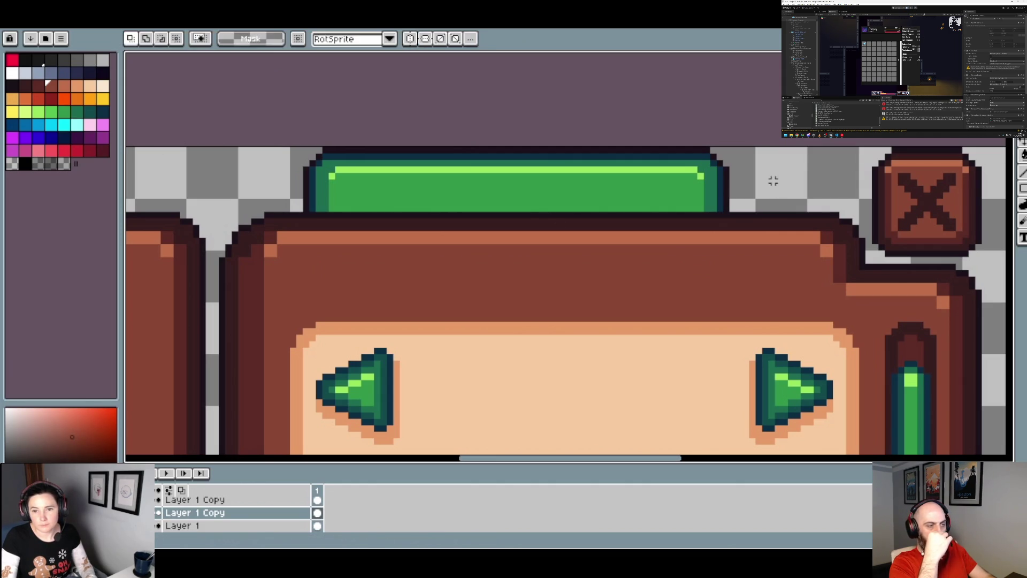
key(b)
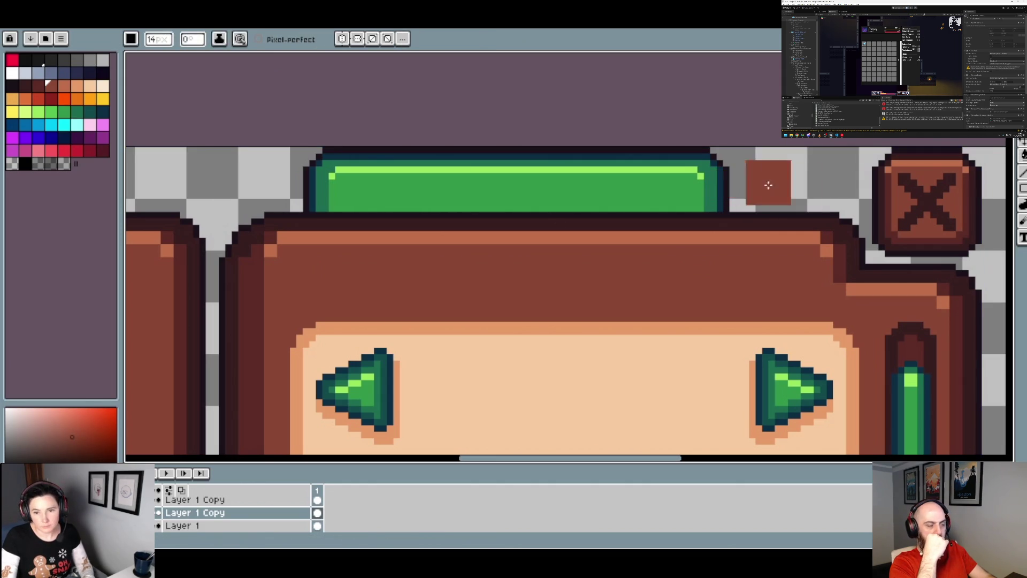
key(v)
key(e)
click(711, 181)
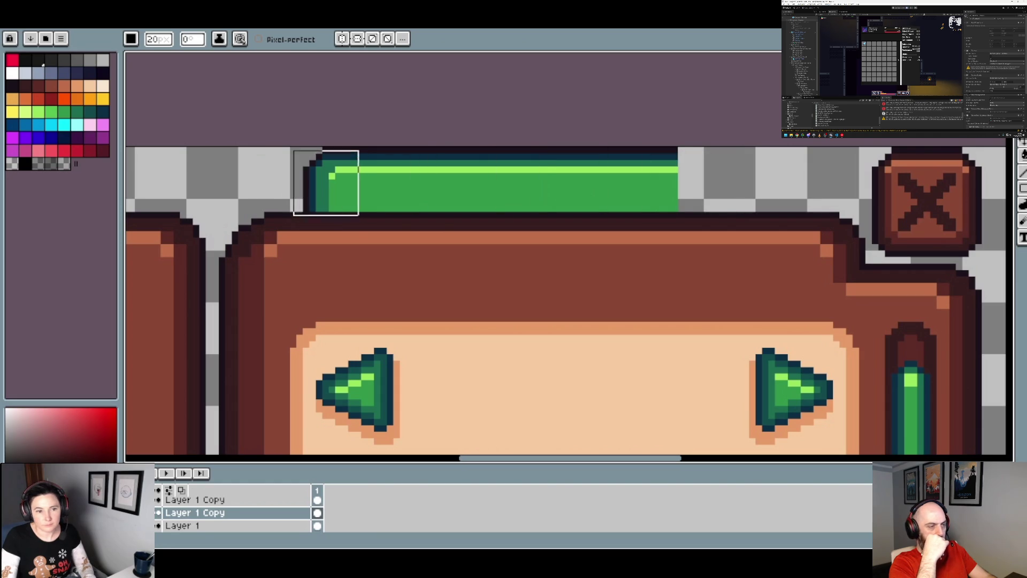
key(ctrl+z)
scroll(540, 191, down, 5)
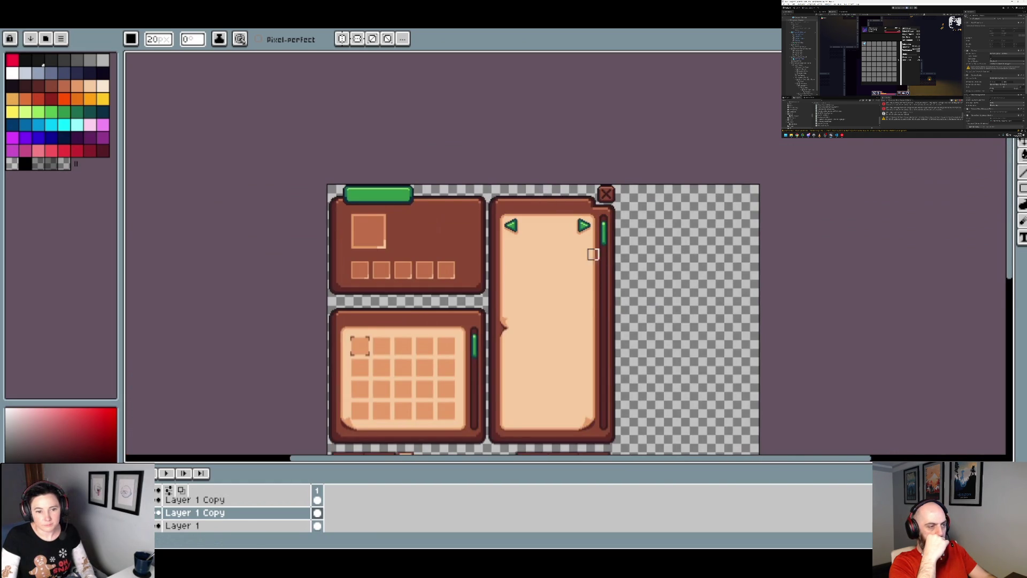
drag(590, 252, 633, 209)
- Select the top-left panel's row of boxes and move it down 16 pixels
key(m)
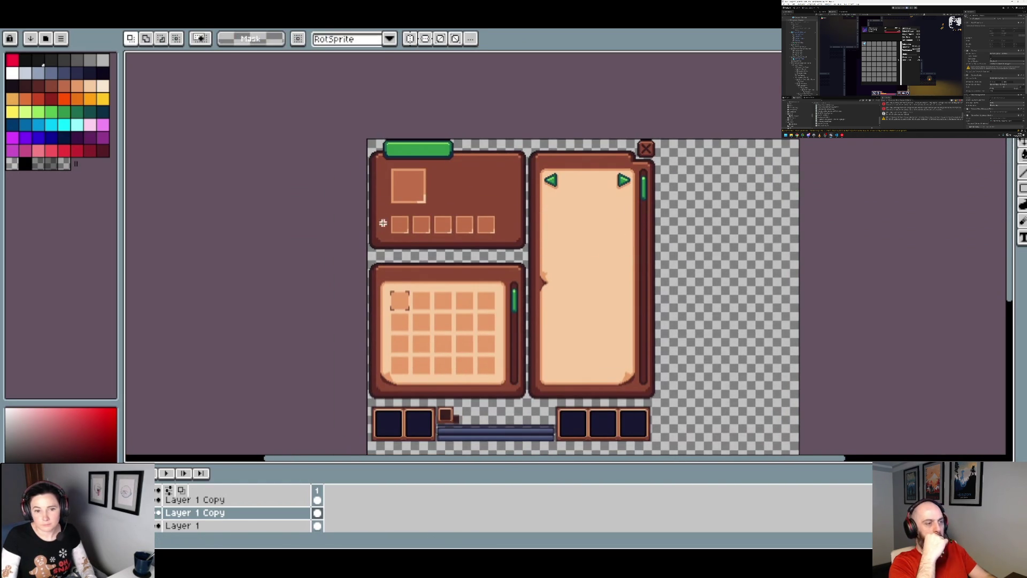
scroll(414, 236, up, 3)
mouse_move(859, 289)
mouse_down()
mouse_move(298, 213)
mouse_move(232, 150)
mouse_move(225, 129)
mouse_up()
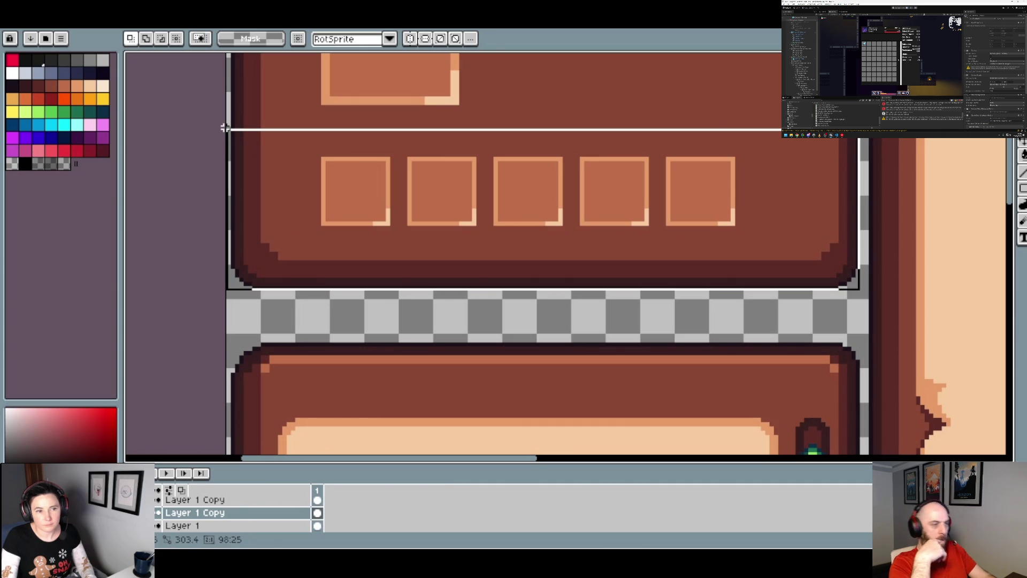
click(452, 195)
mouse_move(453, 189)
mouse_down()
mouse_move(460, 231)
mouse_move(484, 188)
mouse_move(445, 167)
mouse_up()
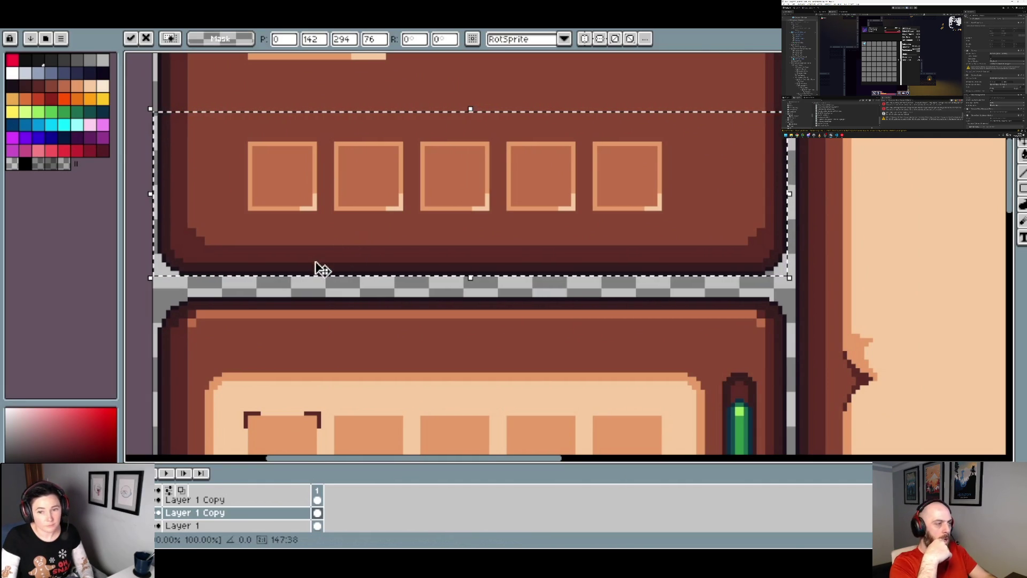
- Overlay a pixel grid on the canvas through View > Grid > Grid Settings
click(206, 22)
mouse_move(276, 67)
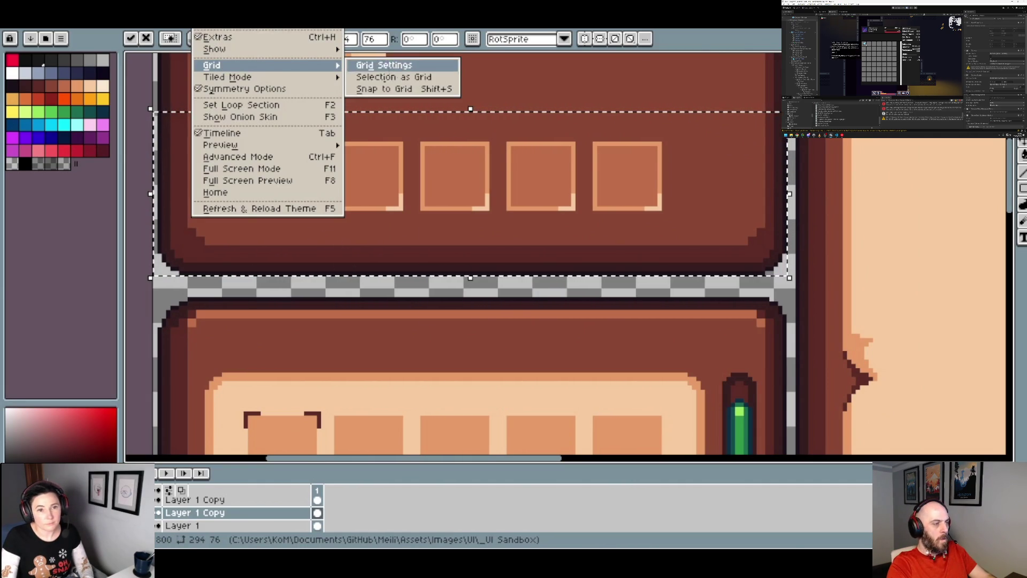
click(394, 65)
click(490, 302)
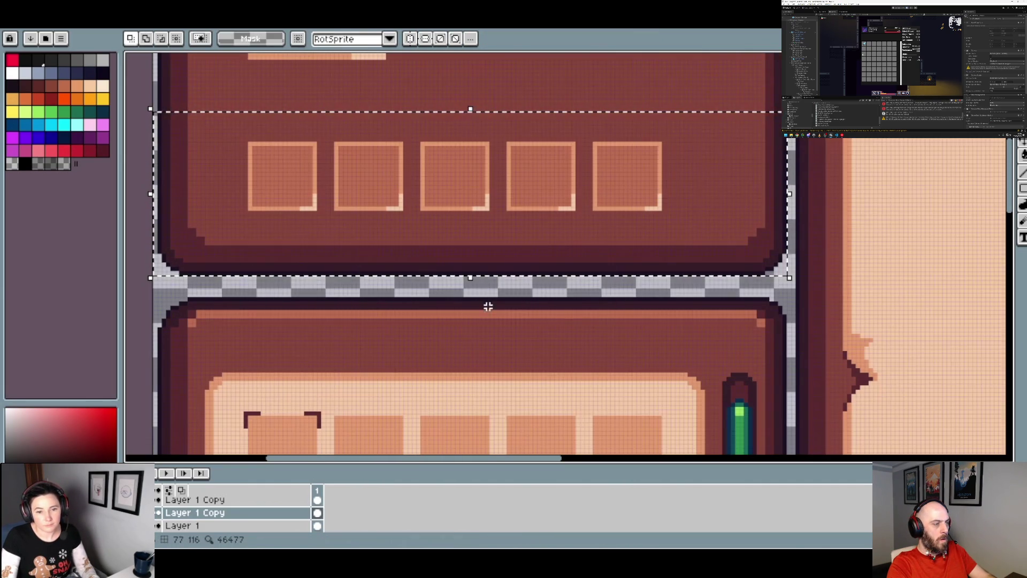
- Shift the selected upper panel down 3 pixels and apply the move
click(497, 257)
key(Down)
key(Down)
drag(497, 257, 497, 264)
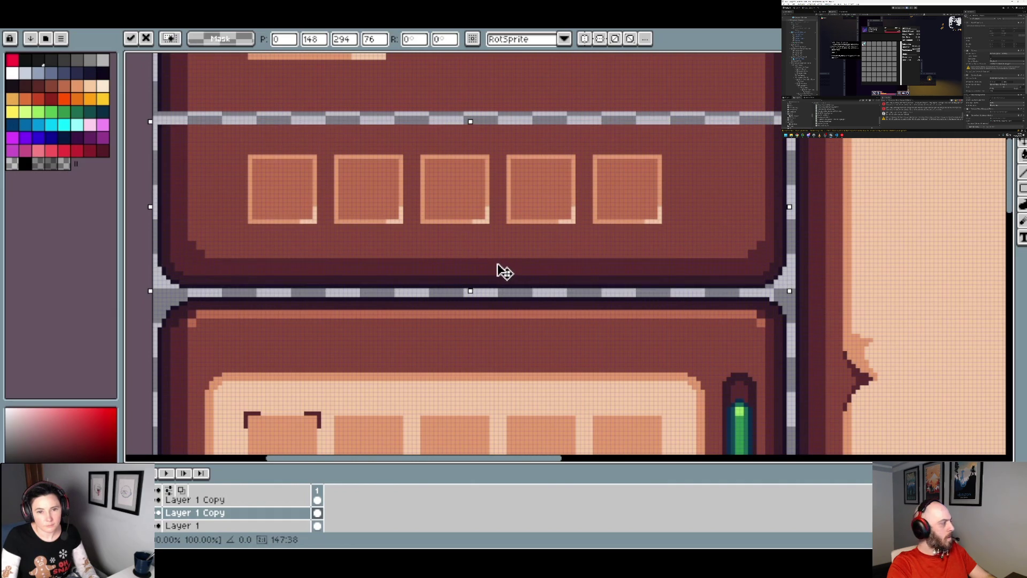
key(Return)
- Stretch the thin strip along the panel's top edge upward to close the gap
drag(953, 118, 155, 123)
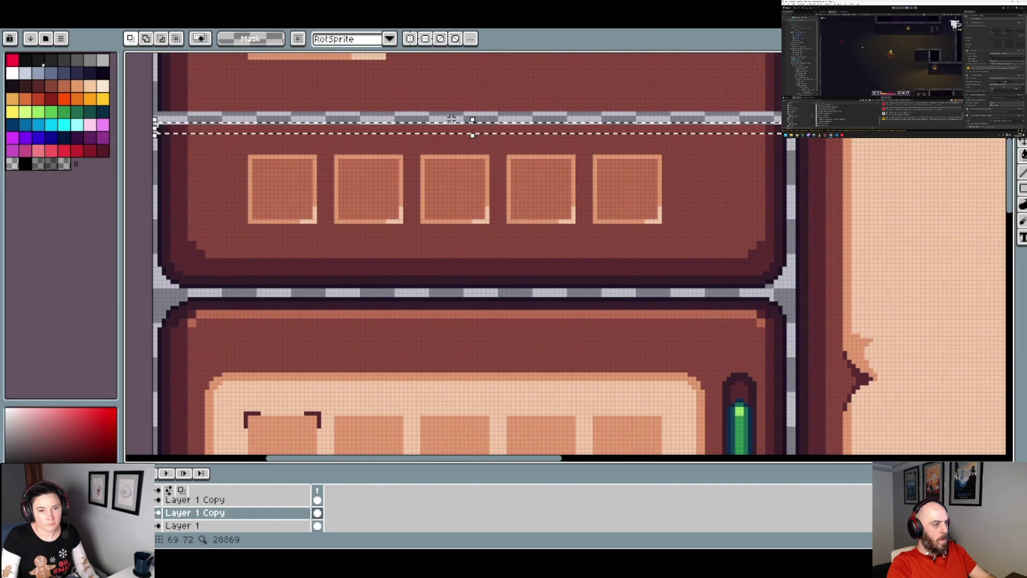
drag(473, 120, 473, 102)
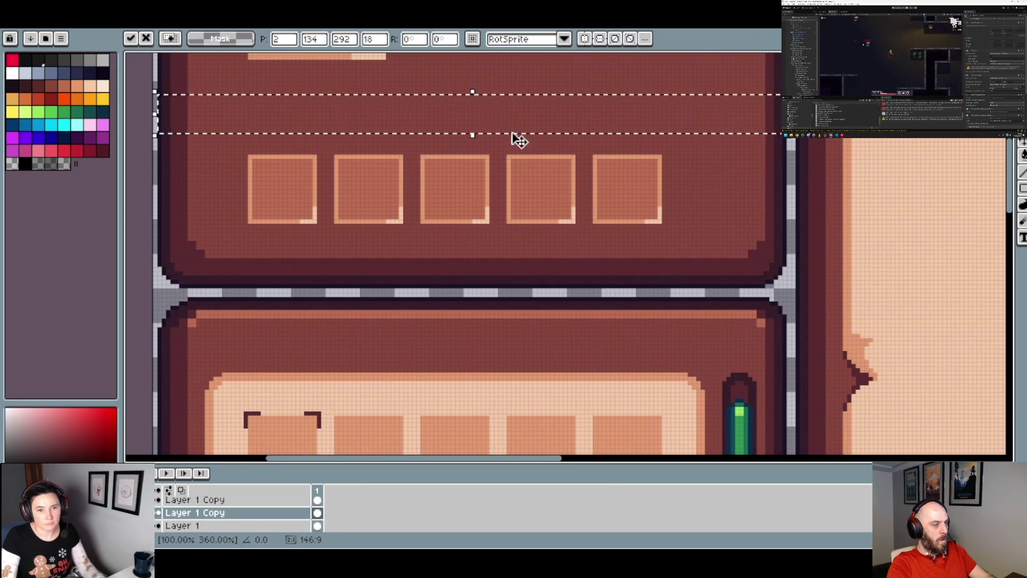
key(Return)
scroll(513, 132, down, 4)
scroll(557, 224, up, 2)
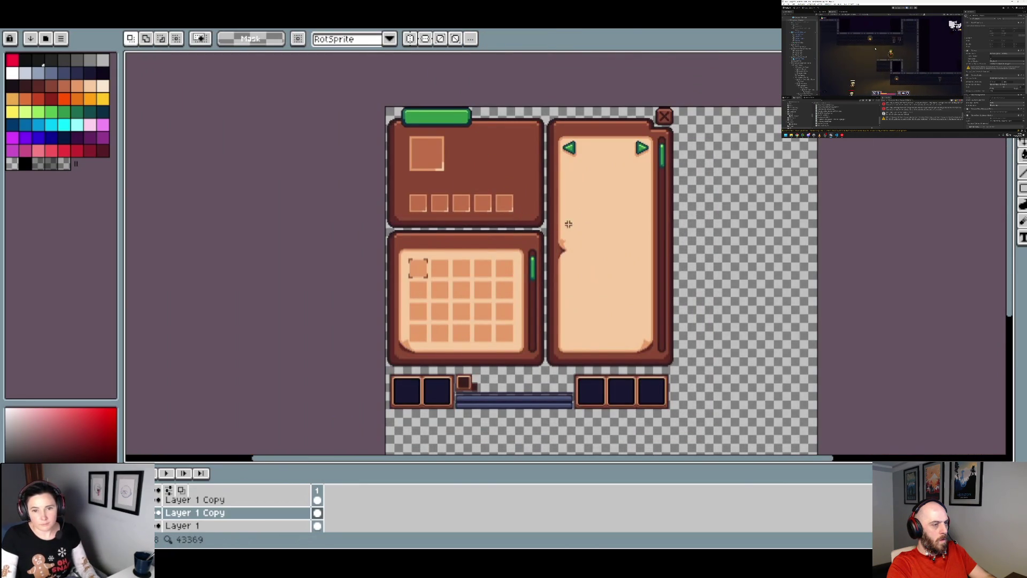
scroll(589, 223, up, 1)
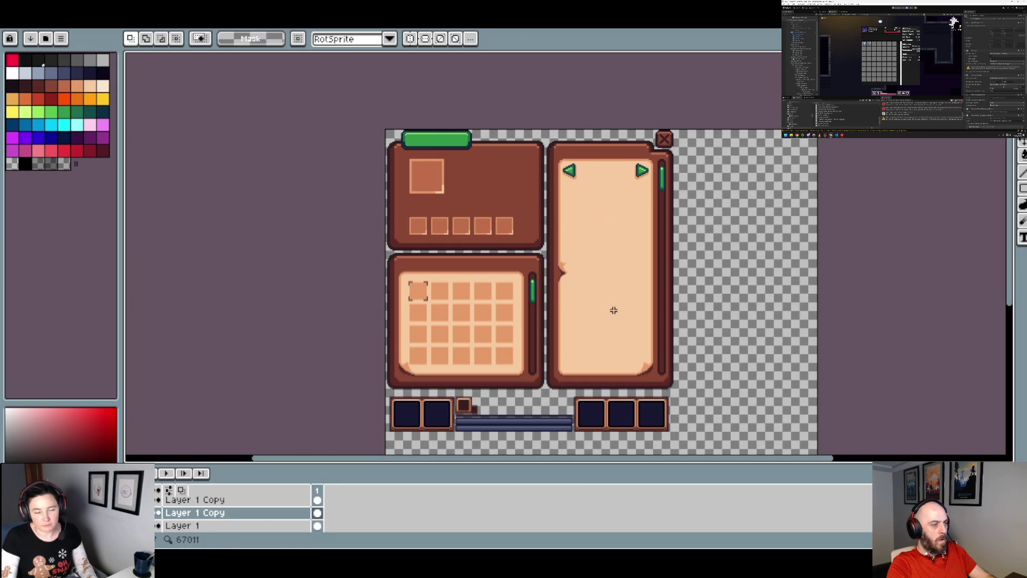
scroll(622, 282, right, 1)
drag(622, 282, 580, 282)
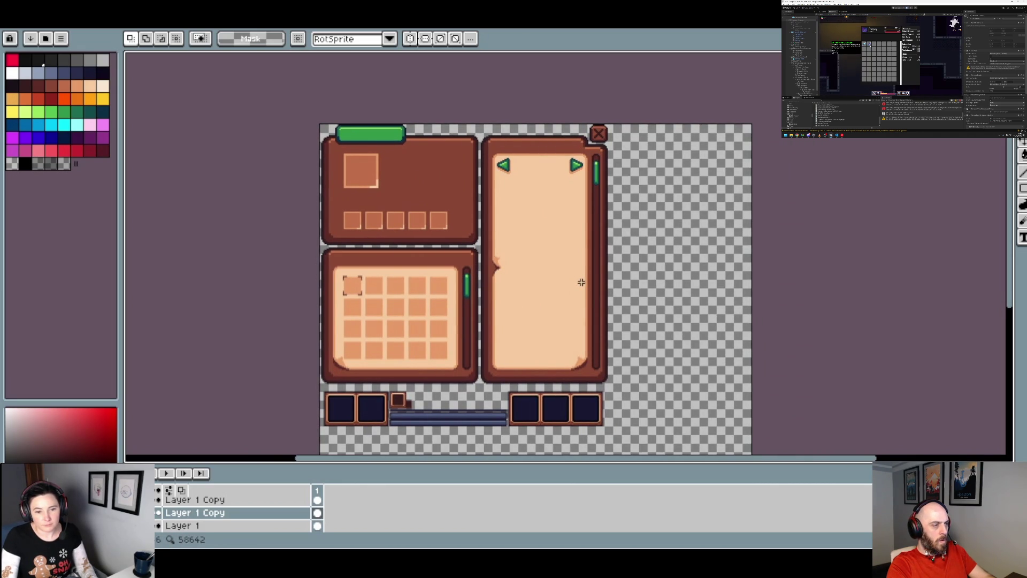
drag(580, 281, 570, 293)
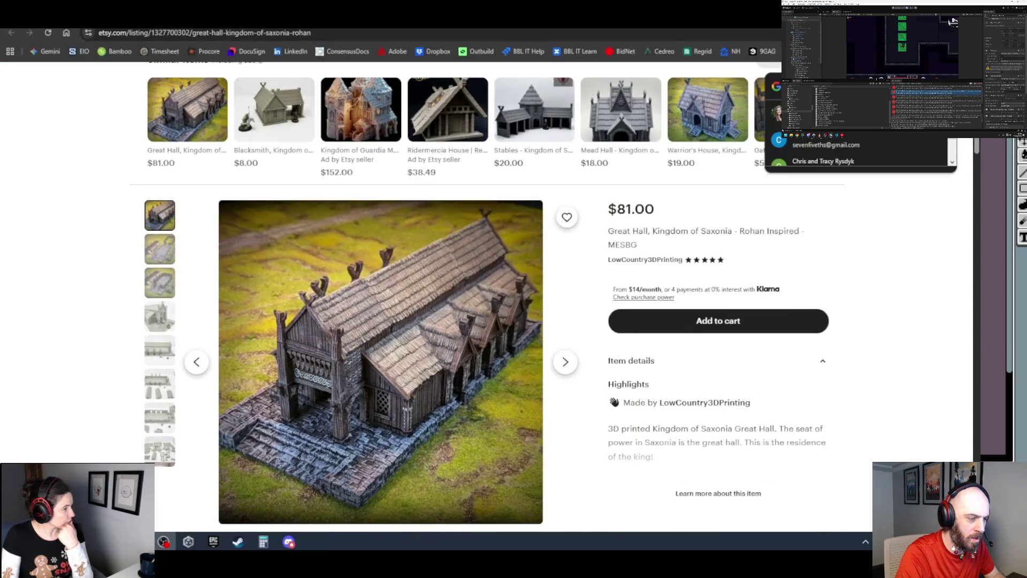
- Dismiss the account popup, page to the fifth Great Hall photo, then switch to the Battlemaster's Hall discussion
click(866, 226)
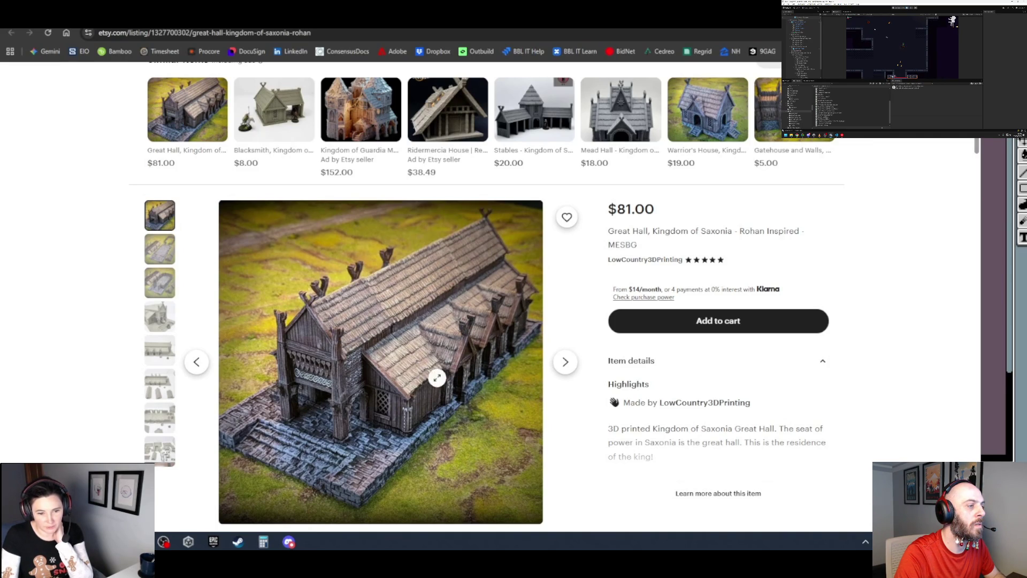
click(565, 368)
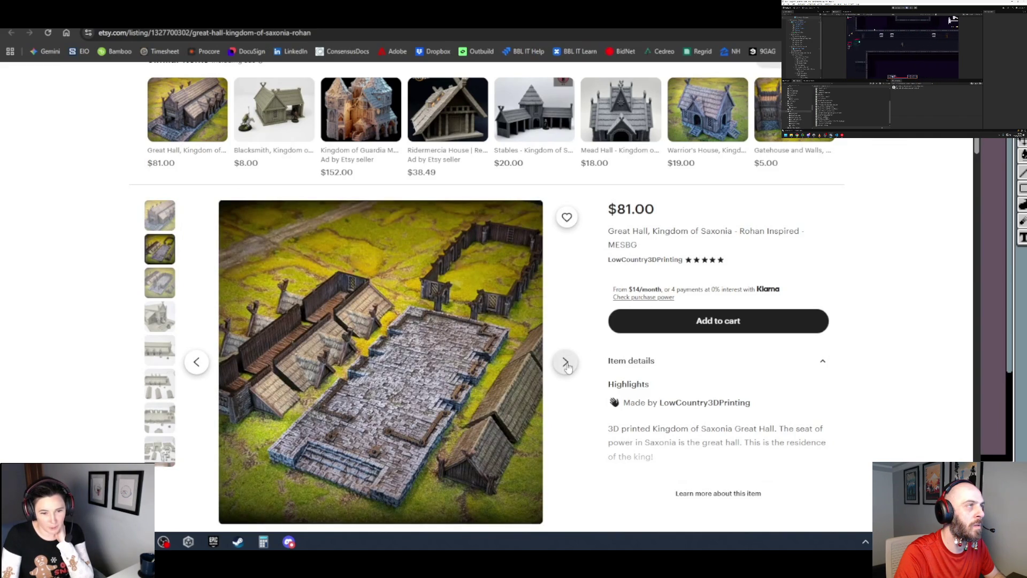
click(567, 367)
click(567, 367)
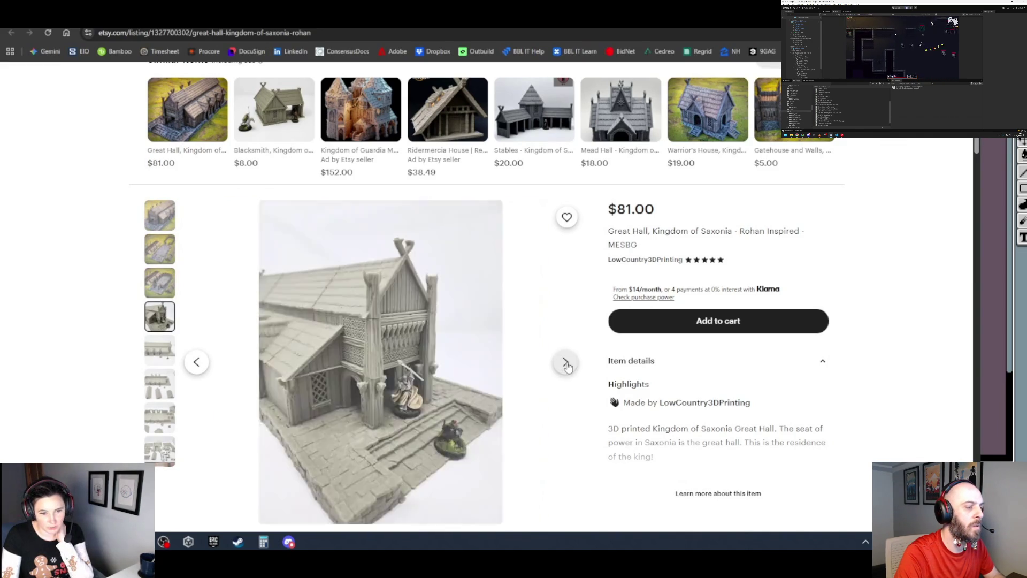
click(567, 367)
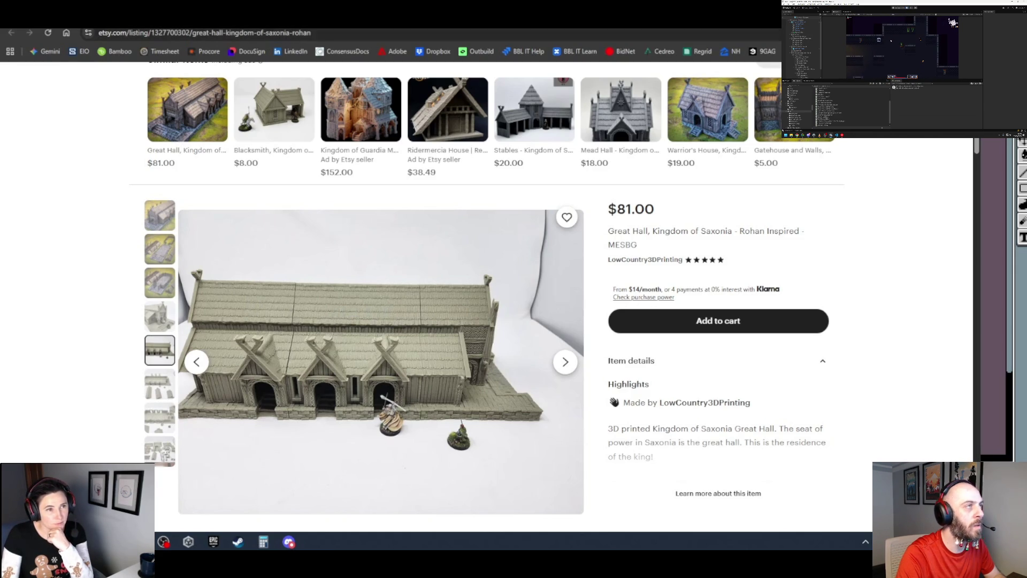
key(ctrl+Tab)
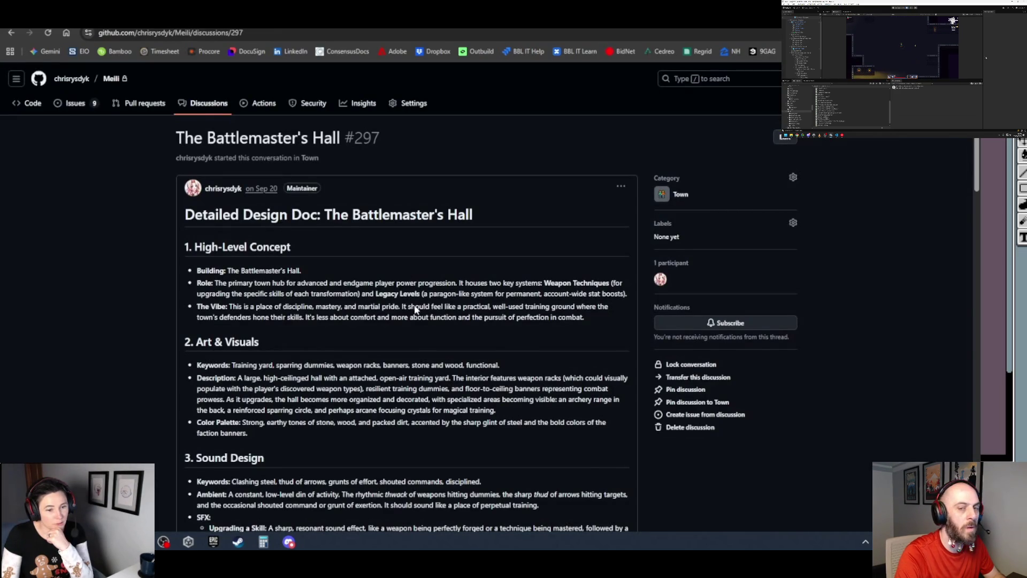
scroll(405, 278, down, 7)
scroll(284, 382, down, 4)
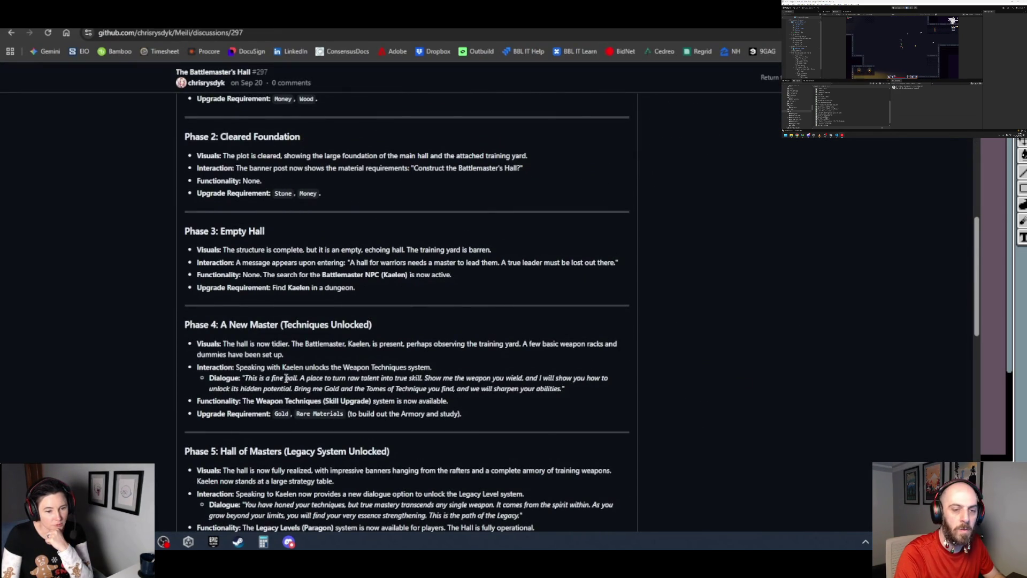
scroll(346, 400, down, 4)
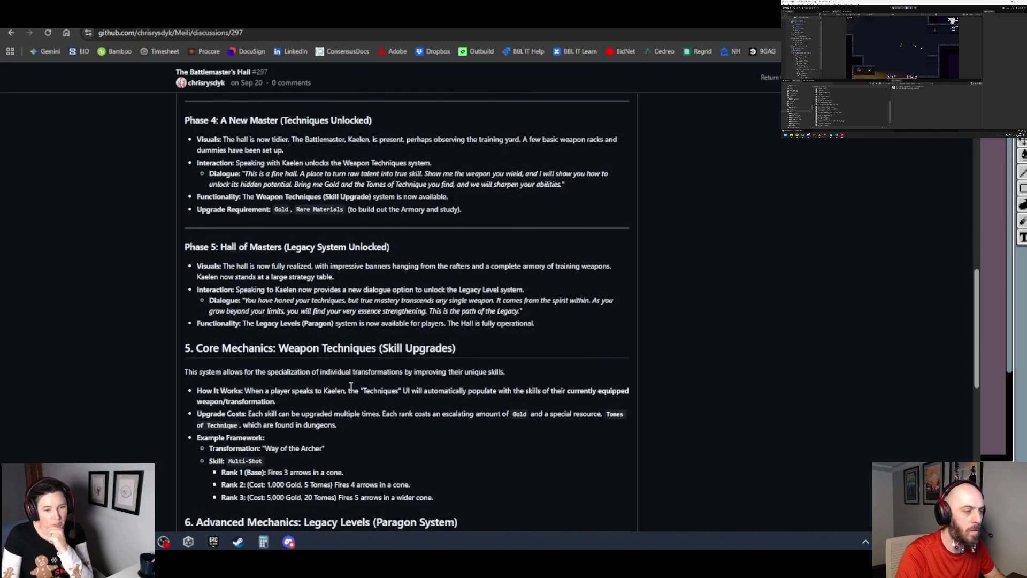
scroll(351, 385, up, 4)
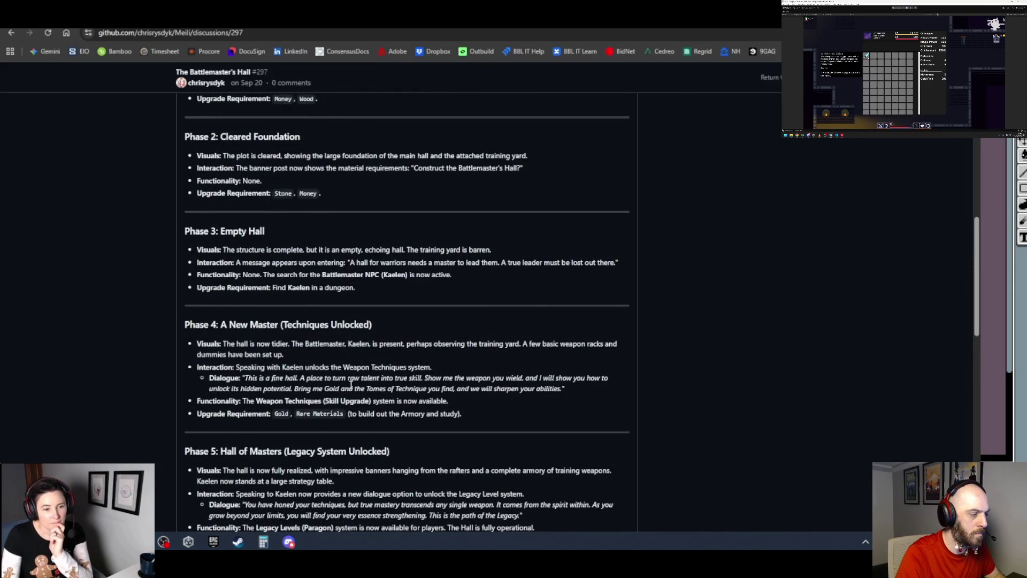
scroll(350, 385, up, 12)
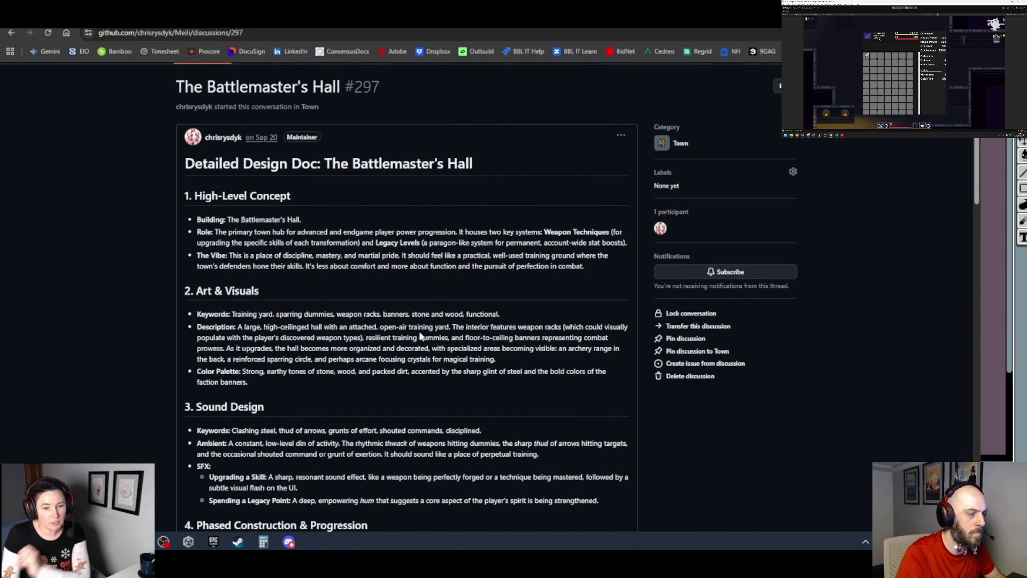
key(ctrl+Tab)
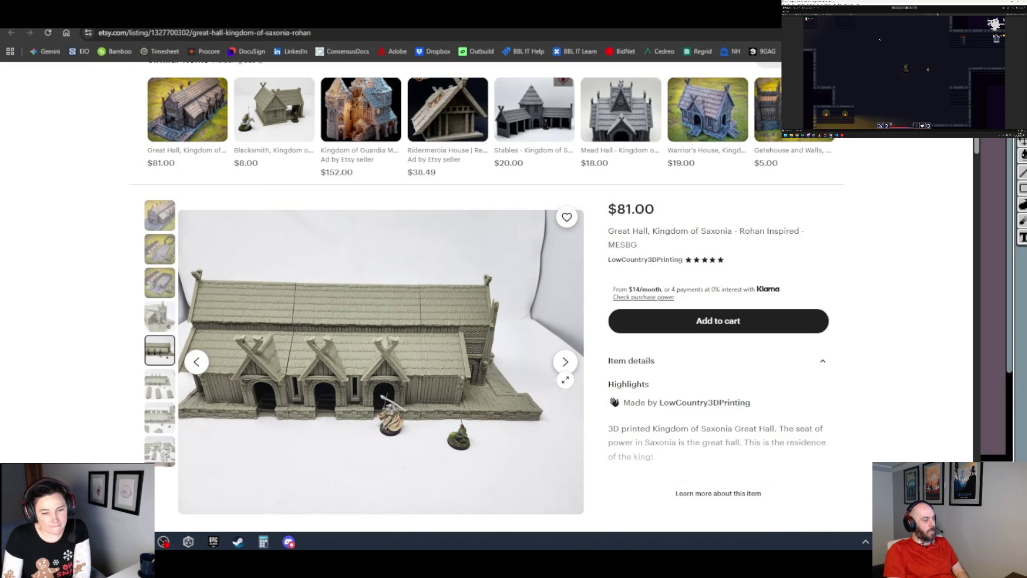
- Go back to the rohan house image results and close the Great Hall image preview
scroll(565, 379, down, 1)
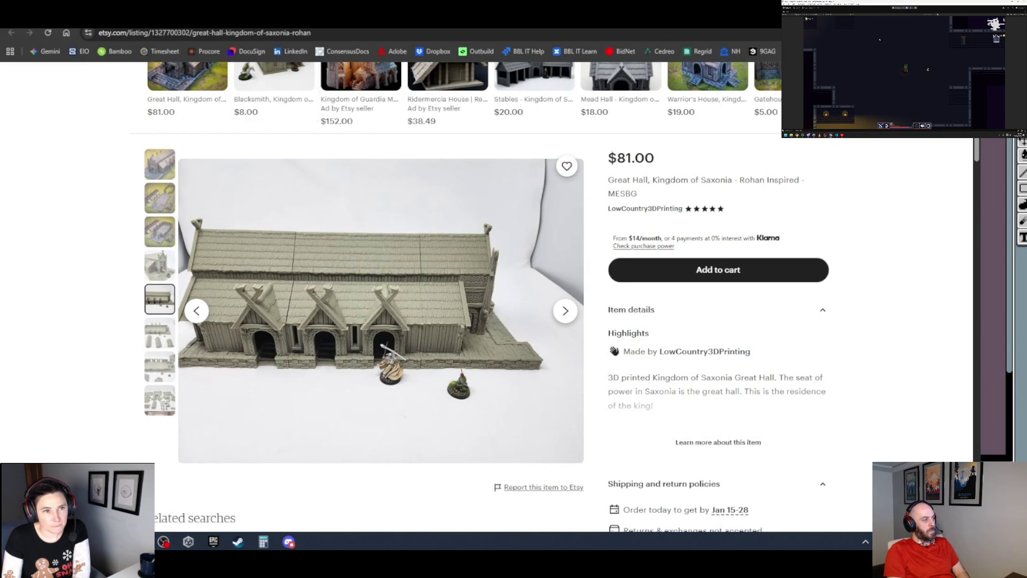
key(alt+Left)
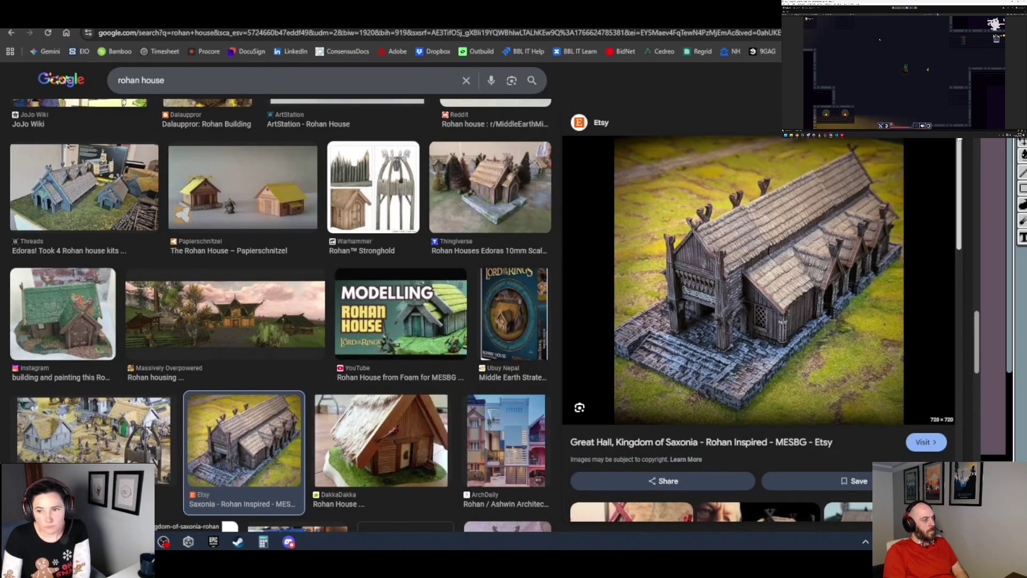
key(Escape)
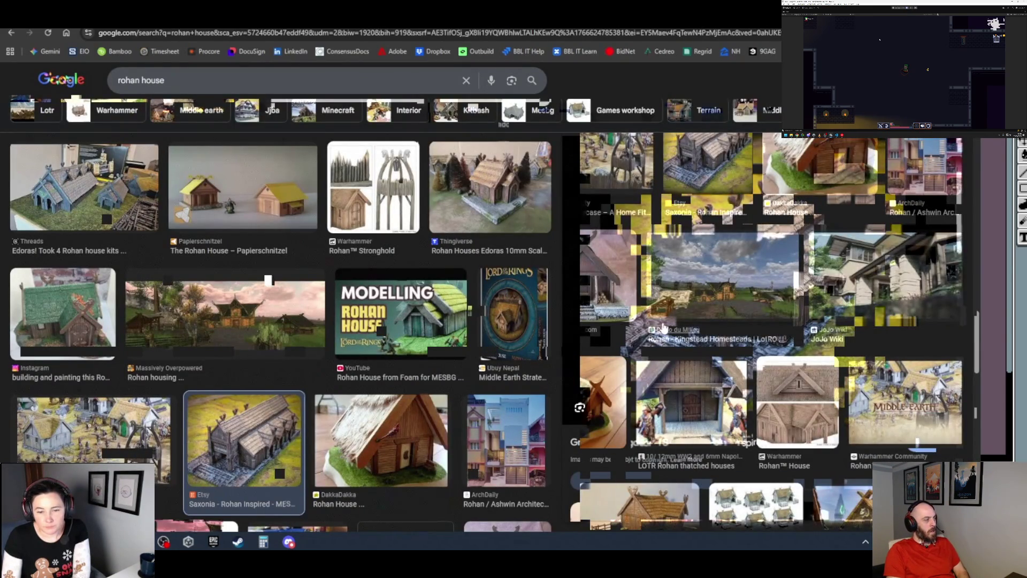
- Go forward to the Great Hall listing again, then close it to return to the rohan house results
scroll(664, 328, down, 1)
key(alt+Right)
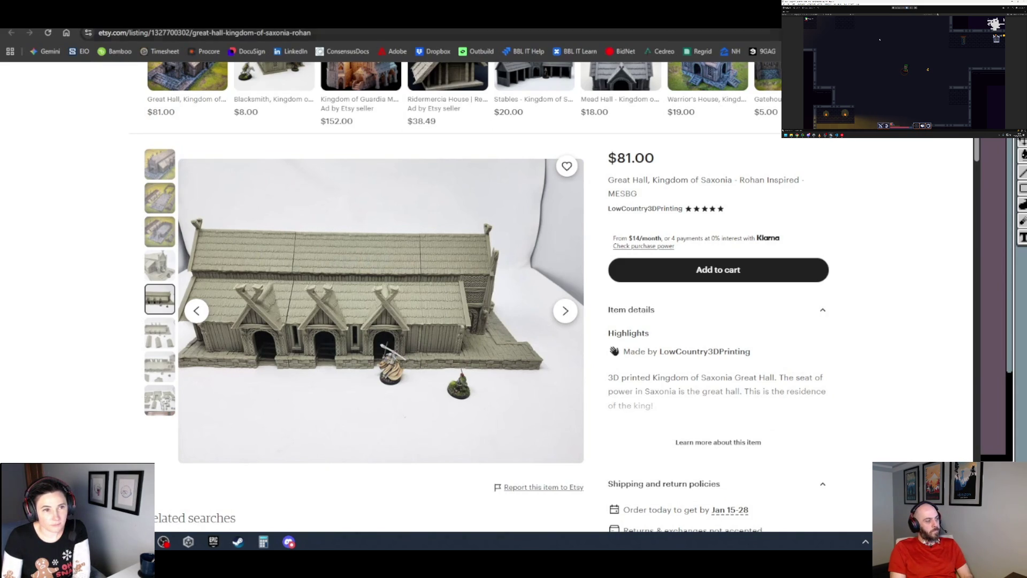
key(ctrl+w)
- Scroll through the page, then go back to the rohan house image results
scroll(476, 289, down, 3)
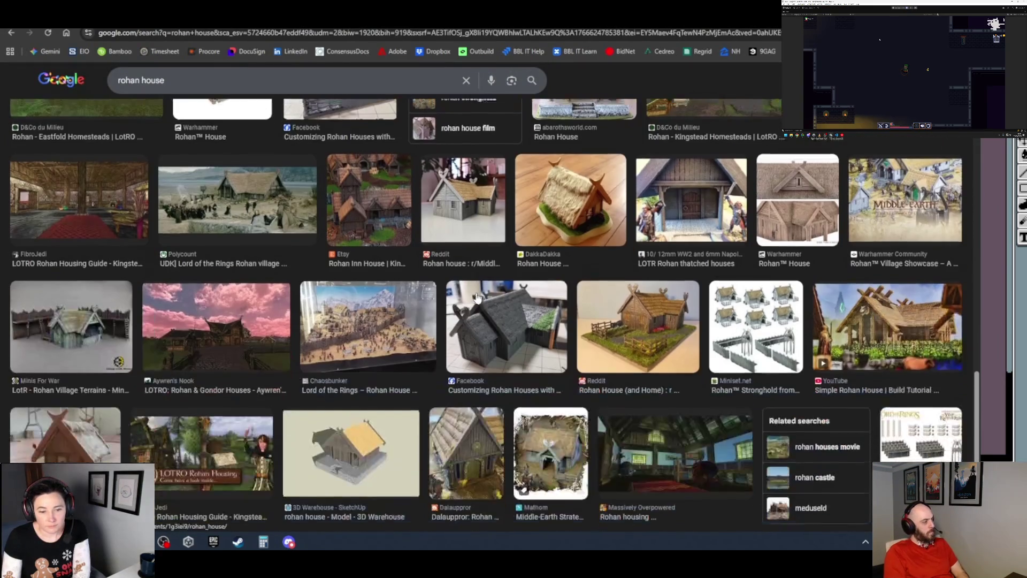
scroll(478, 296, down, 1)
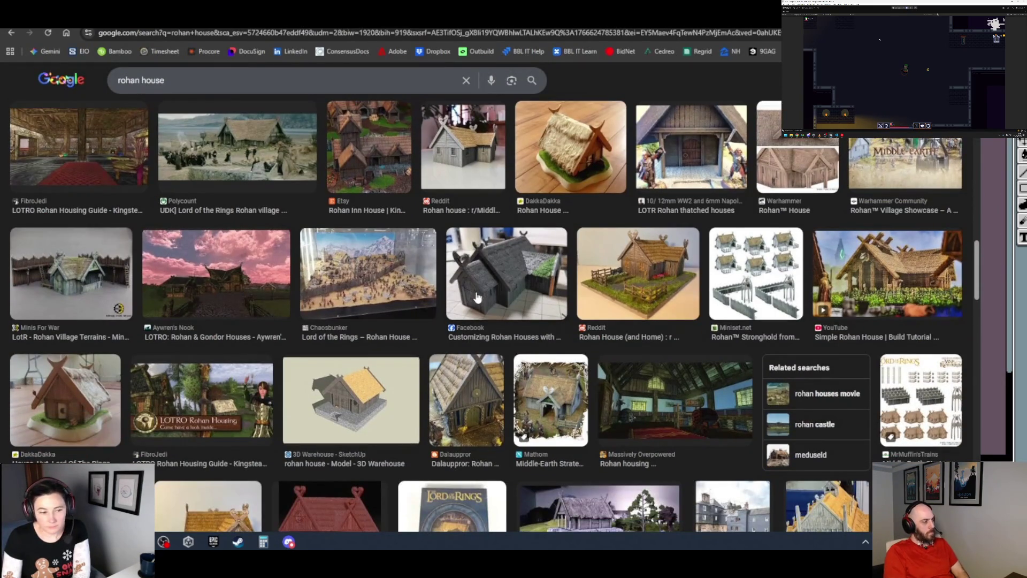
scroll(478, 298, down, 4)
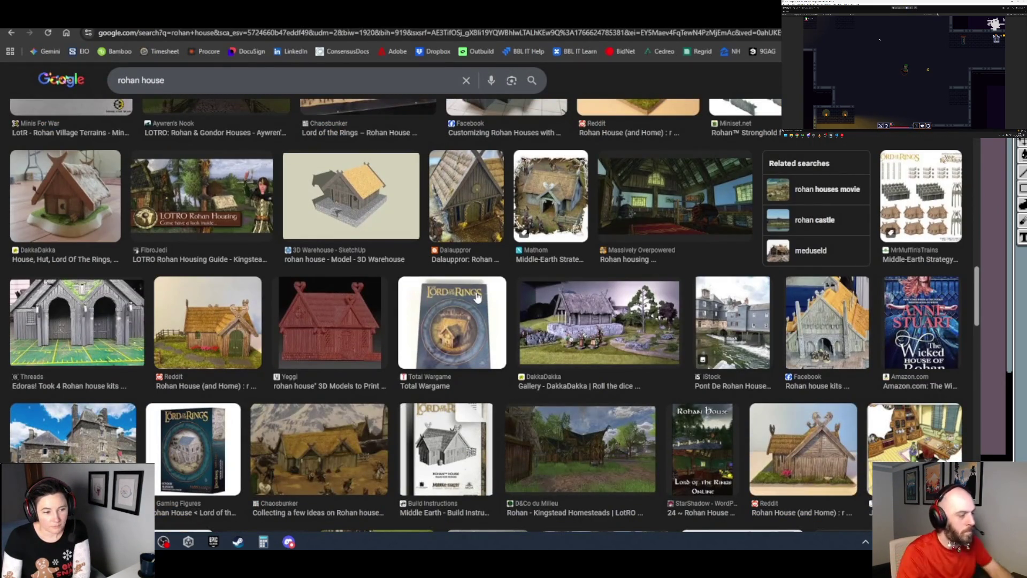
scroll(478, 297, down, 3)
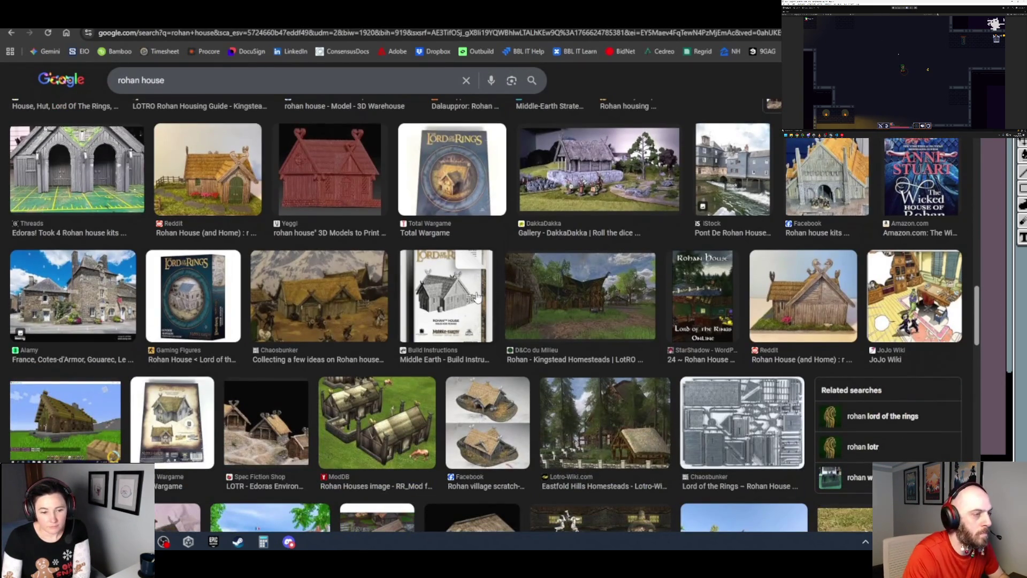
scroll(478, 297, down, 3)
scroll(478, 298, down, 7)
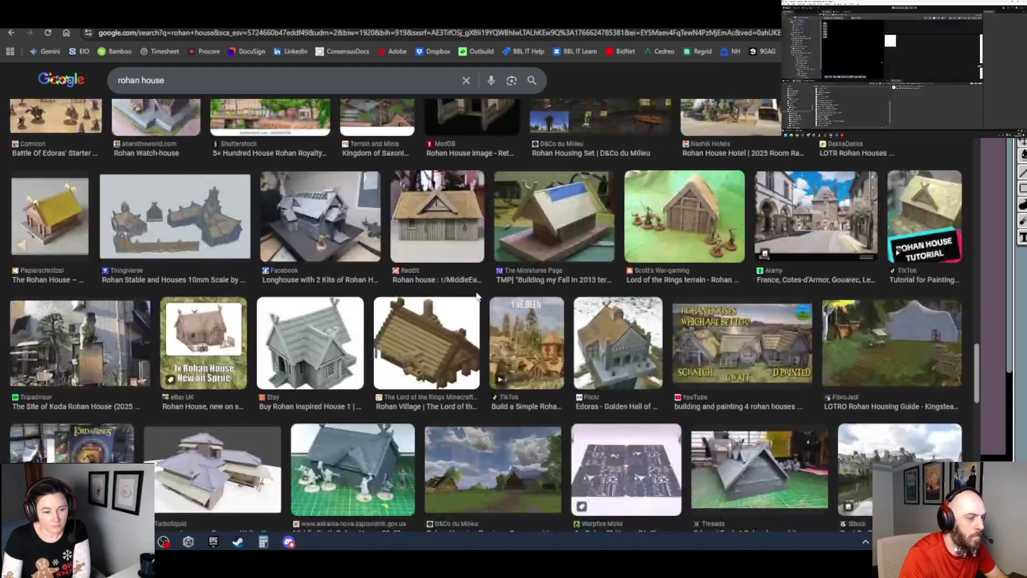
scroll(478, 297, down, 5)
scroll(478, 297, down, 5)
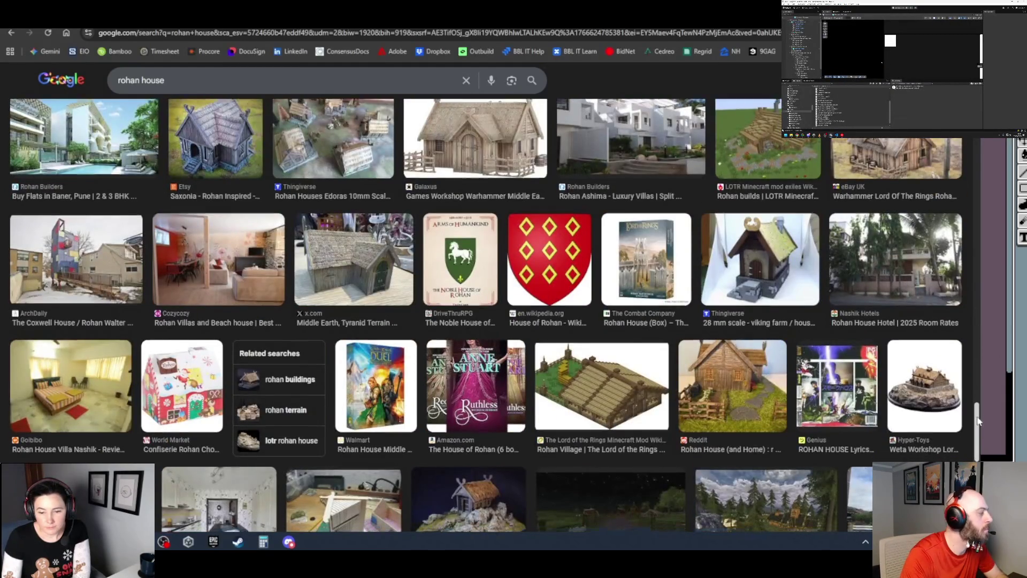
drag(979, 412, 971, 457)
scroll(972, 457, down, 7)
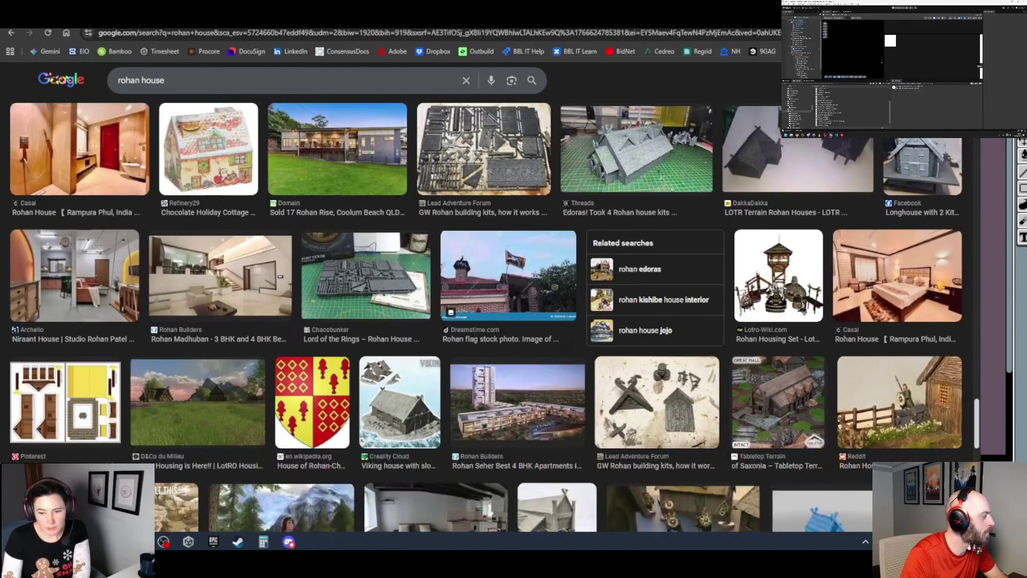
scroll(495, 315, down, 8)
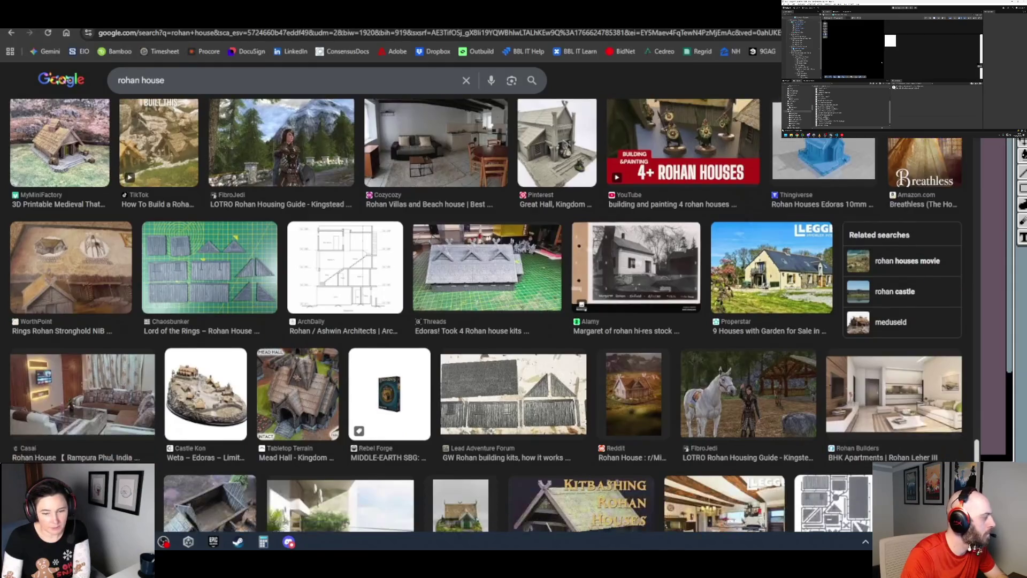
scroll(495, 316, down, 2)
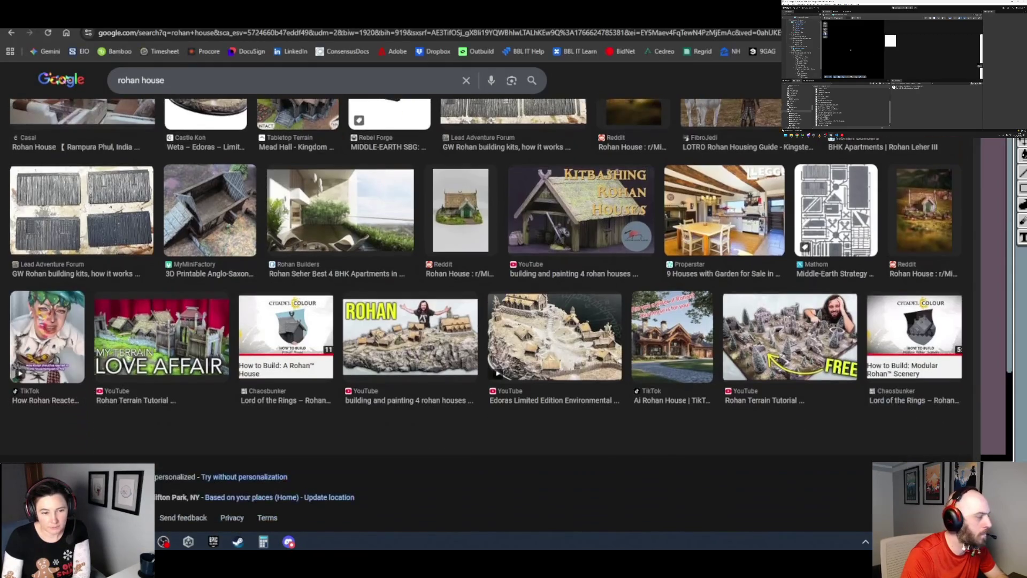
scroll(983, 316, up, 10)
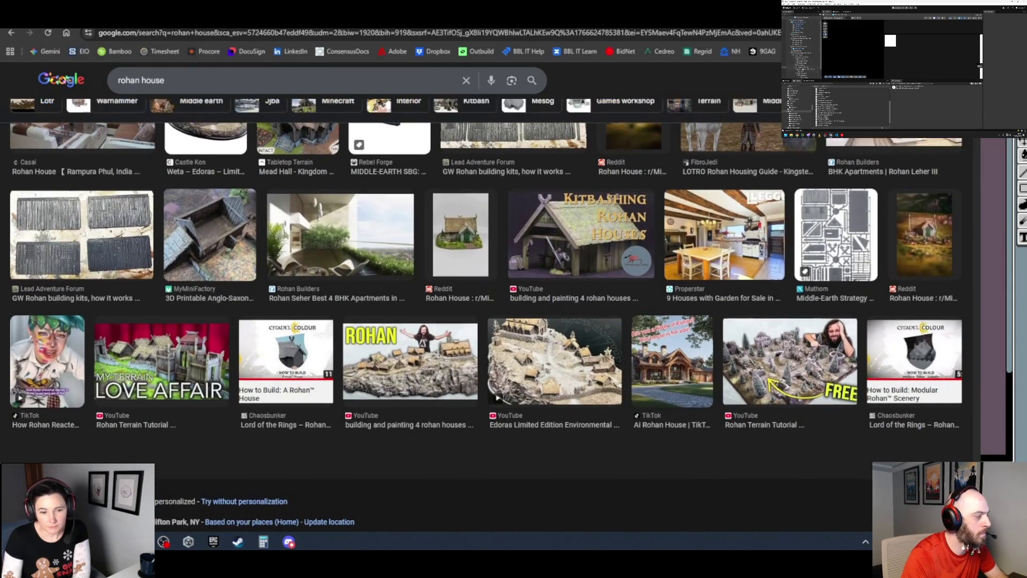
scroll(981, 316, up, 10)
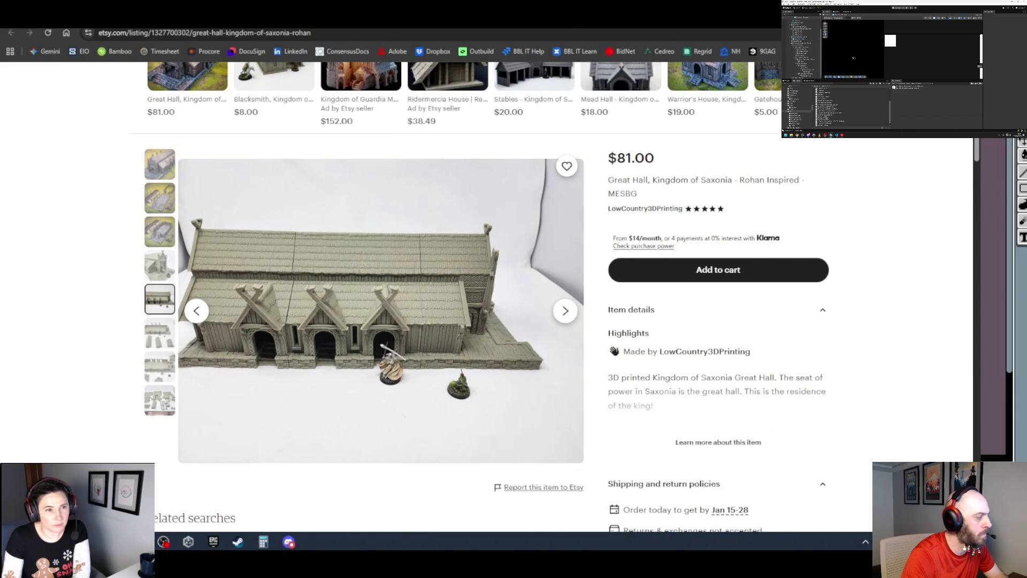
key(alt+Left)
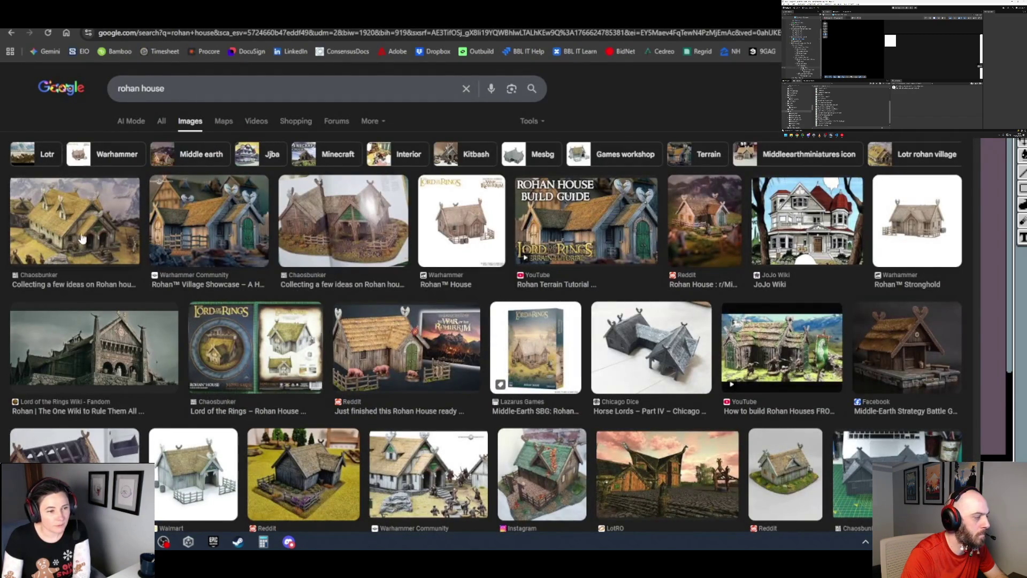
- Preview the first Rohan house image and extend the search to 'rohan house inside'
click(87, 240)
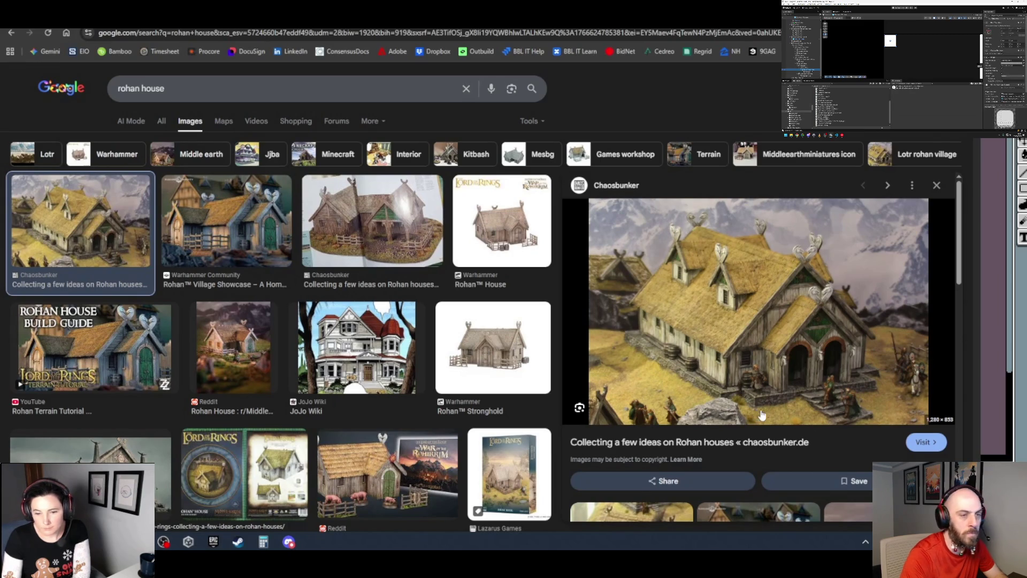
click(173, 89)
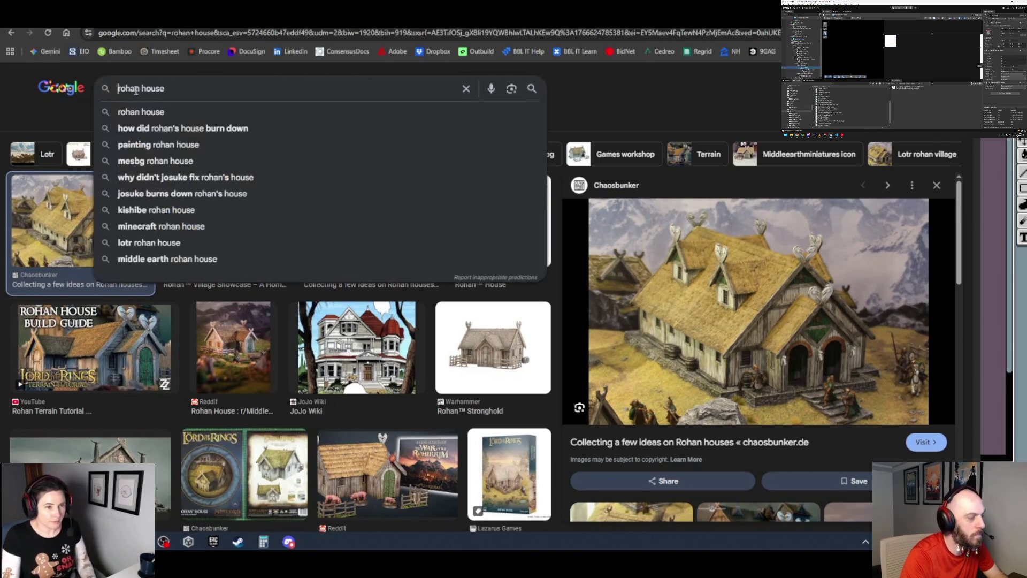
text(inside)
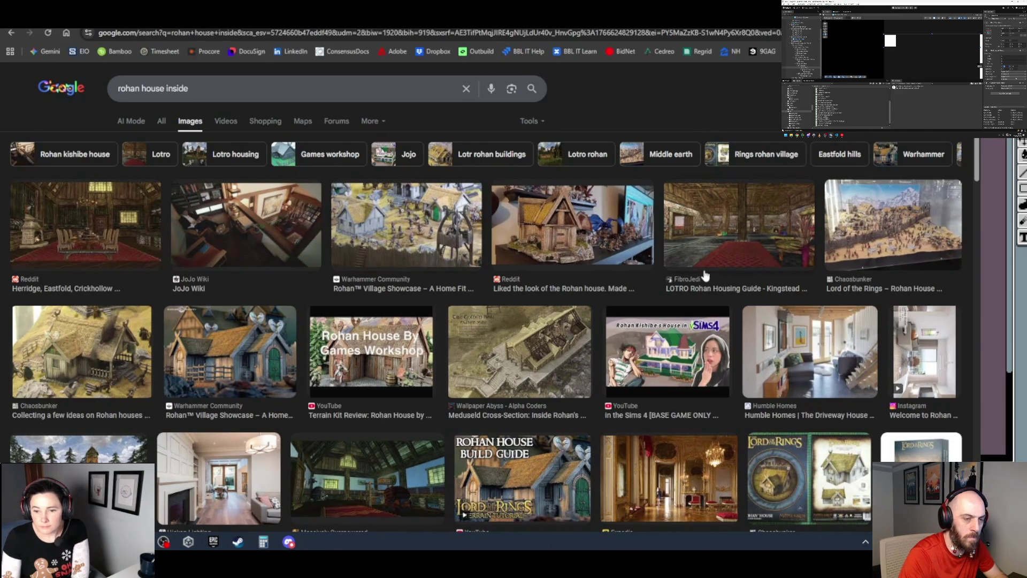
- Scroll through the 'rohan house inside' image results
scroll(701, 270, down, 2)
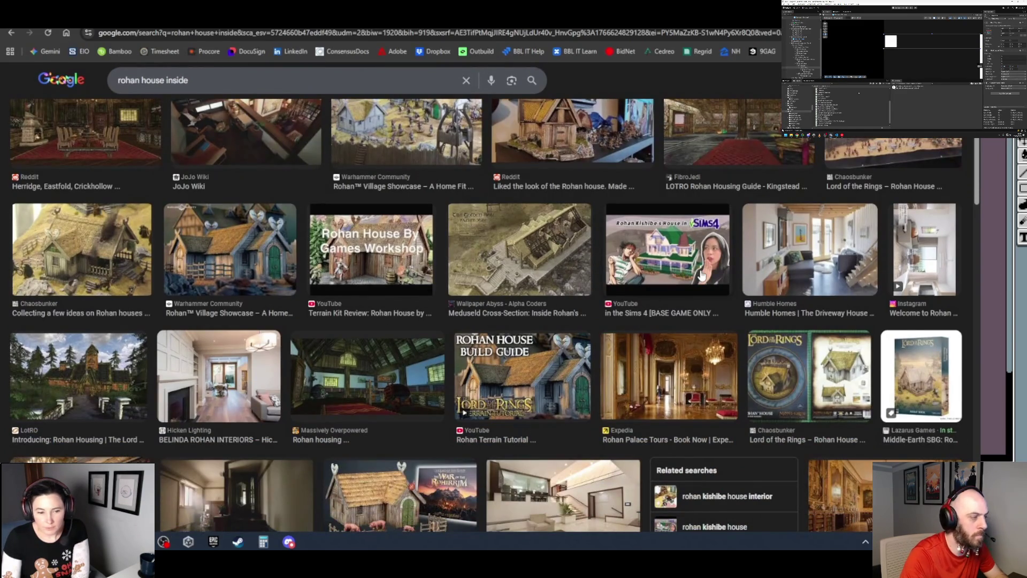
scroll(631, 306, down, 5)
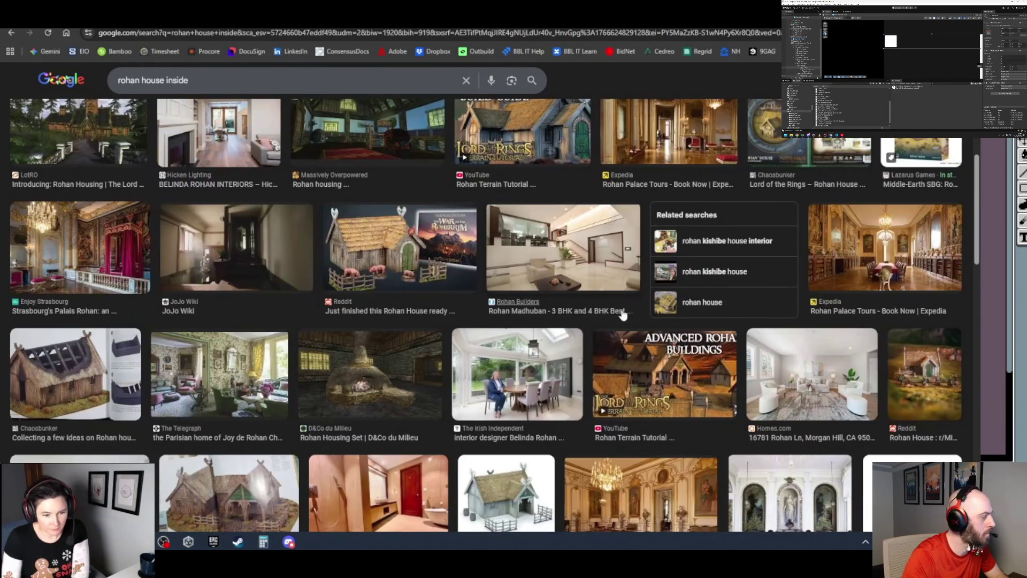
scroll(651, 323, down, 1)
scroll(650, 323, down, 5)
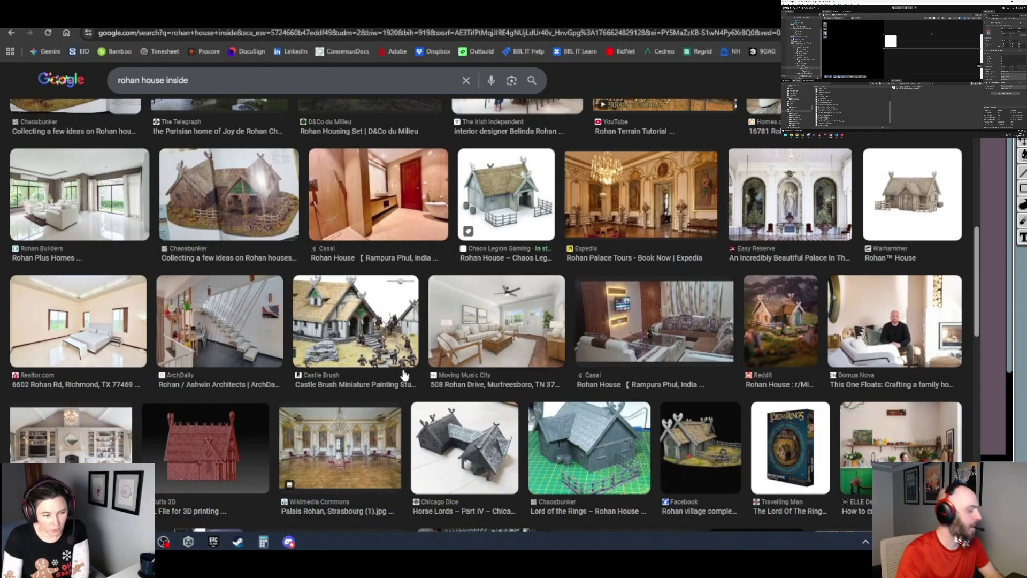
scroll(374, 365, down, 2)
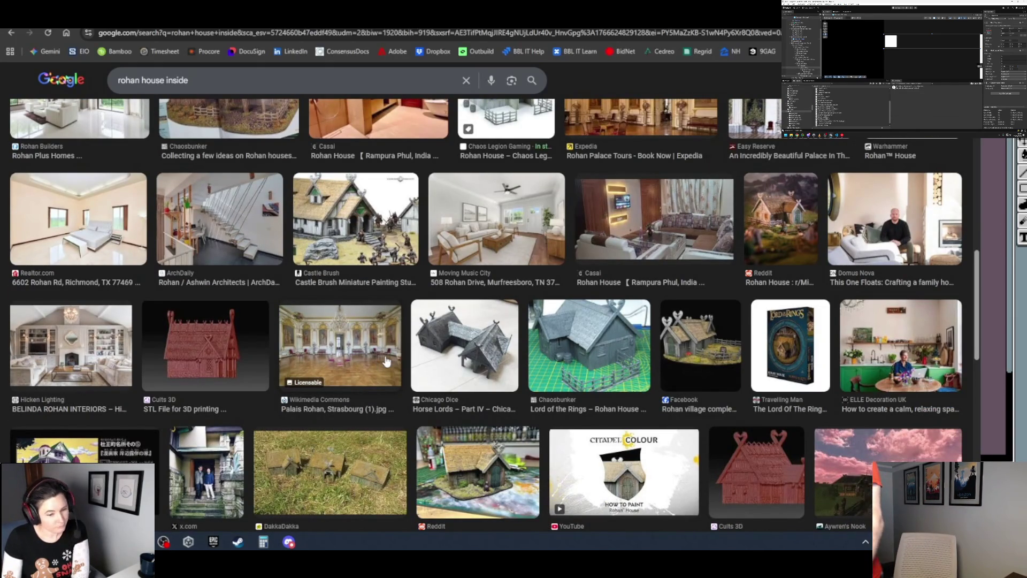
scroll(394, 362, down, 5)
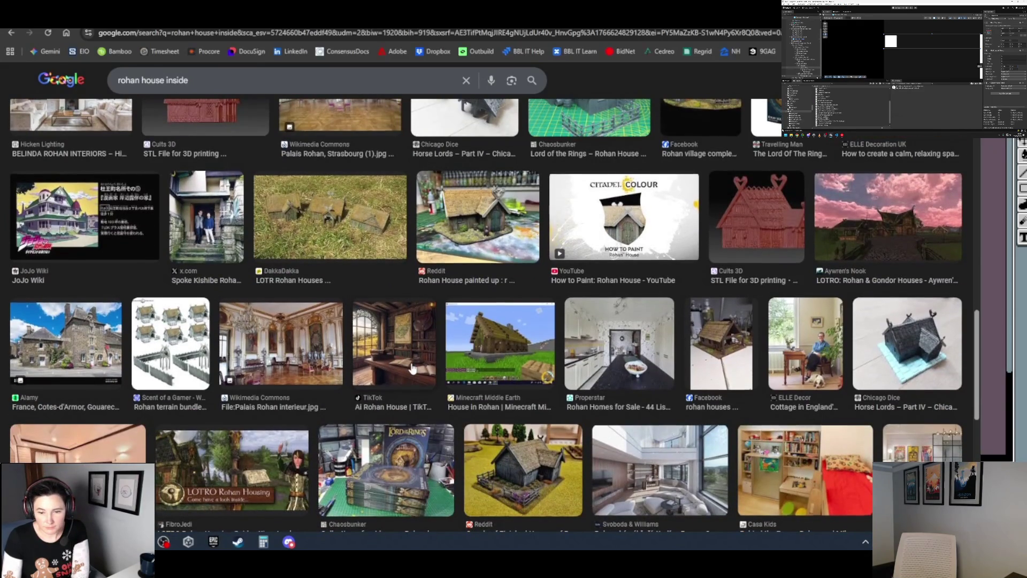
scroll(412, 368, down, 2)
scroll(412, 368, down, 1)
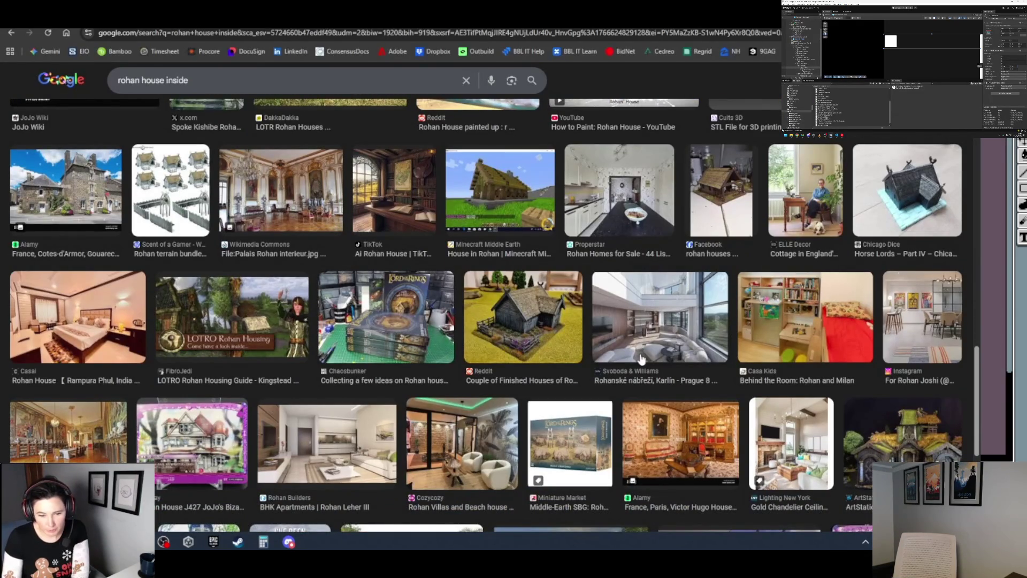
scroll(391, 386, down, 1)
scroll(391, 386, down, 2)
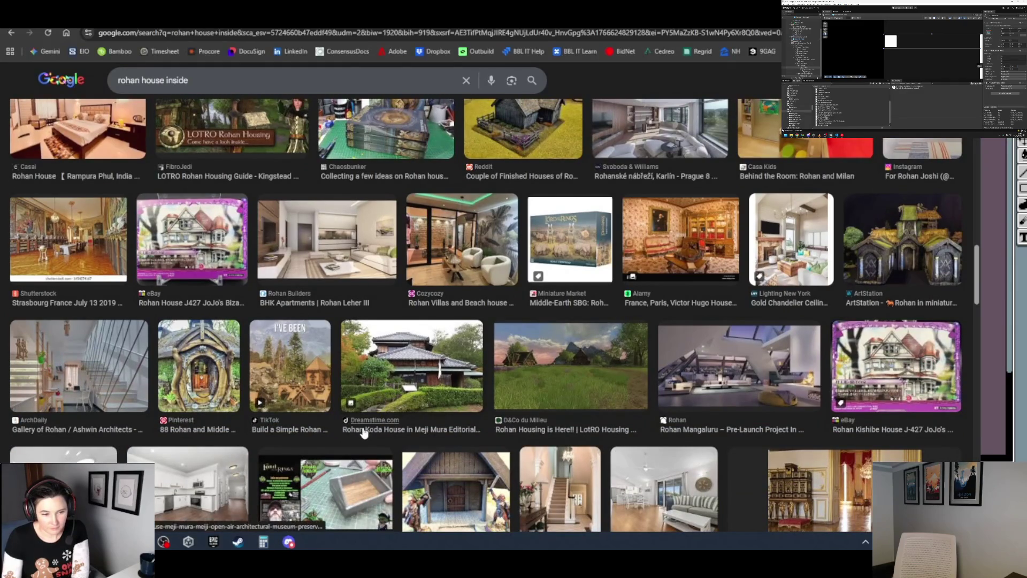
scroll(363, 432, down, 1)
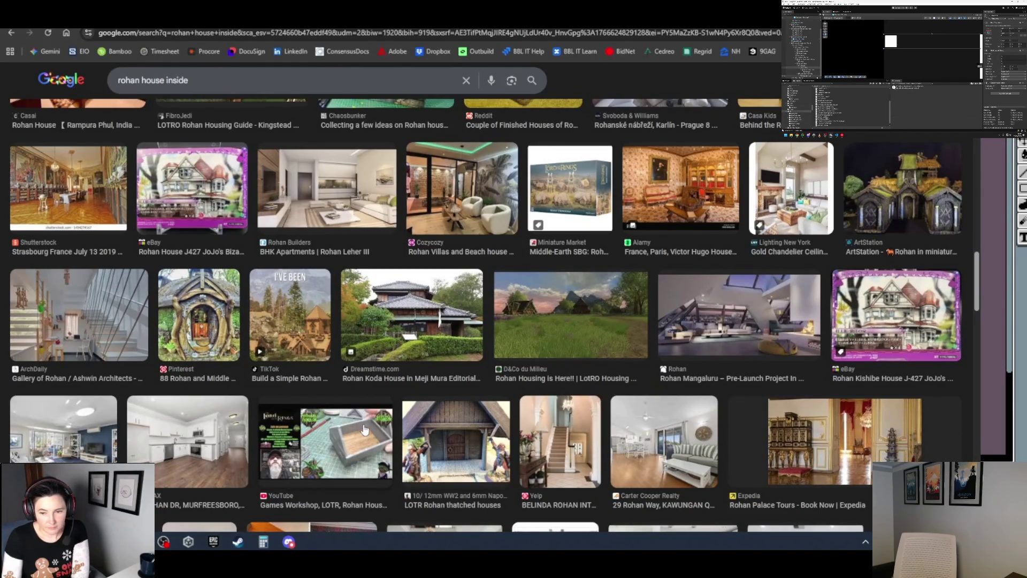
scroll(364, 429, down, 1)
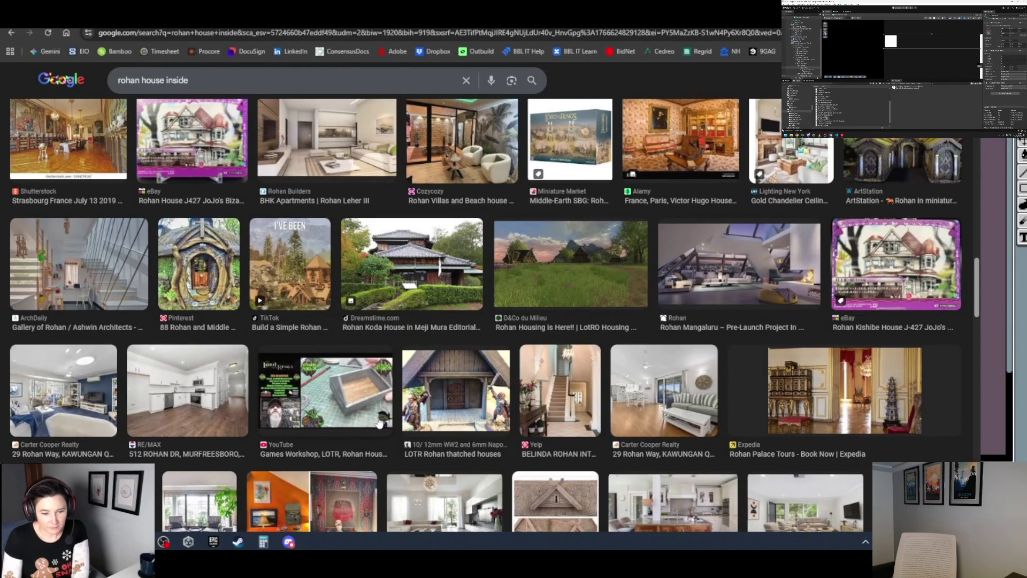
scroll(379, 422, down, 2)
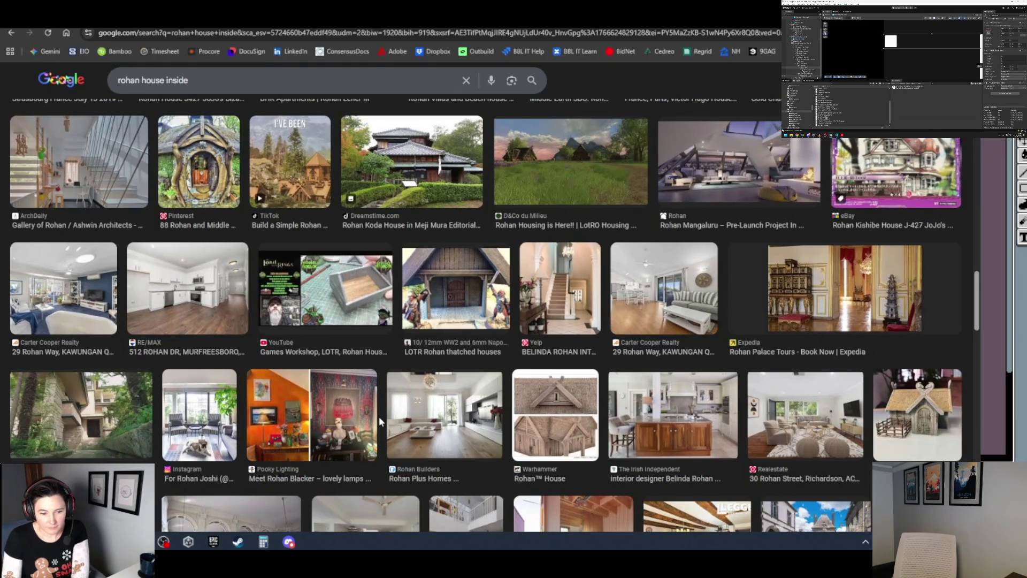
scroll(379, 417, down, 4)
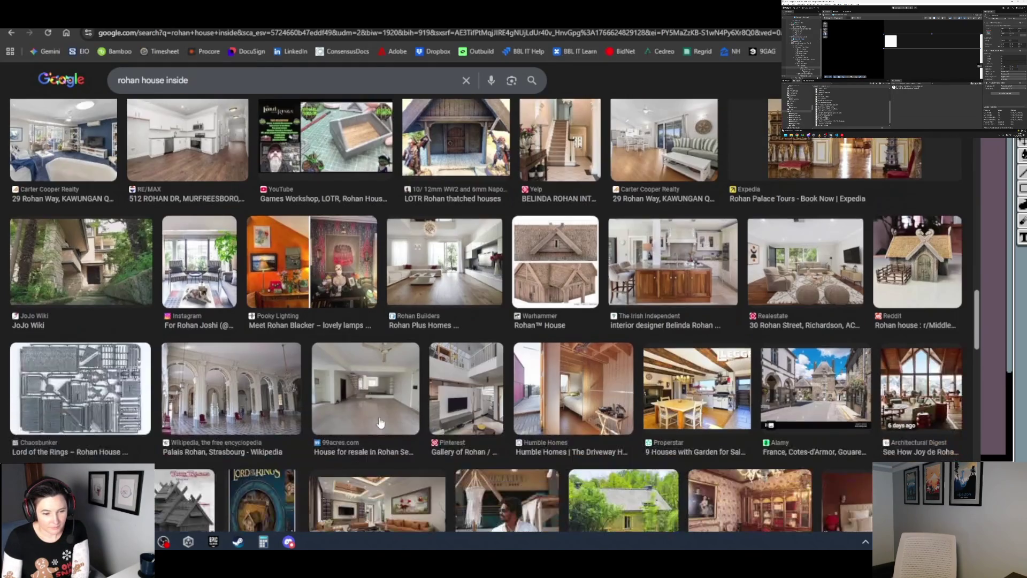
scroll(378, 421, up, 15)
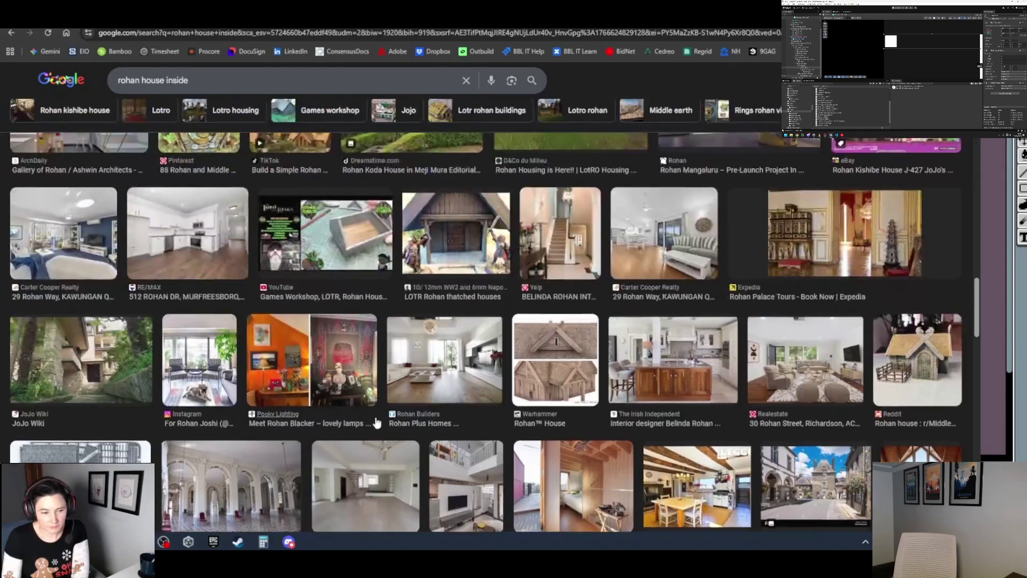
scroll(377, 423, up, 5)
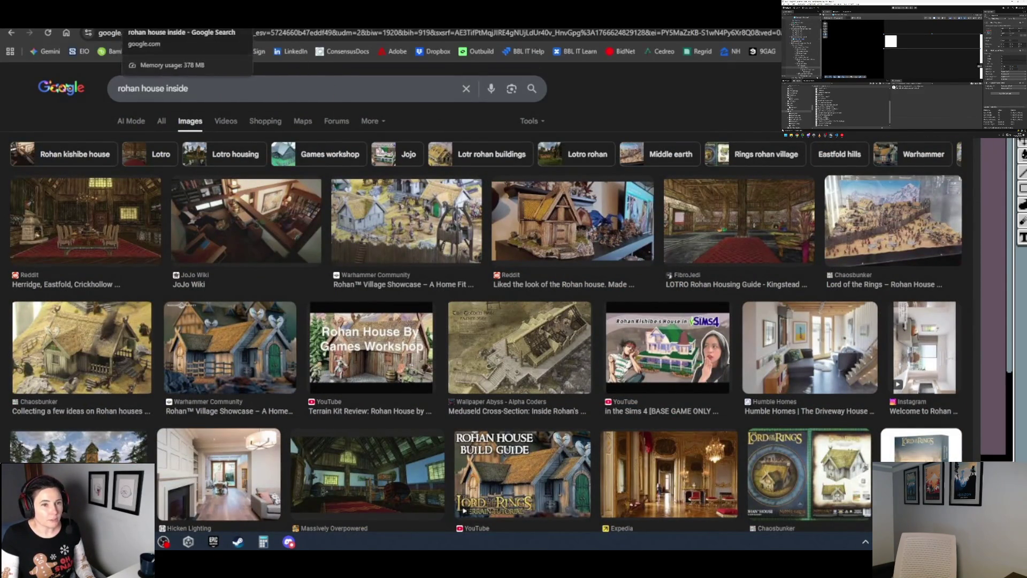
- Bring up the Etsy Great Hall listing, then switch back to the wall sprite in Pro Motion NG
click(241, 16)
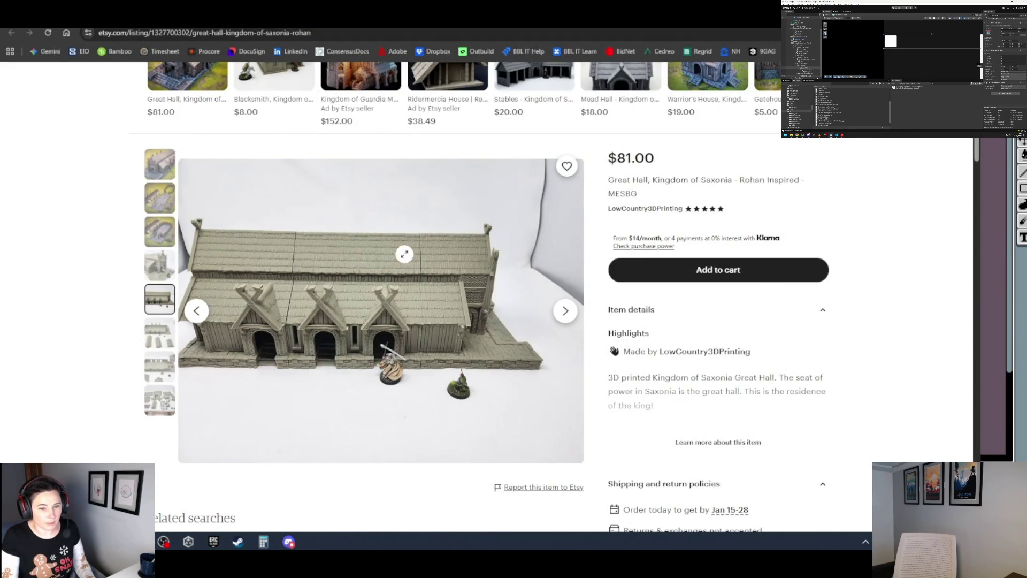
key(ctrl+Tab)
key(ctrl+shift+Tab)
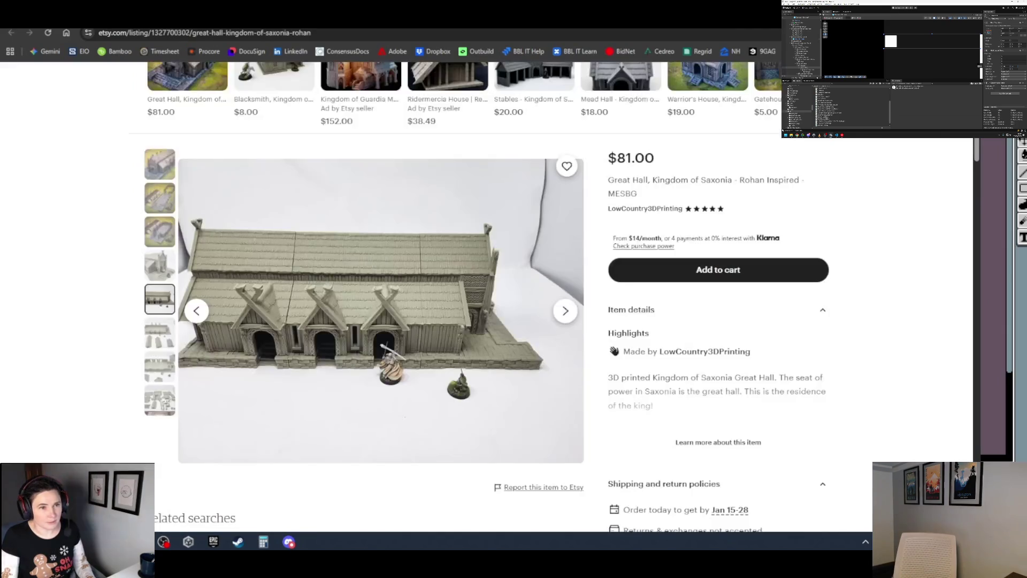
key(alt+Tab)
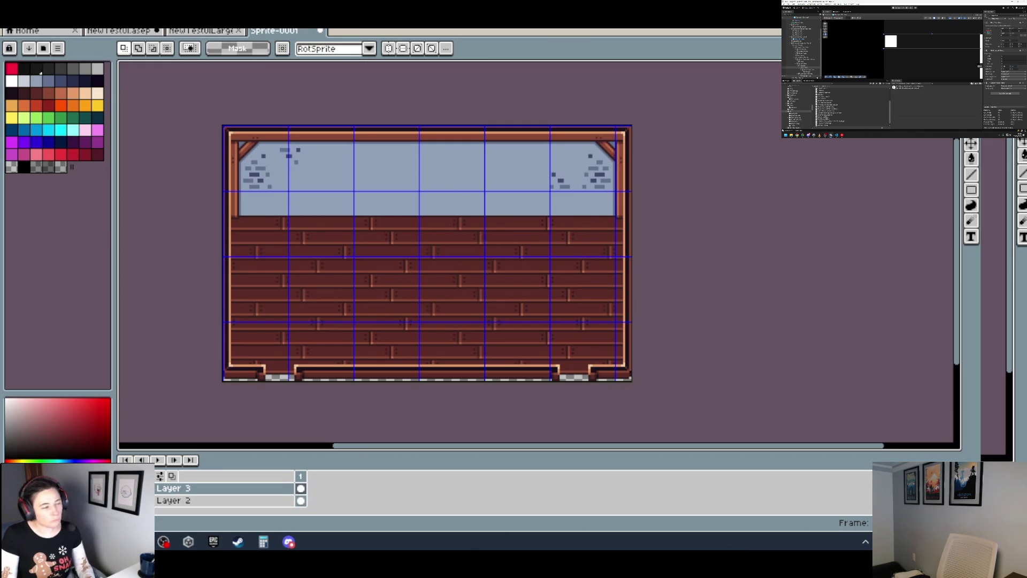
- Add 128 px to the canvas's right border, then select the right part of the wall panel
drag(626, 341, 544, 326)
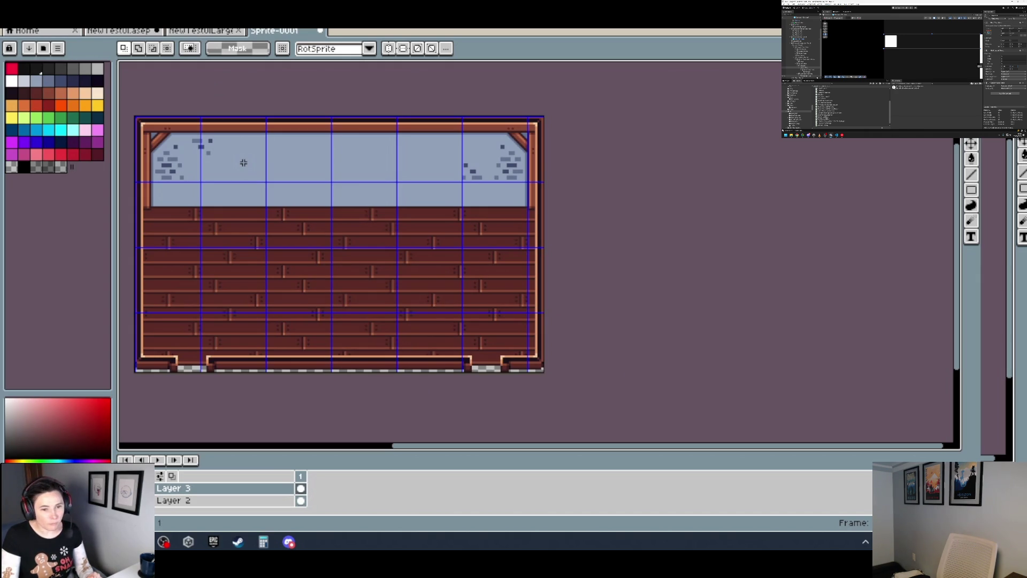
drag(208, 377, 233, 352)
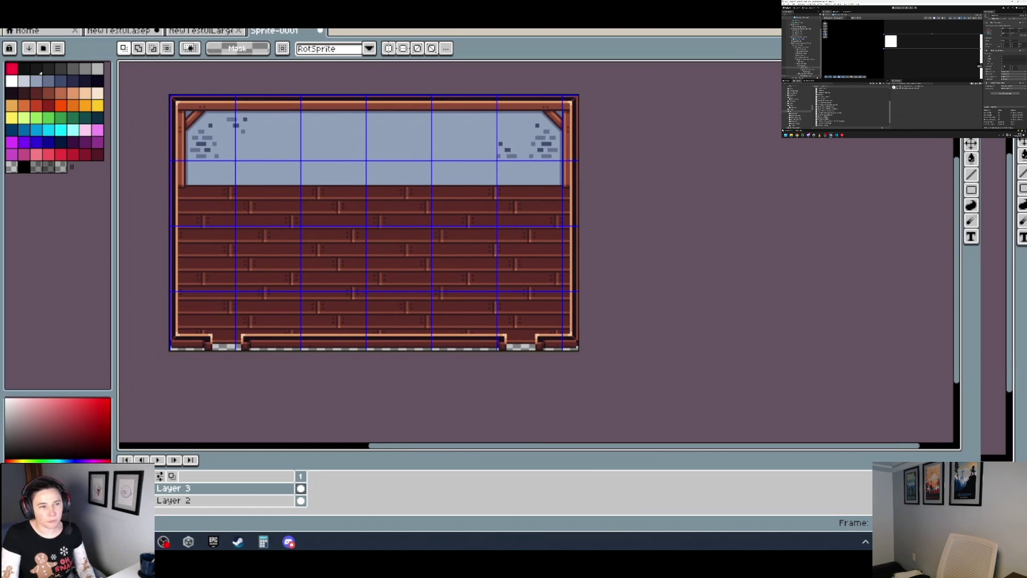
click(62, 21)
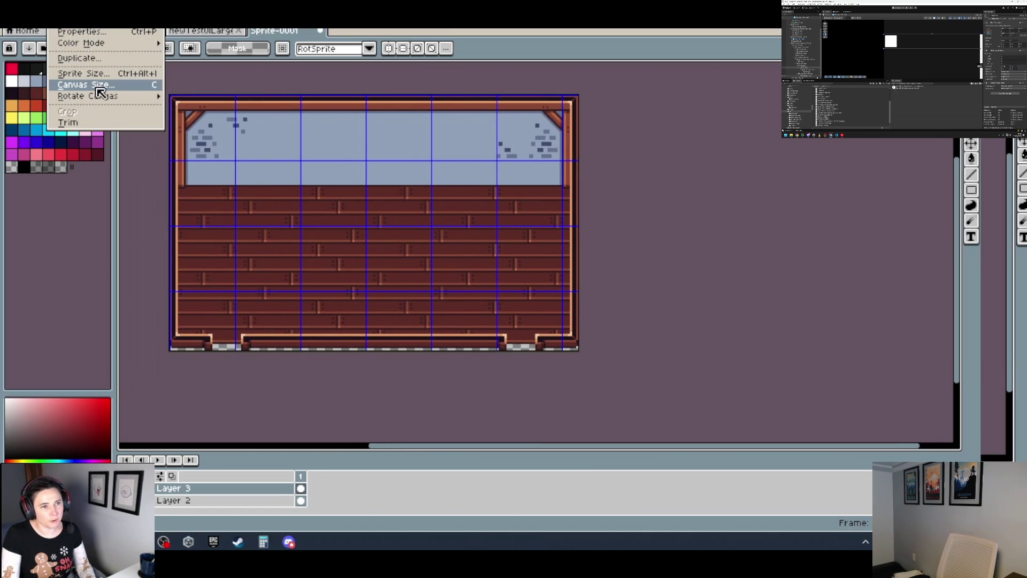
click(102, 86)
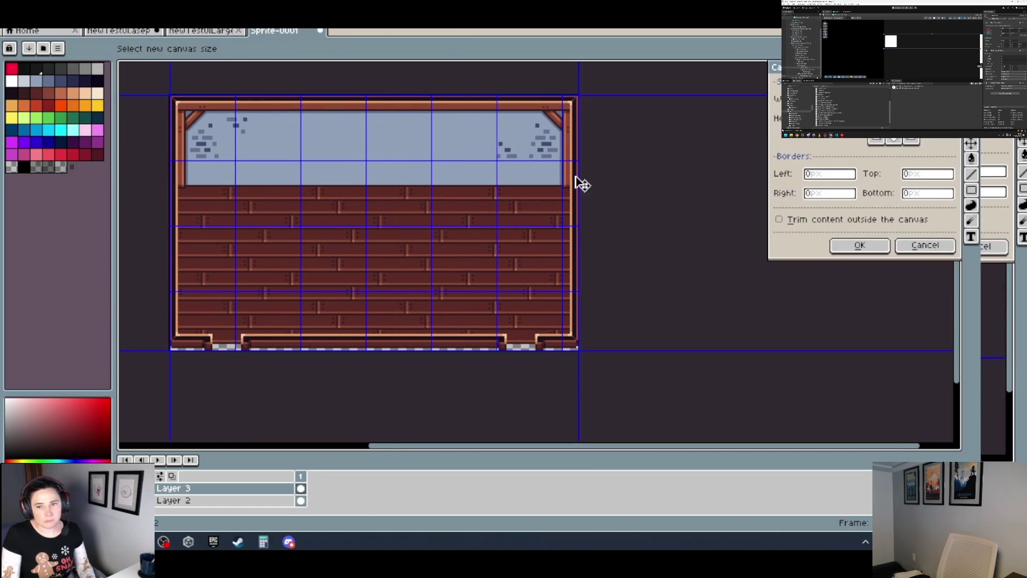
click(853, 195)
text(28)
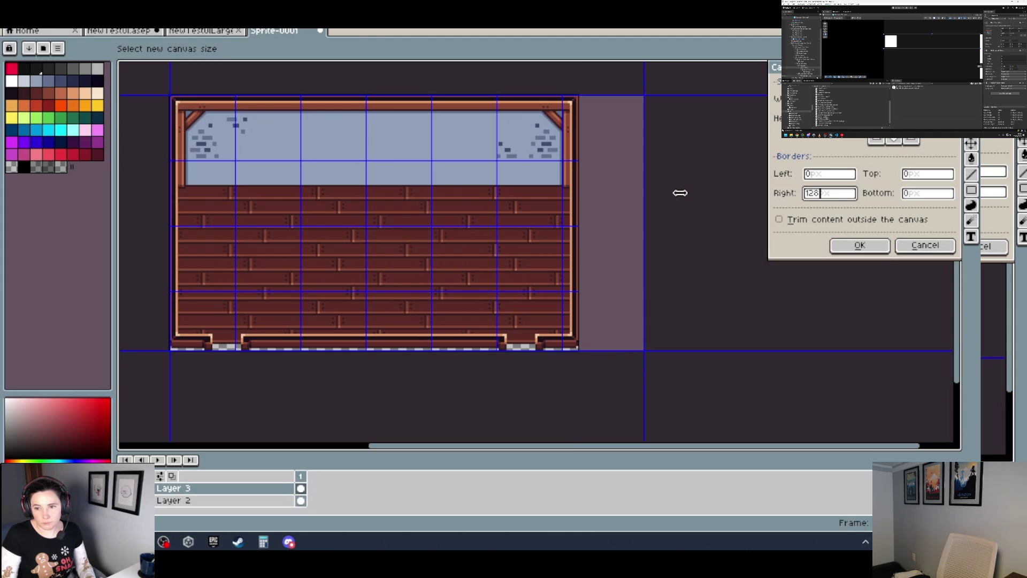
click(871, 247)
scroll(551, 349, up, 3)
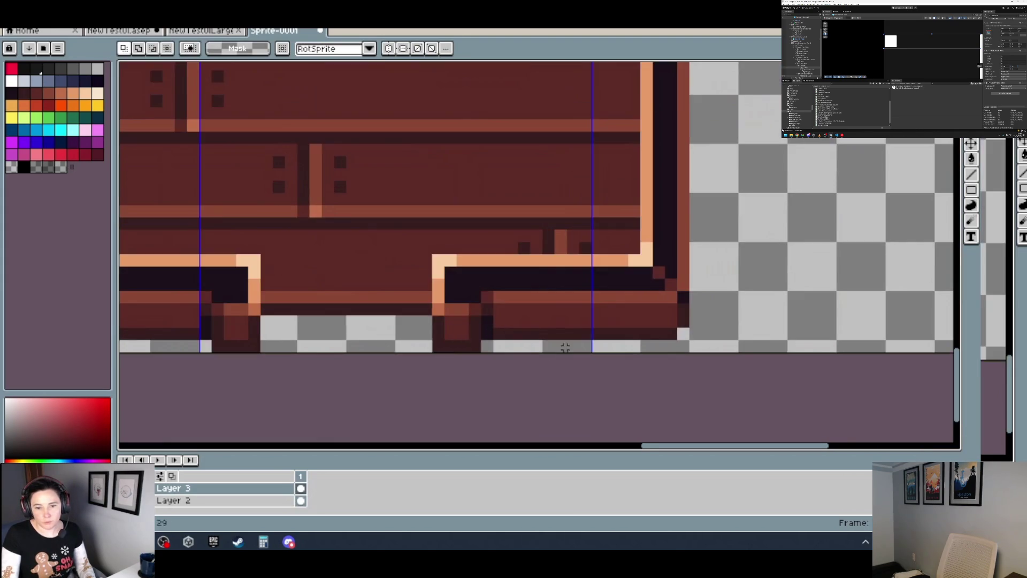
mouse_move(677, 347)
mouse_down()
mouse_move(355, 271)
mouse_move(360, 65)
mouse_move(348, 63)
mouse_move(338, 111)
mouse_move(227, 124)
mouse_up()
- Restore the right-panel selection and merge Layer 3 down into Layer 2
scroll(355, 271, down, 2)
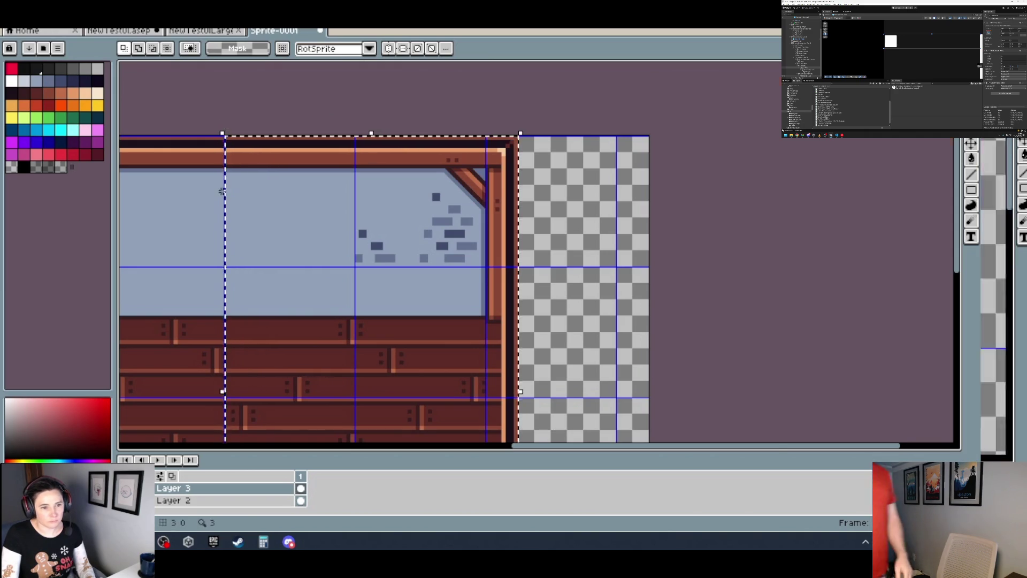
scroll(428, 309, down, 3)
scroll(428, 309, up, 1)
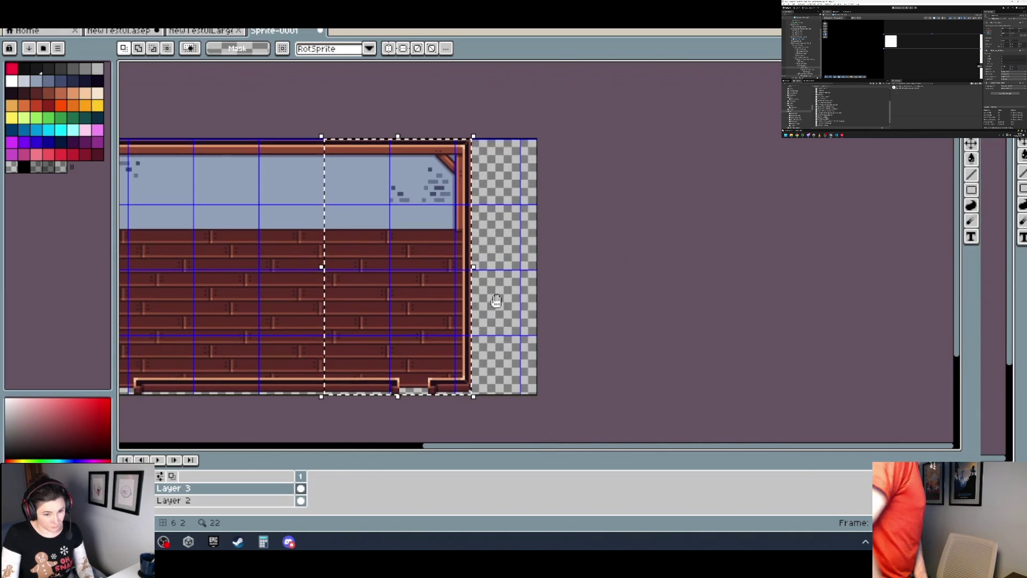
key(ctrl+d)
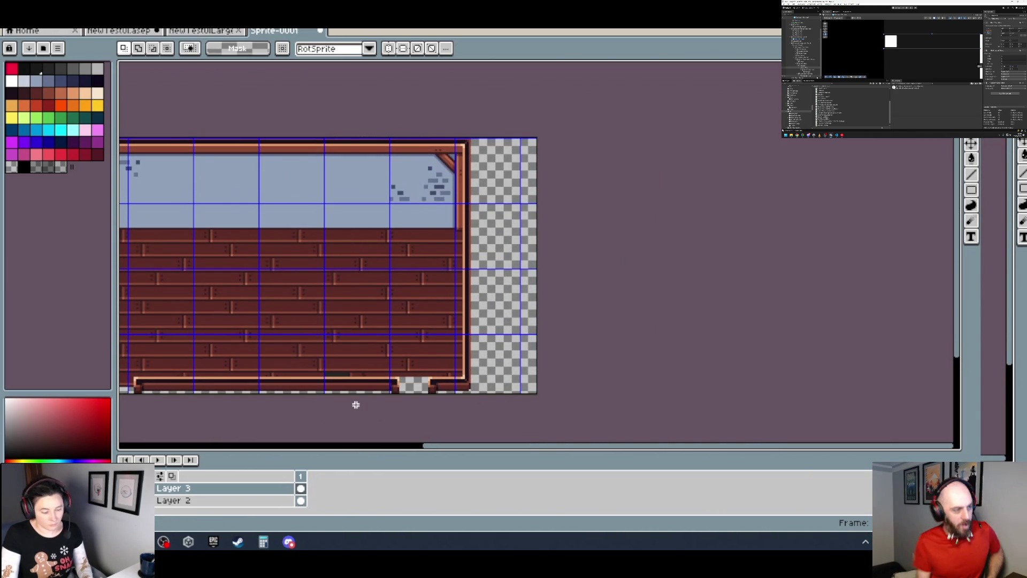
key(ctrl+shift+d)
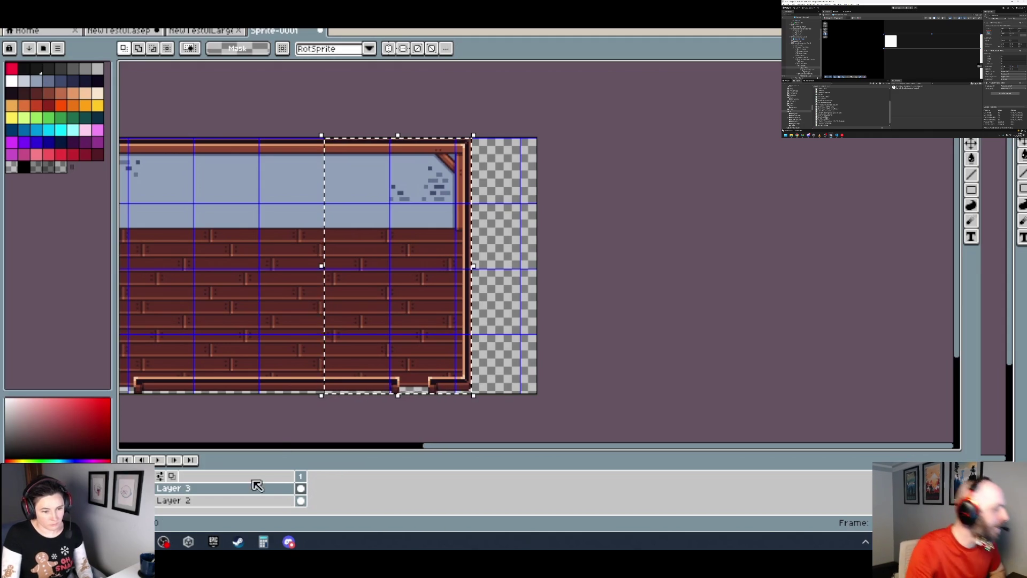
right_click(244, 490)
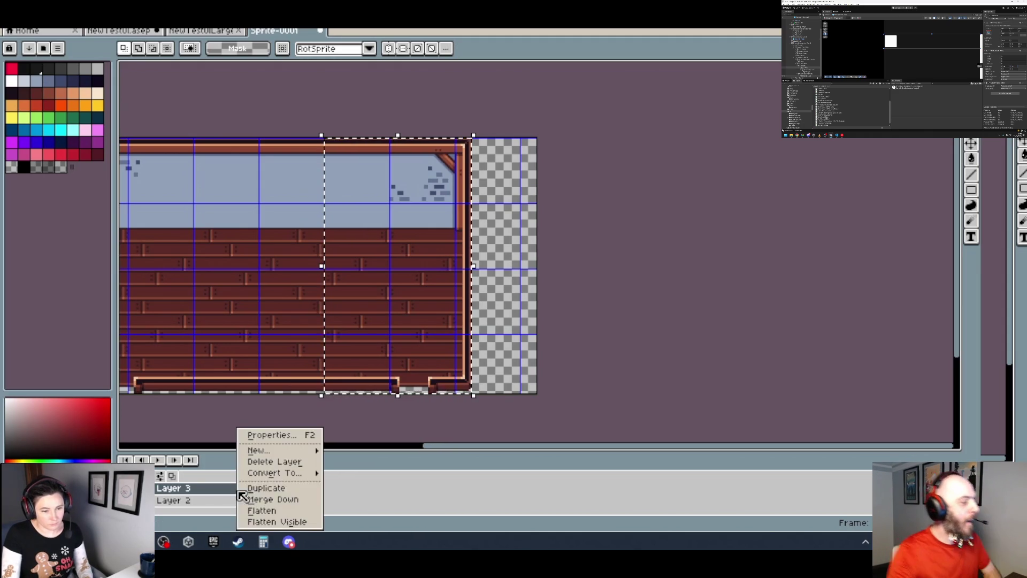
click(294, 500)
- Drag the panel's right portion out to the new right canvas edge
drag(436, 300, 480, 302)
scroll(480, 303, up, 3)
scroll(480, 302, down, 2)
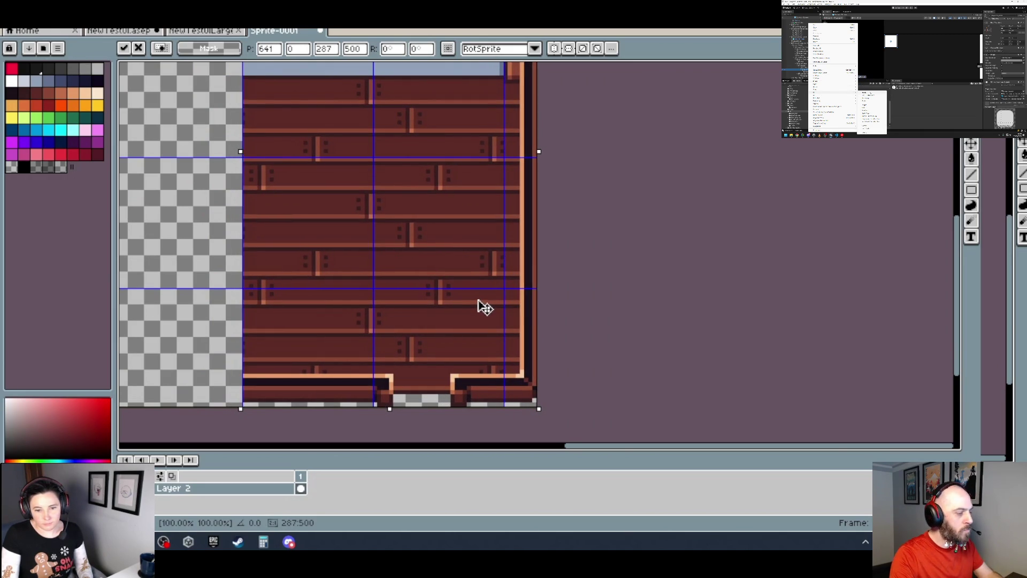
- Drop the shifted right section in place at the new canvas edge
scroll(487, 338, up, 2)
scroll(594, 394, down, 1)
scroll(489, 323, down, 1)
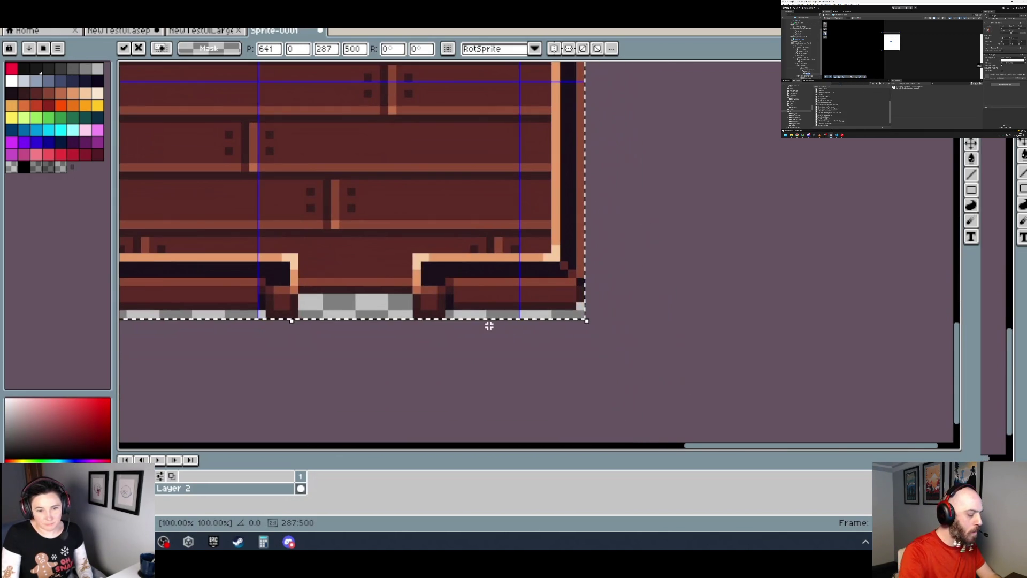
scroll(488, 323, down, 2)
scroll(535, 270, up, 1)
drag(557, 158, 557, 168)
scroll(557, 167, down, 2)
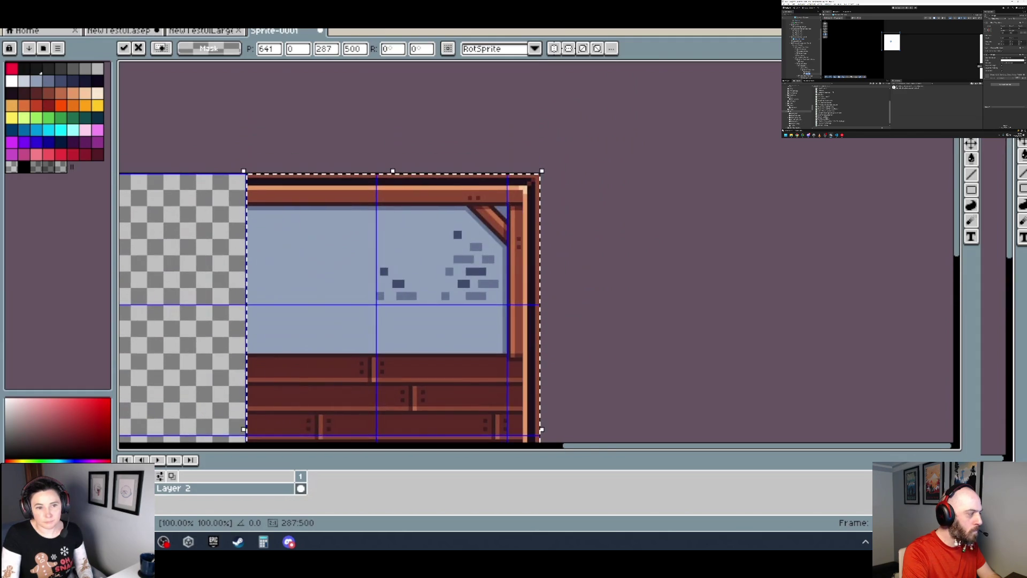
scroll(424, 188, up, 3)
key(ctrl+d)
- Stretch a full-height strip across the transparent gap so planks, sky band and frame run continuously
scroll(365, 204, down, 3)
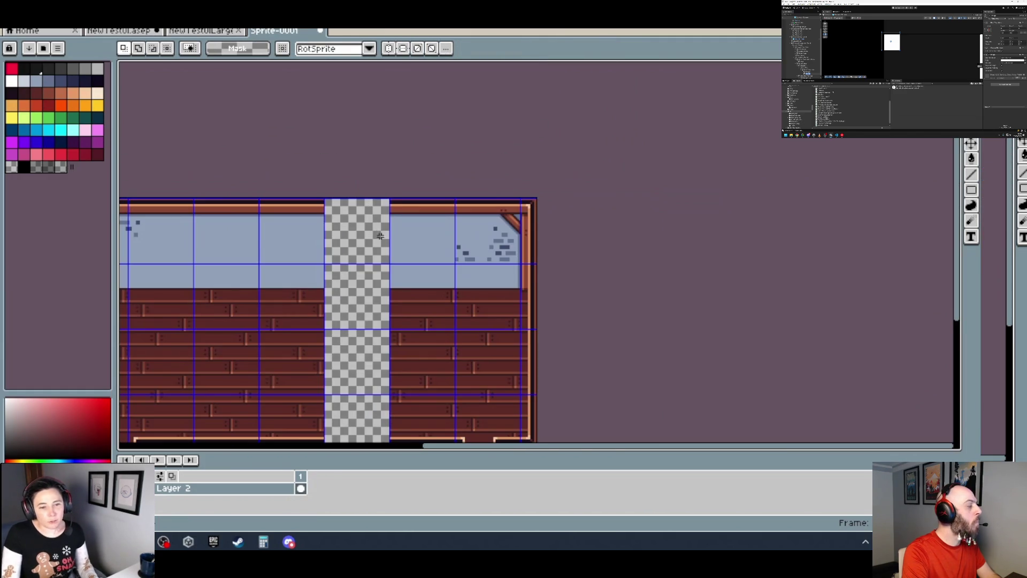
scroll(390, 186, up, 3)
mouse_move(392, 186)
mouse_down()
mouse_move(413, 429)
mouse_move(417, 439)
mouse_move(452, 439)
mouse_move(417, 437)
mouse_move(409, 390)
mouse_up()
scroll(408, 389, down, 3)
scroll(391, 269, up, 3)
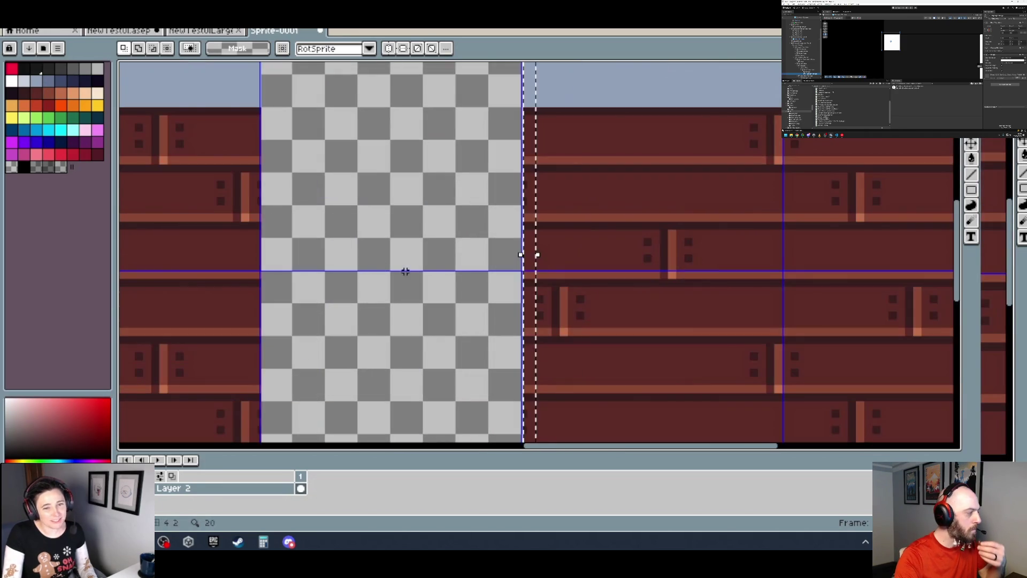
mouse_move(522, 255)
mouse_down()
mouse_move(255, 272)
mouse_move(268, 270)
mouse_up()
scroll(268, 271, down, 3)
key(ctrl+d)
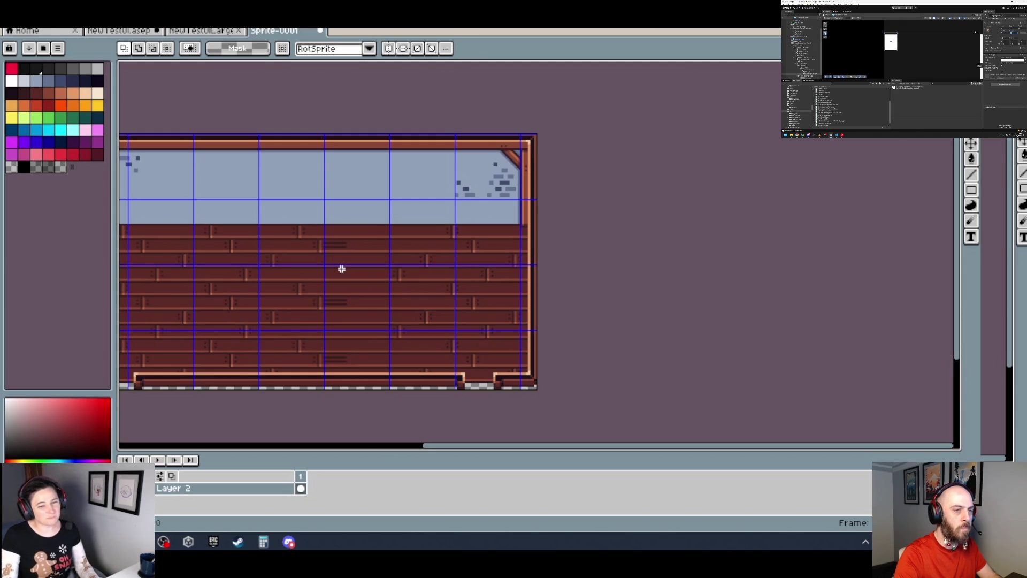
scroll(229, 236, down, 2)
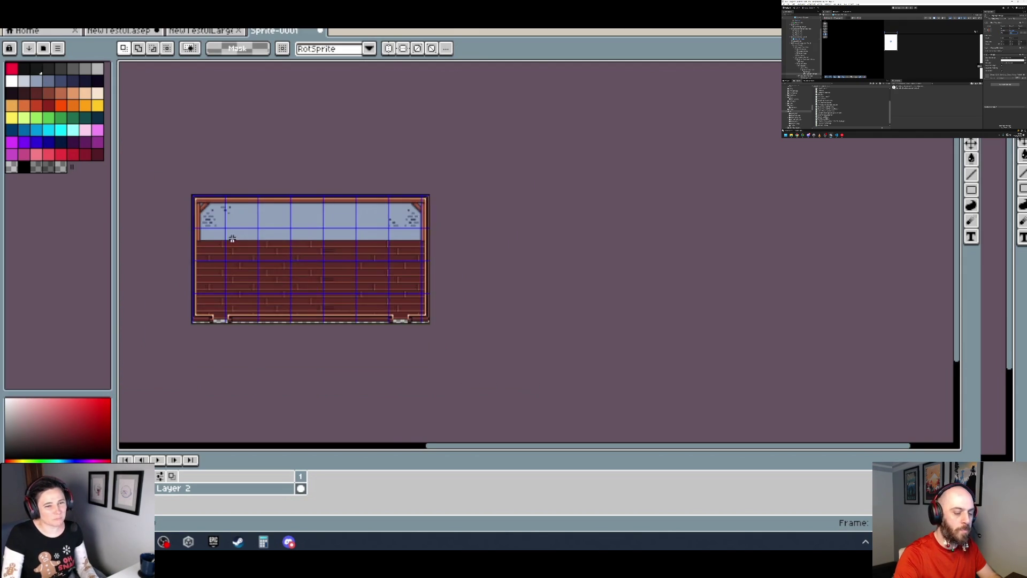
- Select a plank section in the top row, nudge it left, and set its horizontal position to 600
scroll(234, 246, up, 2)
scroll(228, 249, up, 2)
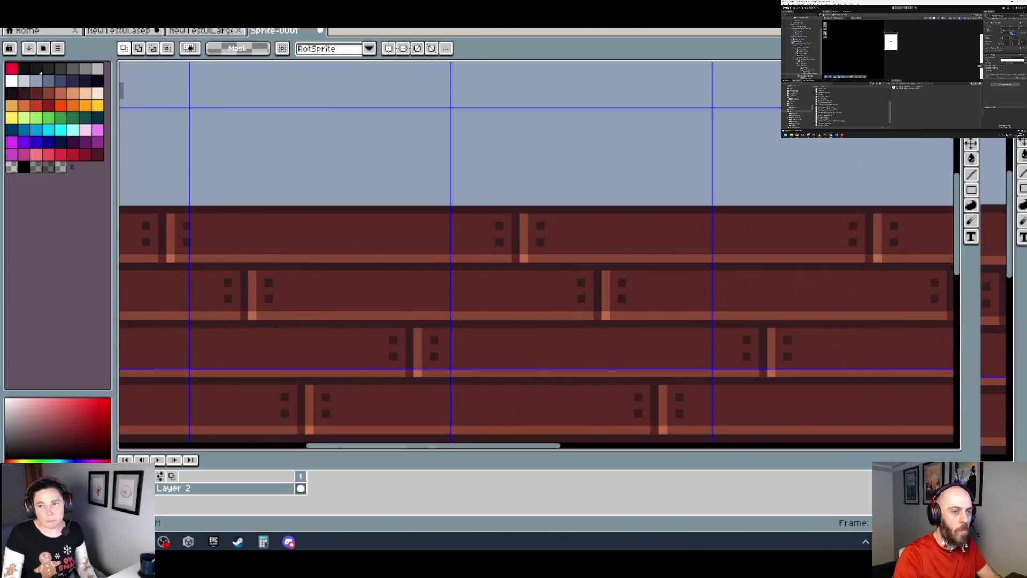
scroll(342, 321, up, 1)
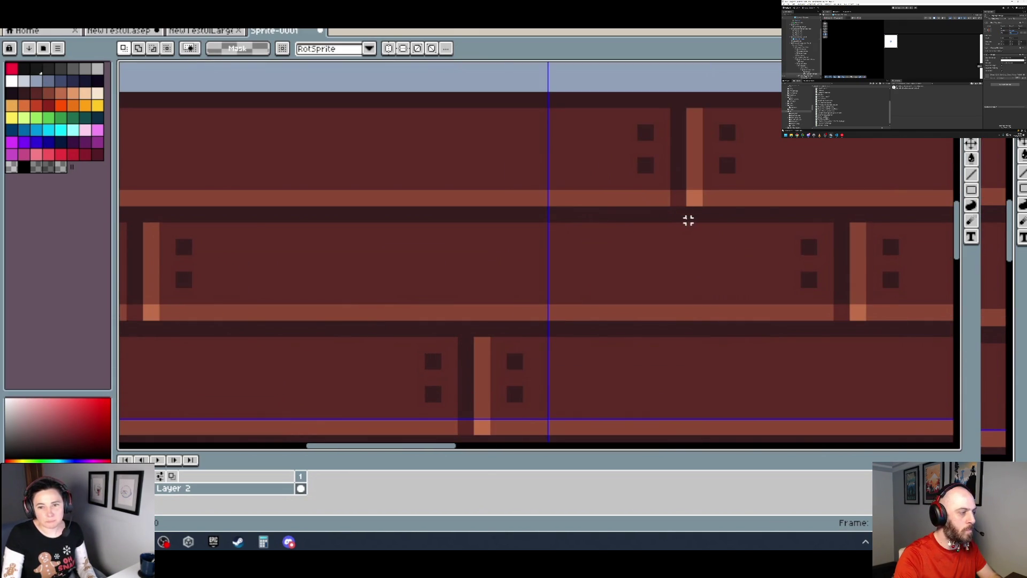
mouse_move(685, 221)
mouse_down()
mouse_move(133, 181)
mouse_move(251, 115)
mouse_move(262, 98)
mouse_up()
scroll(267, 104, down, 3)
scroll(348, 127, up, 2)
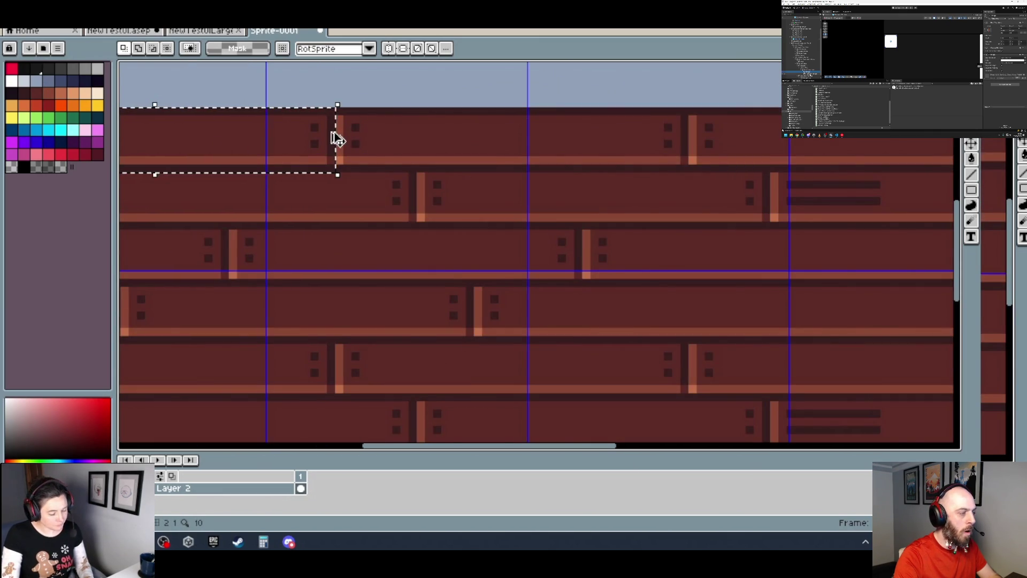
scroll(564, 158, down, 3)
scroll(449, 220, up, 5)
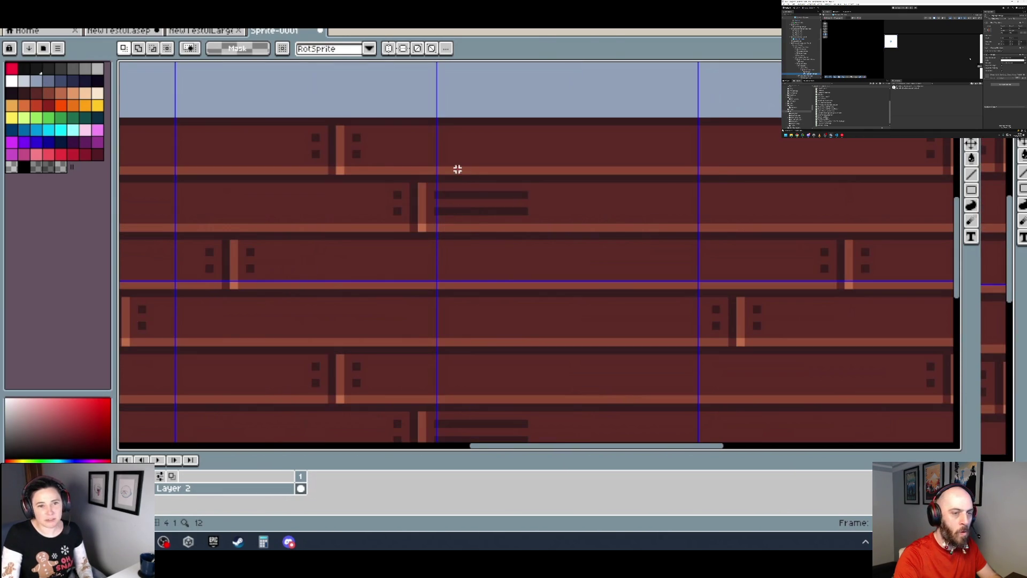
click(374, 166)
key(Left)
key(Left)
key(Left)
scroll(351, 145, up, 2)
key(Left)
key(Left)
key(Left)
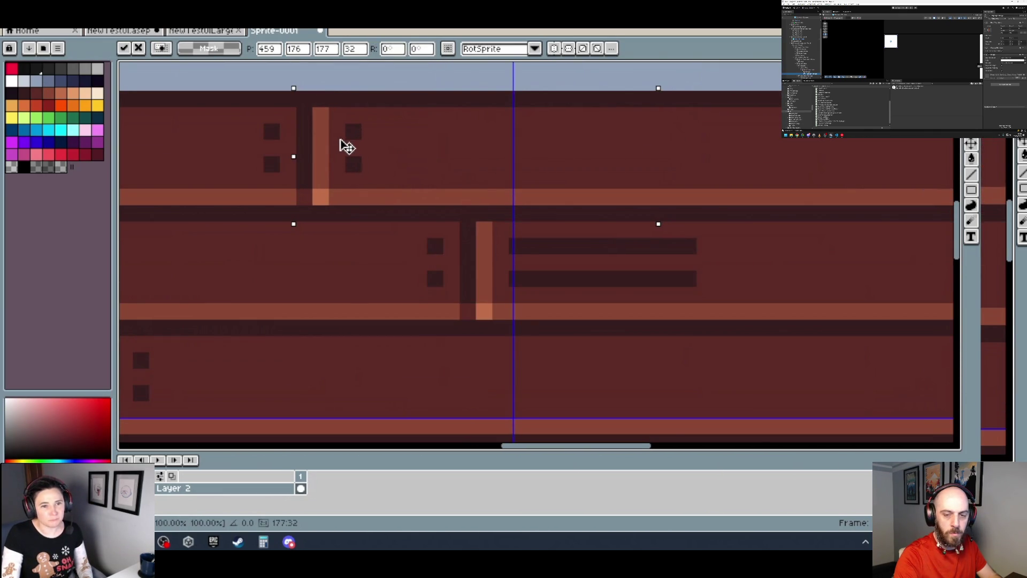
scroll(339, 146, down, 3)
scroll(571, 143, up, 2)
scroll(454, 165, up, 1)
text(600)
key(Return)
- Slide the plank section right and down a row so its seam is staggered
drag(324, 148, 407, 148)
scroll(407, 154, down, 3)
key(Left)
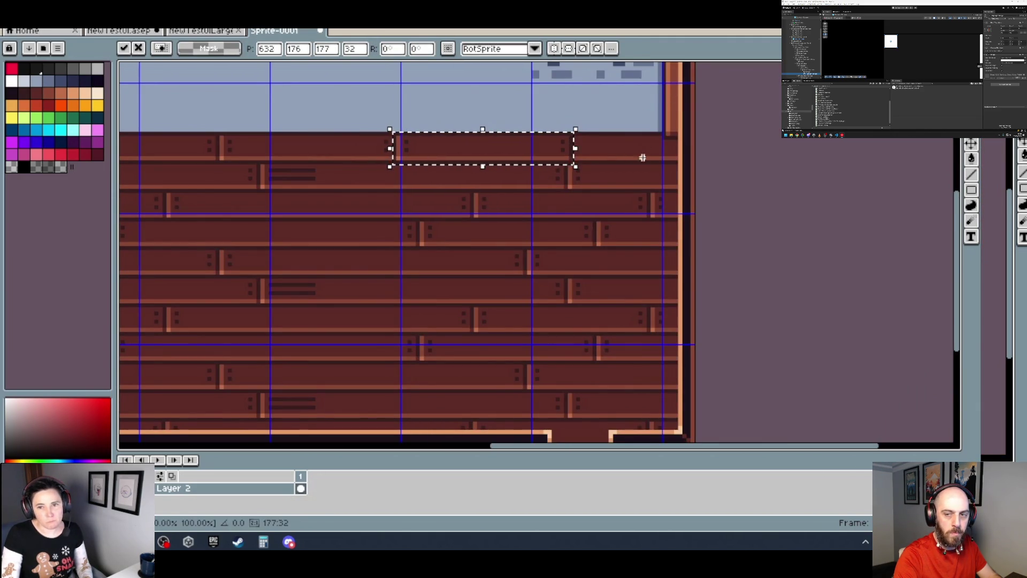
scroll(569, 192, up, 2)
mouse_move(677, 153)
mouse_down()
mouse_move(381, 153)
mouse_move(401, 198)
mouse_move(390, 200)
mouse_up()
scroll(402, 198, up, 2)
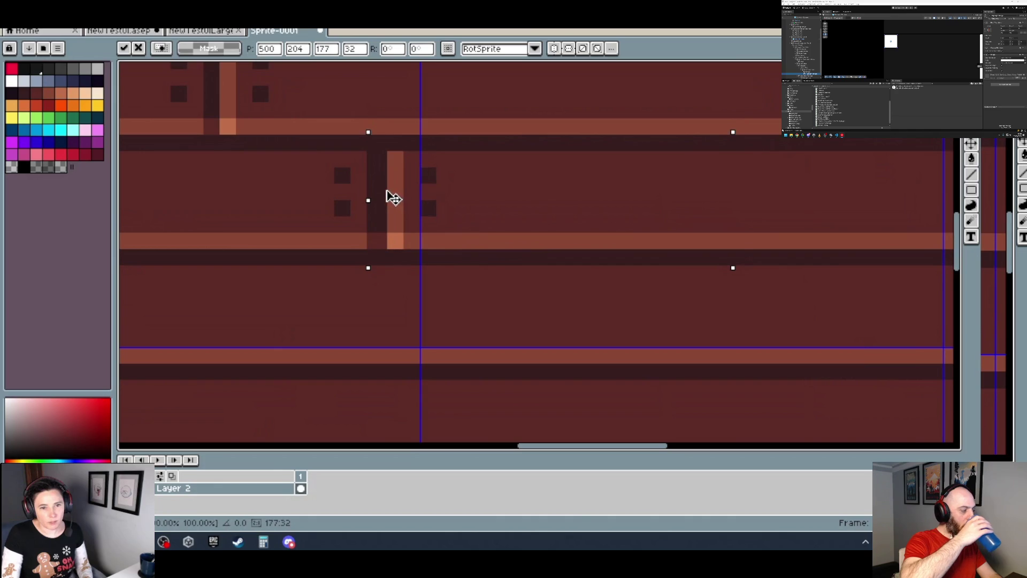
scroll(394, 197, down, 4)
scroll(599, 190, up, 2)
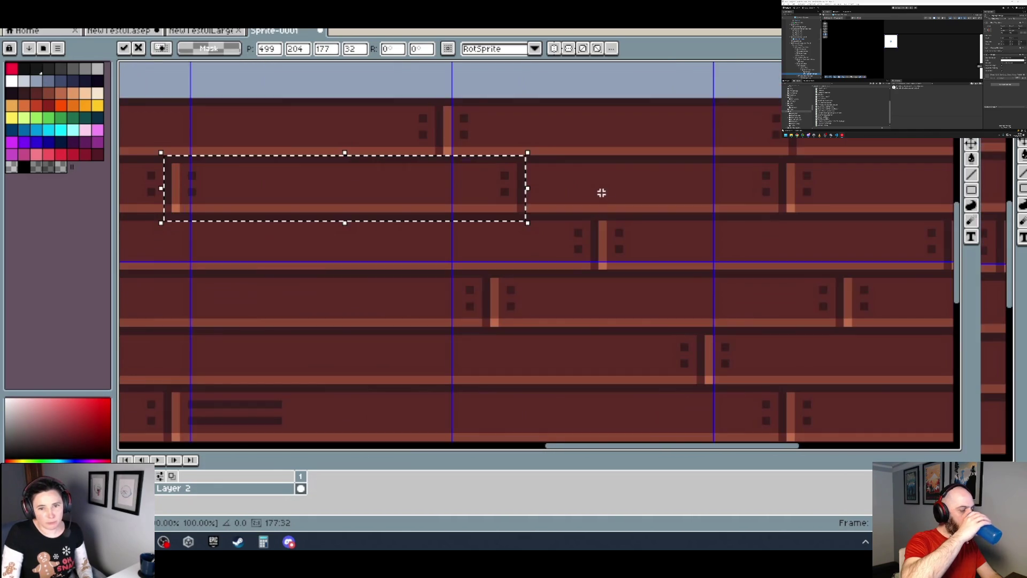
scroll(586, 195, up, 1)
mouse_move(305, 206)
mouse_down()
mouse_move(378, 218)
mouse_move(367, 229)
mouse_up()
scroll(362, 229, down, 3)
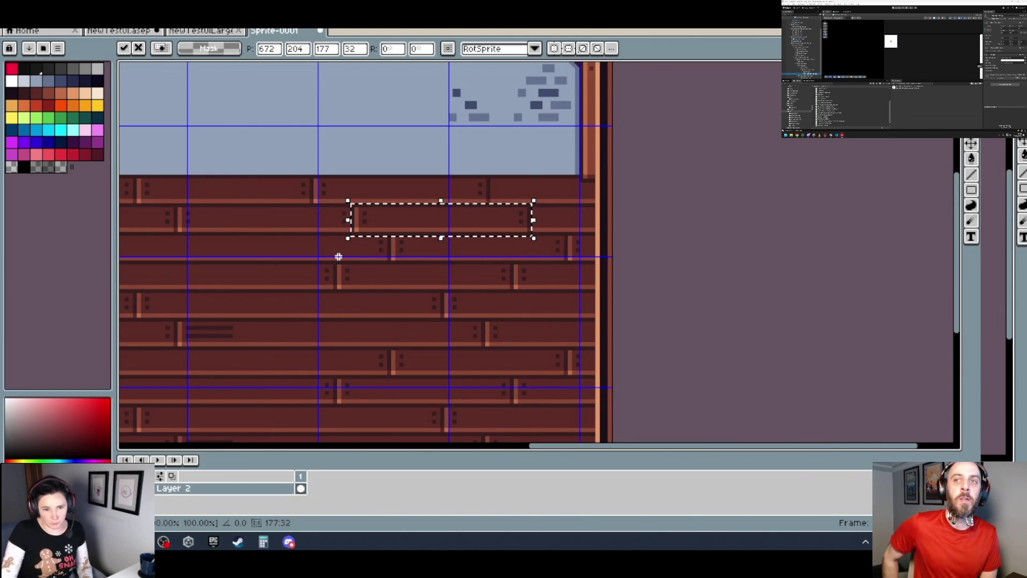
scroll(336, 245, down, 3)
scroll(300, 247, up, 5)
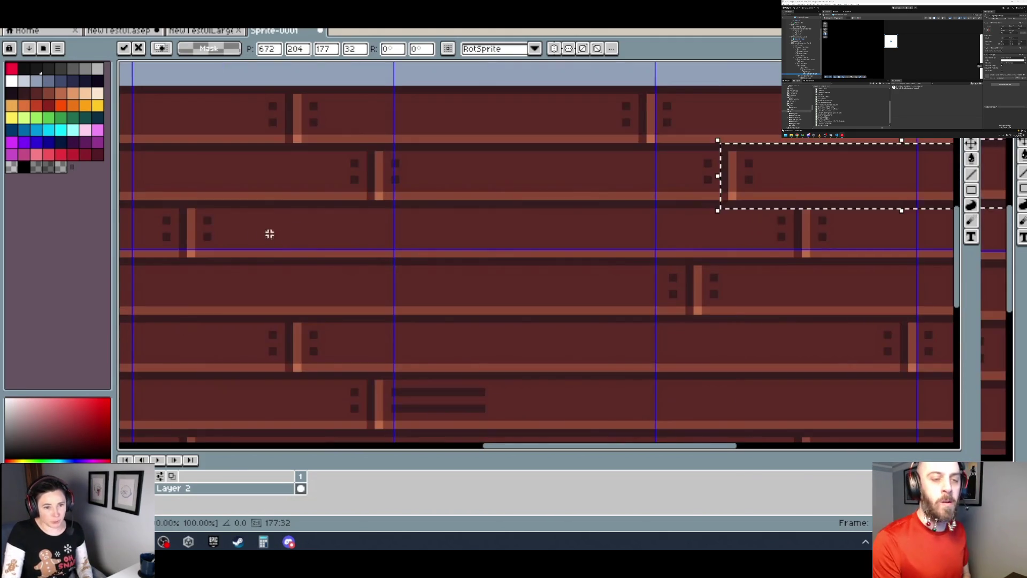
- Paste another plank copy, shift it right into a lower row, and stamp it down
key(ctrl+v)
drag(262, 233, 268, 216)
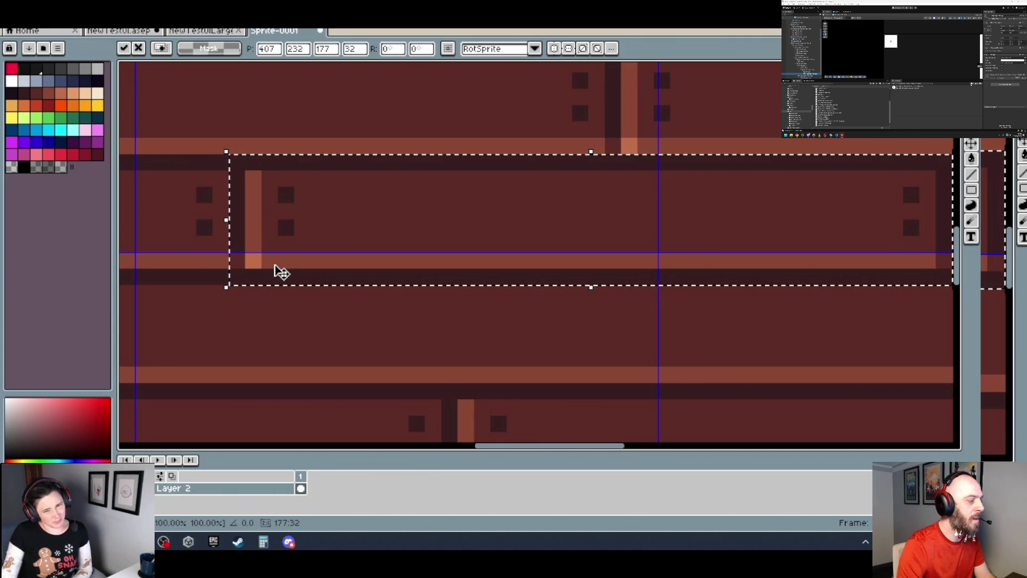
scroll(280, 272, down, 2)
scroll(551, 243, down, 2)
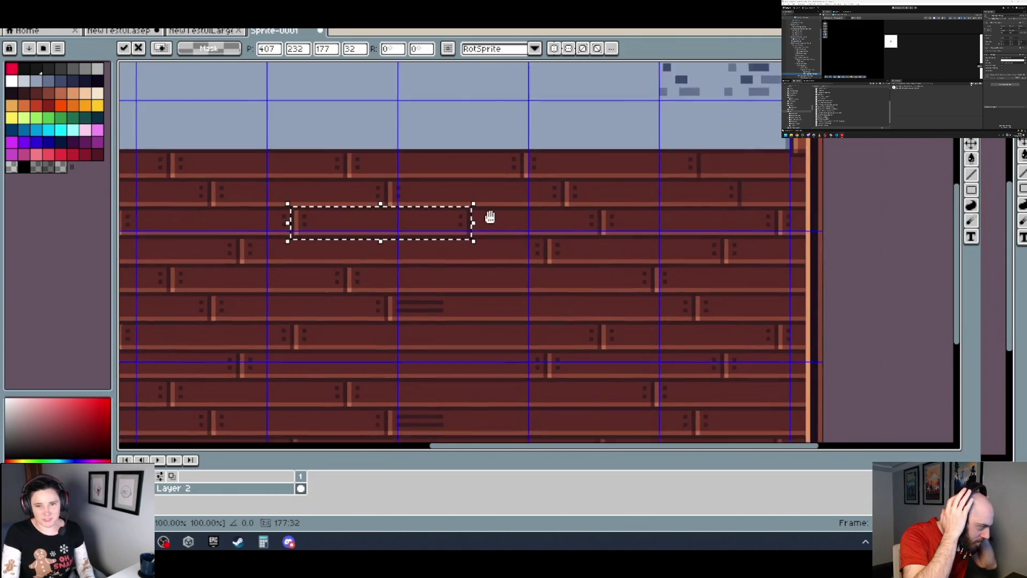
scroll(515, 216, up, 3)
mouse_move(477, 222)
mouse_down()
mouse_move(356, 225)
mouse_move(551, 217)
mouse_move(523, 228)
mouse_up()
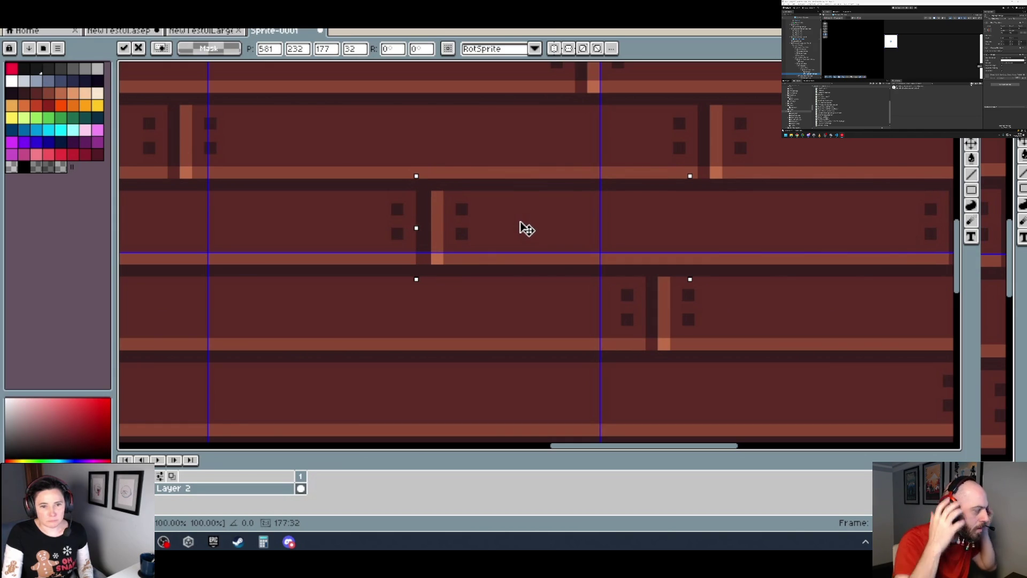
scroll(523, 228, down, 4)
scroll(466, 229, up, 3)
scroll(328, 232, up, 1)
mouse_move(328, 232)
mouse_down()
mouse_move(287, 243)
mouse_move(224, 233)
mouse_move(231, 212)
mouse_up()
scroll(225, 208, down, 1)
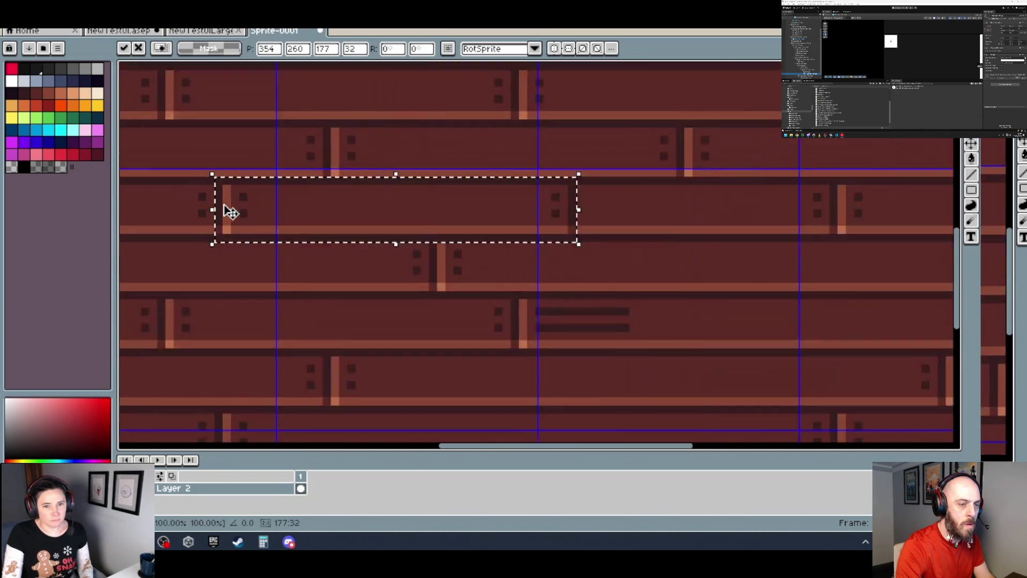
scroll(487, 214, down, 2)
scroll(291, 209, up, 2)
key(Return)
- Drop one plank piece up and left, then stamp another up and right on the wall
drag(275, 236, 232, 184)
scroll(236, 182, down, 2)
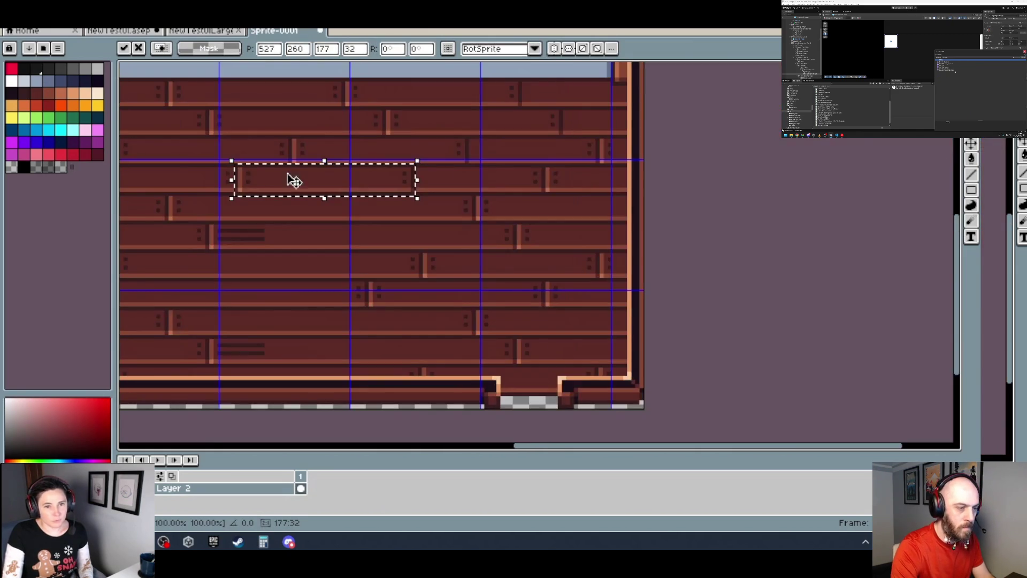
scroll(420, 194, up, 2)
key(Return)
drag(343, 245, 481, 159)
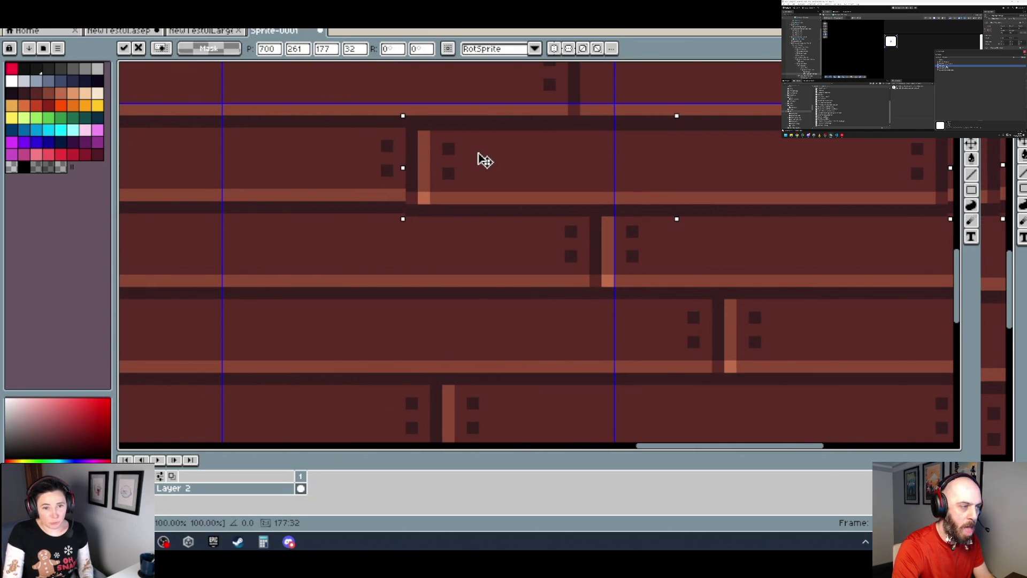
scroll(482, 158, down, 1)
scroll(479, 156, down, 1)
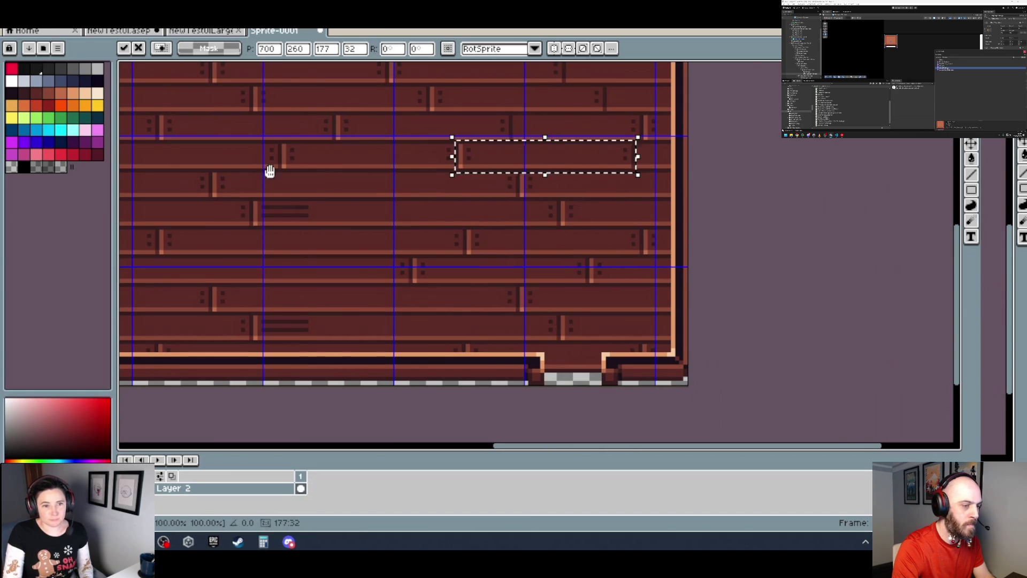
scroll(315, 204, up, 4)
key(Return)
- Slide a plank piece right and cancel the accidental tilt with Escape
drag(262, 242, 615, 236)
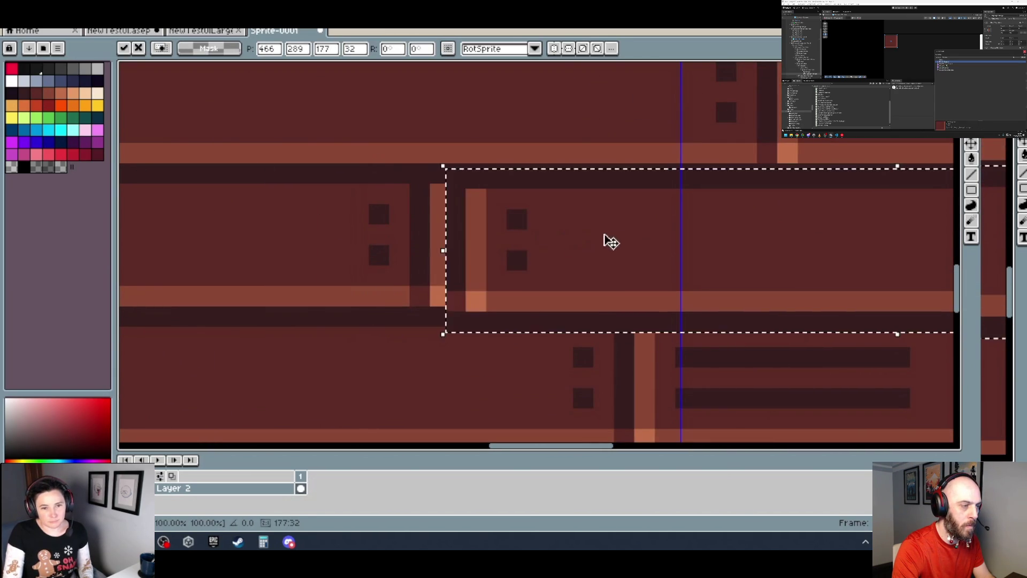
drag(454, 241, 892, 253)
key(Escape)
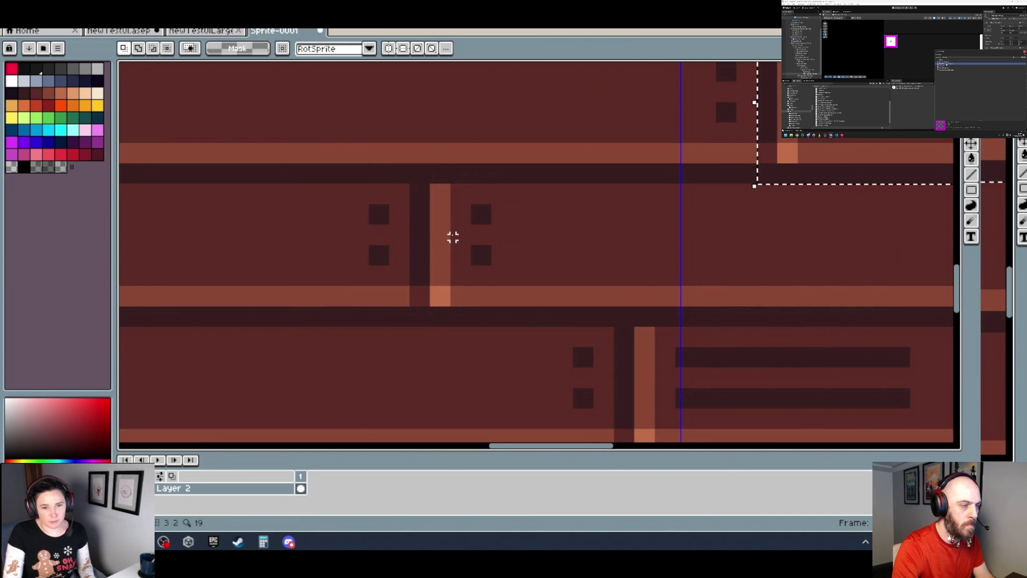
- Undo the bad plank placement twice and pick the plank piece back up
scroll(589, 200, down, 1)
scroll(545, 222, up, 1)
key(ctrl+z)
key(ctrl+z)
key(ctrl+z)
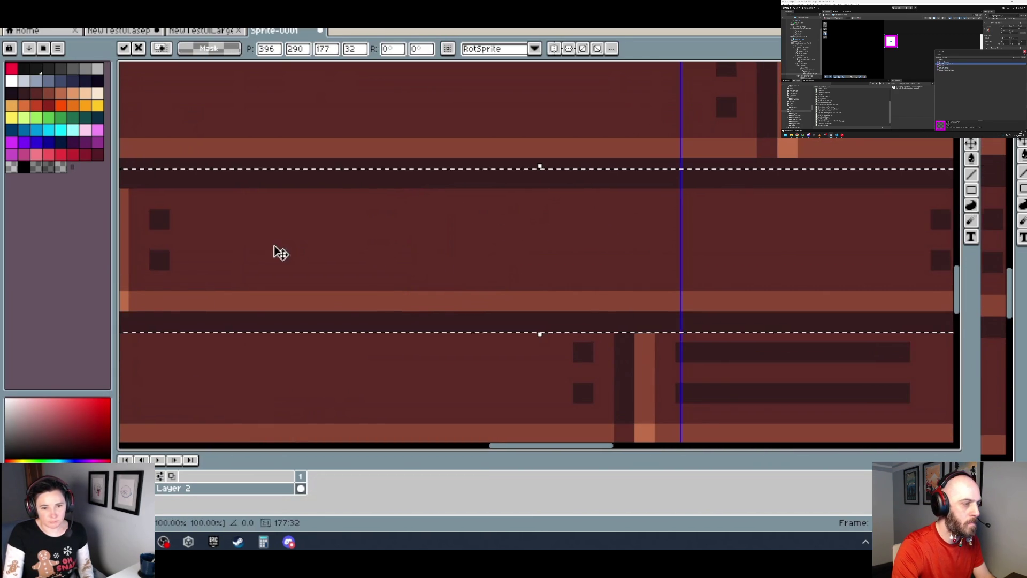
key(ctrl+z)
key(ctrl+z)
key(ctrl+z)
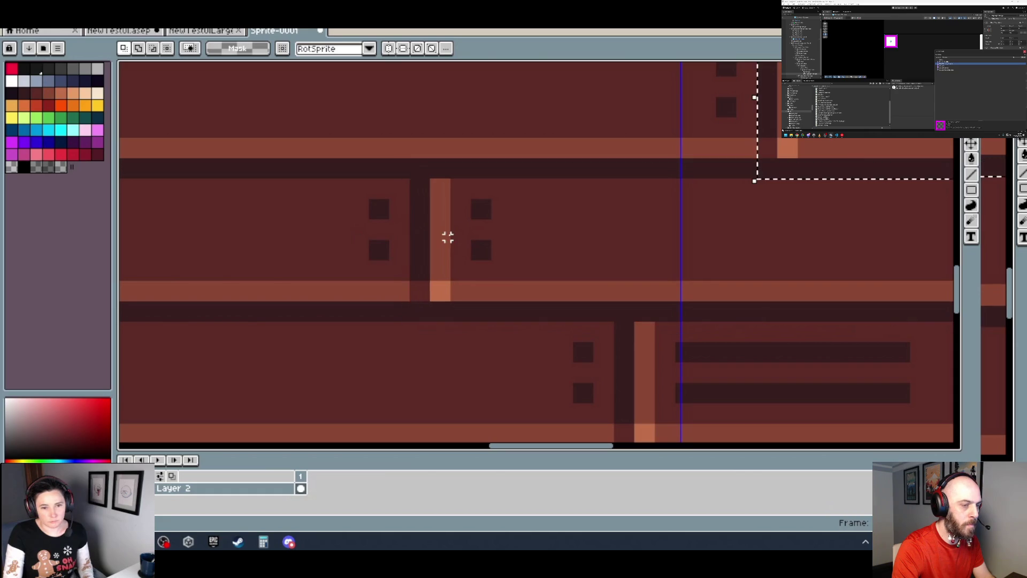
mouse_move(446, 251)
mouse_down()
mouse_move(496, 255)
mouse_move(445, 239)
mouse_up()
scroll(449, 245, down, 1)
scroll(498, 241, down, 2)
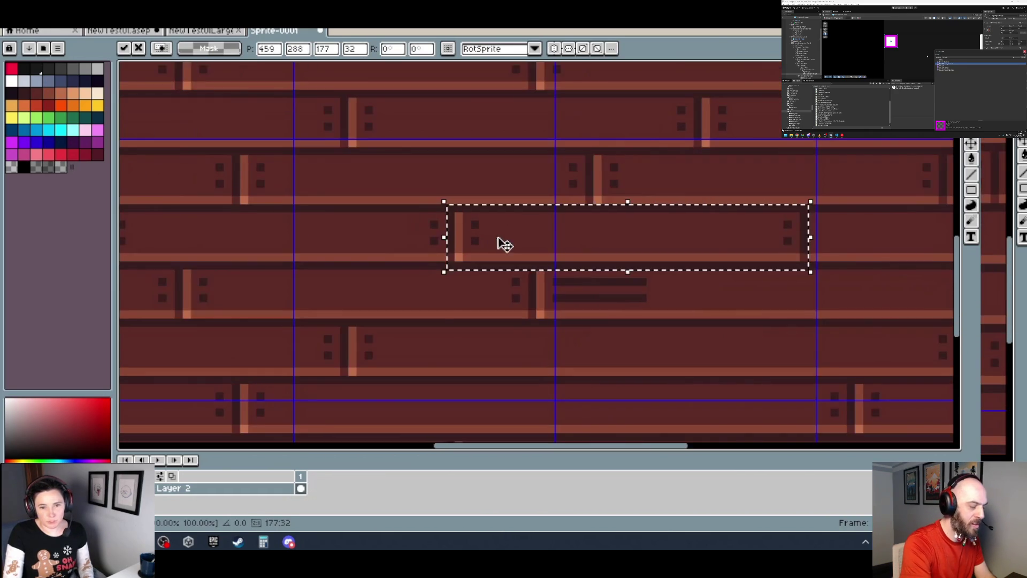
scroll(463, 252, up, 4)
- Reposition the plank piece through the middle rows so its seams offset the neighbouring rows
mouse_move(476, 268)
mouse_down()
mouse_move(287, 250)
mouse_move(516, 298)
mouse_move(477, 296)
mouse_move(477, 308)
mouse_up()
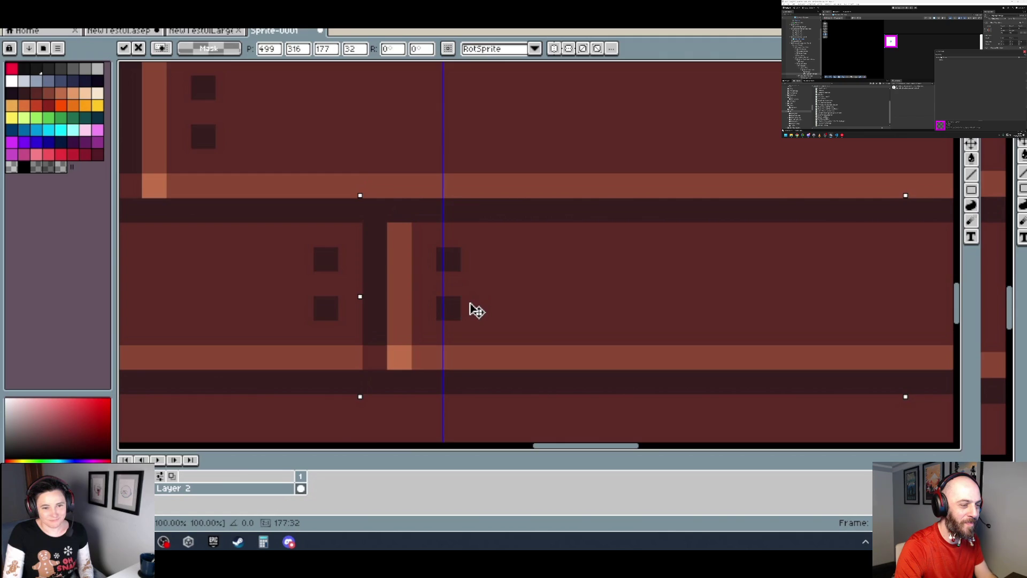
scroll(477, 305, down, 3)
scroll(511, 218, down, 3)
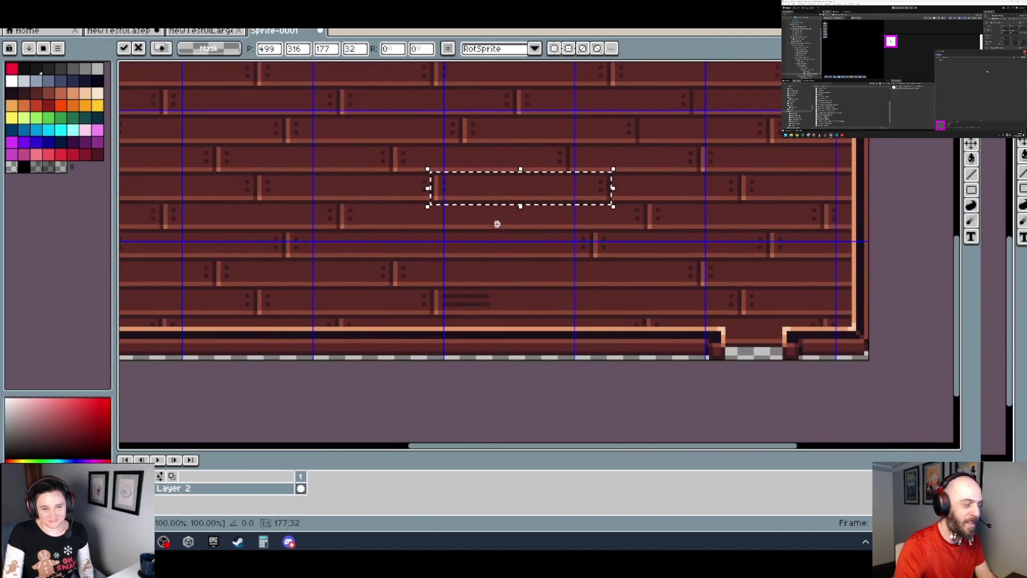
scroll(445, 225, up, 3)
mouse_move(289, 238)
mouse_down()
mouse_move(226, 202)
mouse_move(229, 190)
mouse_up()
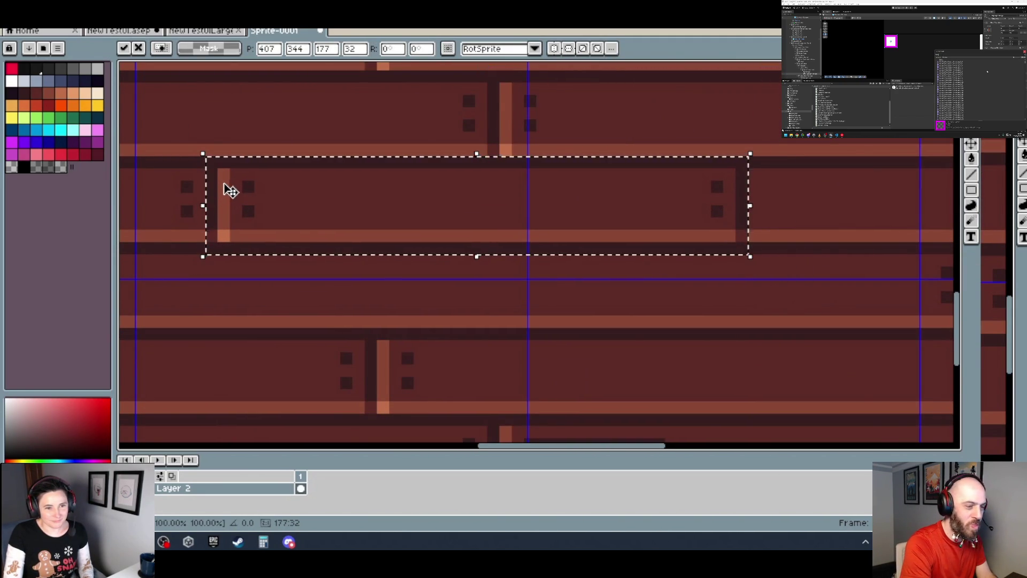
scroll(229, 190, up, 2)
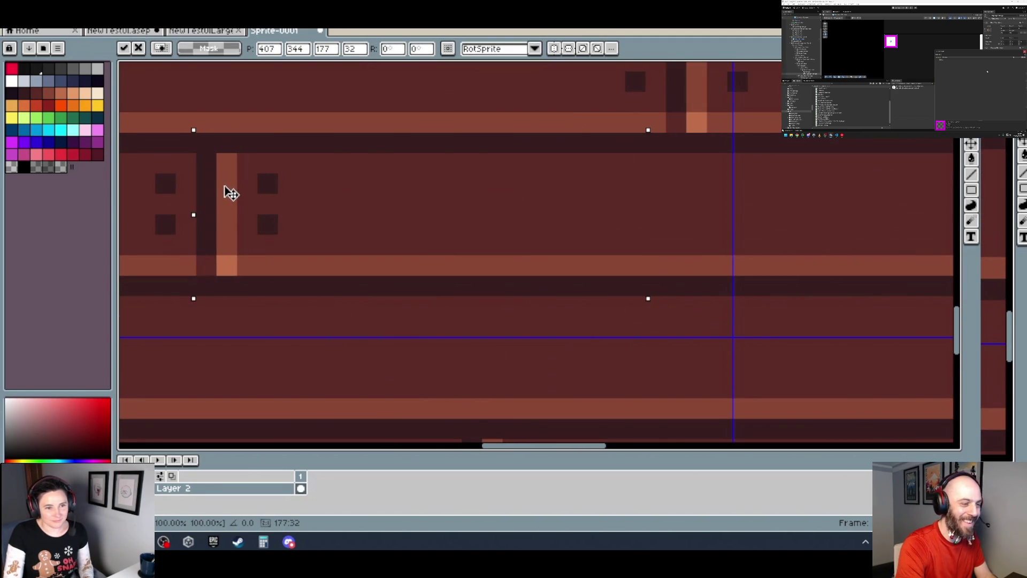
scroll(230, 192, down, 1)
drag(245, 211, 557, 201)
scroll(557, 202, up, 2)
drag(869, 151, 473, 273)
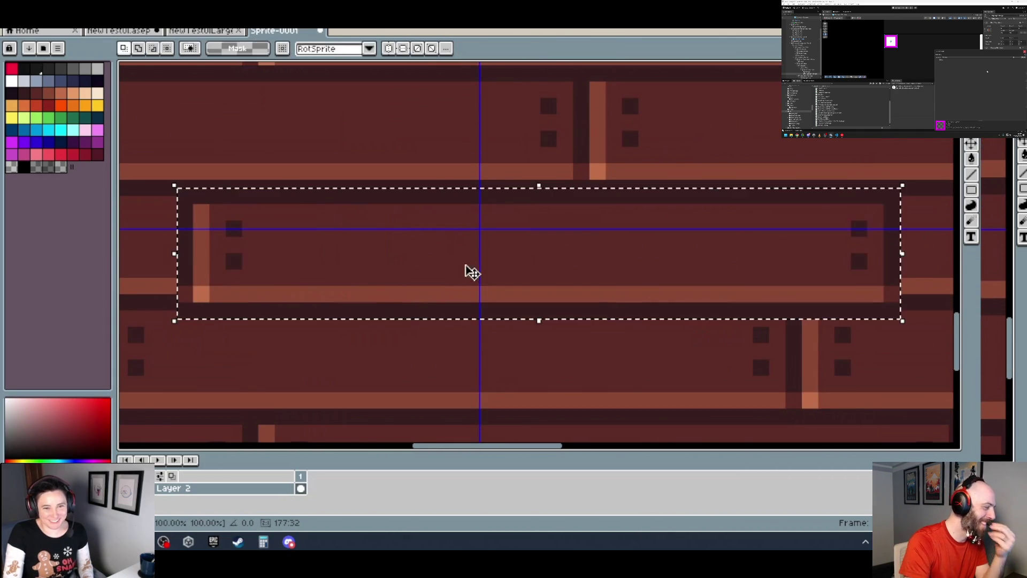
mouse_move(259, 266)
mouse_down()
mouse_move(489, 257)
mouse_move(385, 264)
mouse_up()
scroll(382, 263, down, 3)
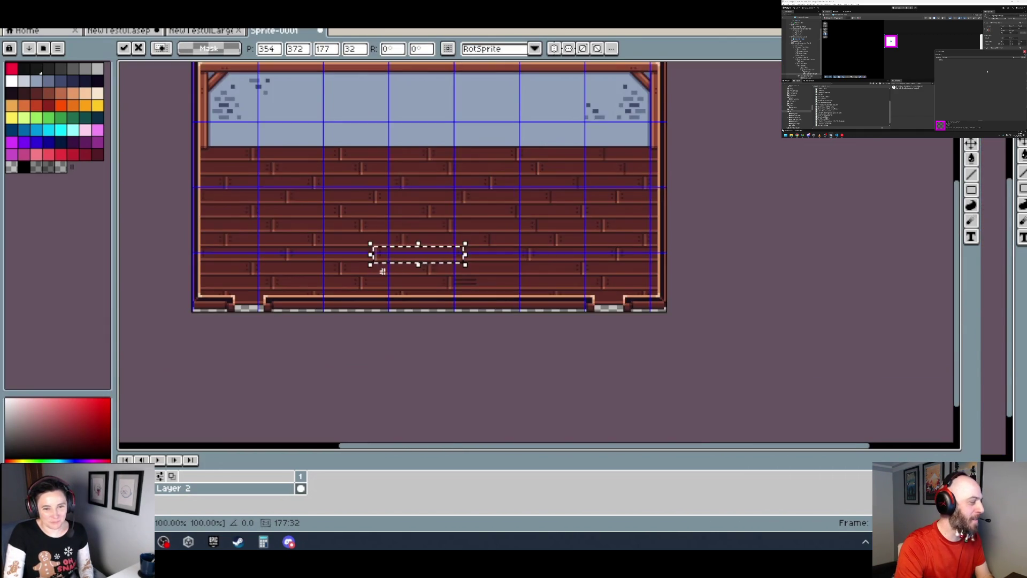
- Move the plank piece down into a lower row, nudging it left to align its seam
scroll(378, 271, up, 5)
drag(438, 220, 326, 266)
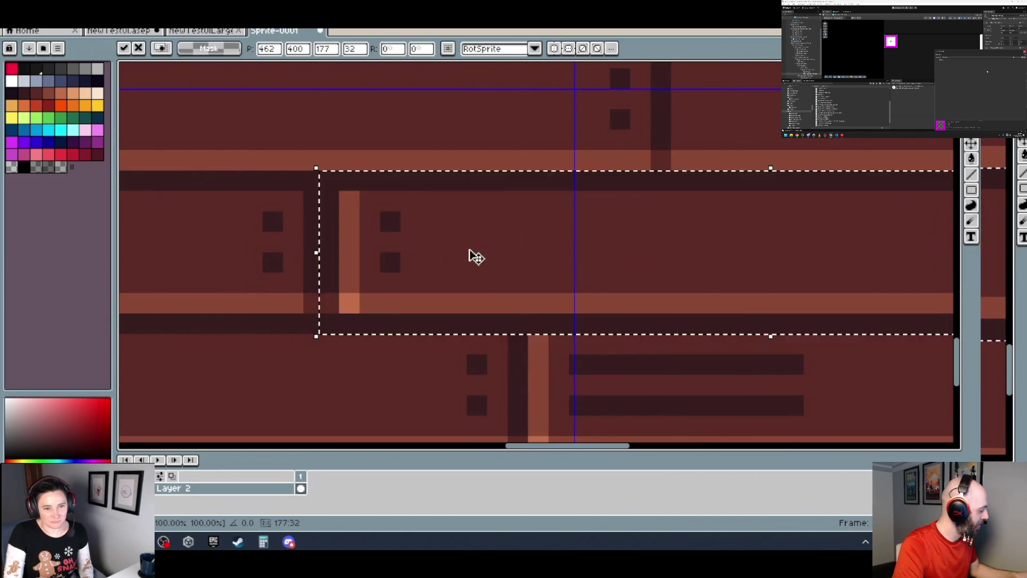
key(Left)
key(Left)
key(Left)
scroll(379, 254, down, 3)
scroll(409, 262, up, 3)
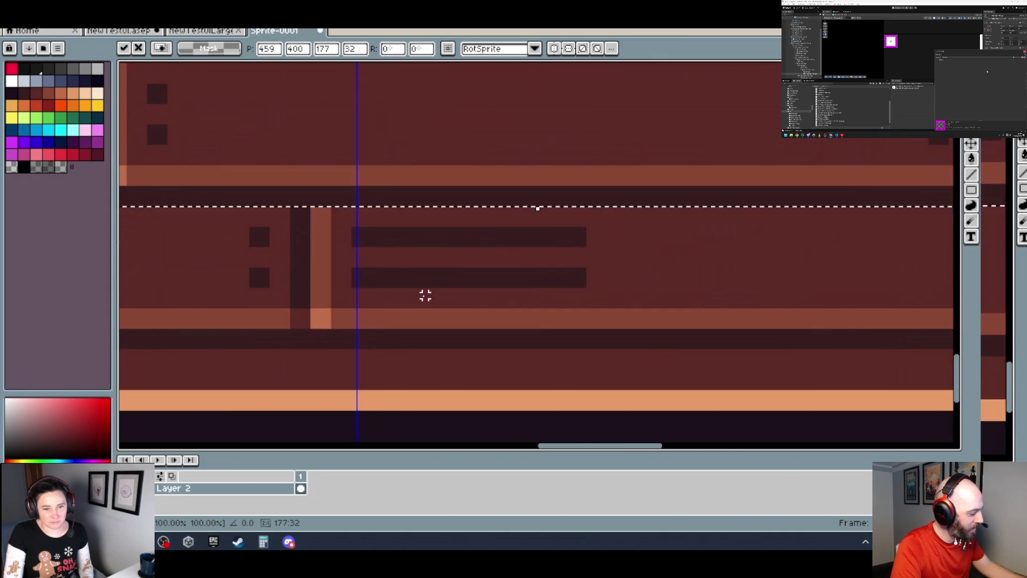
scroll(425, 291, down, 3)
scroll(580, 289, up, 3)
drag(580, 289, 417, 285)
scroll(415, 284, down, 3)
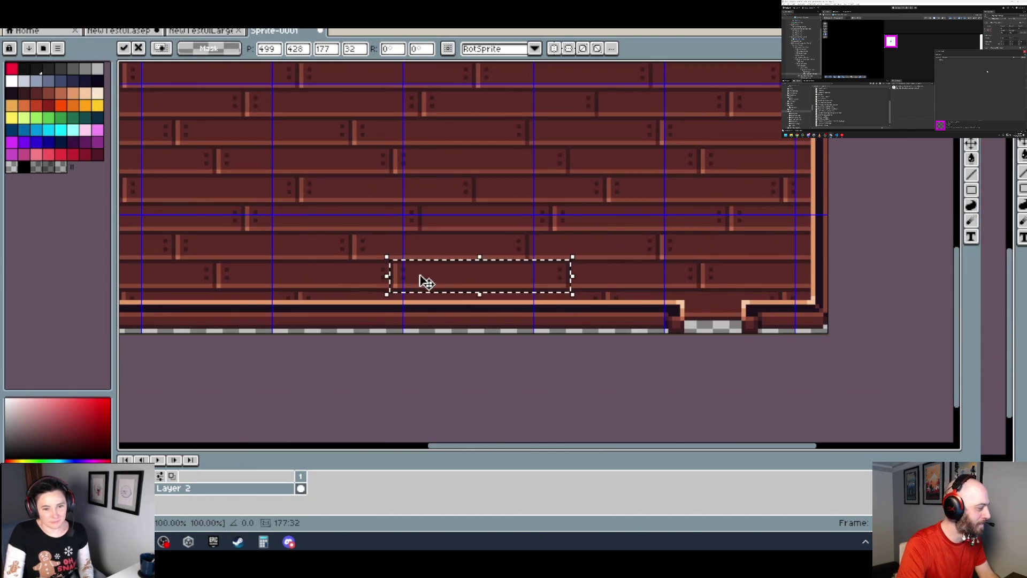
drag(634, 160, 541, 273)
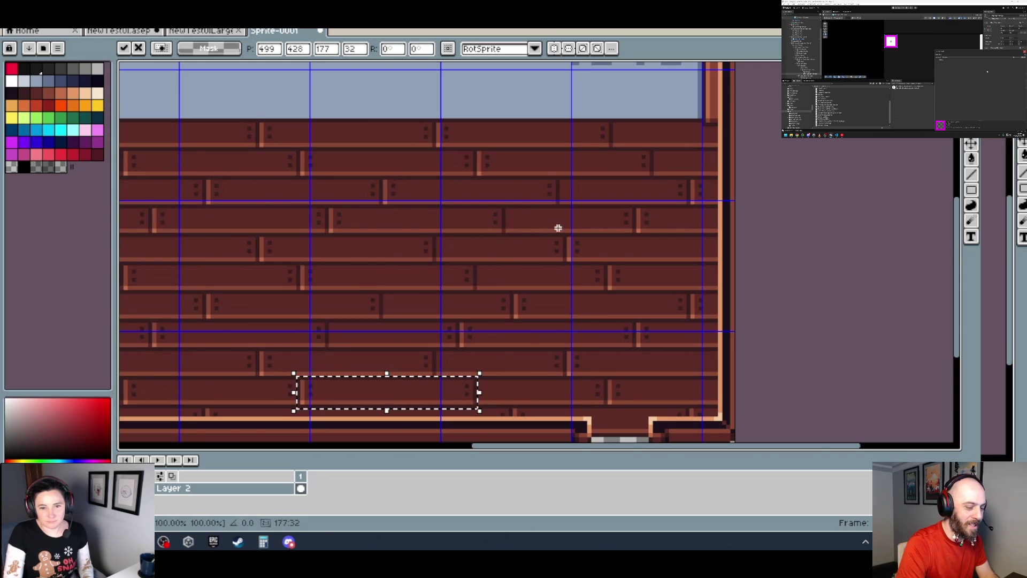
scroll(559, 229, up, 3)
- Paste another plank copy and drag it down into the next row
key(ctrl+v)
scroll(551, 223, down, 2)
drag(551, 223, 525, 206)
scroll(516, 205, down, 2)
scroll(490, 237, up, 1)
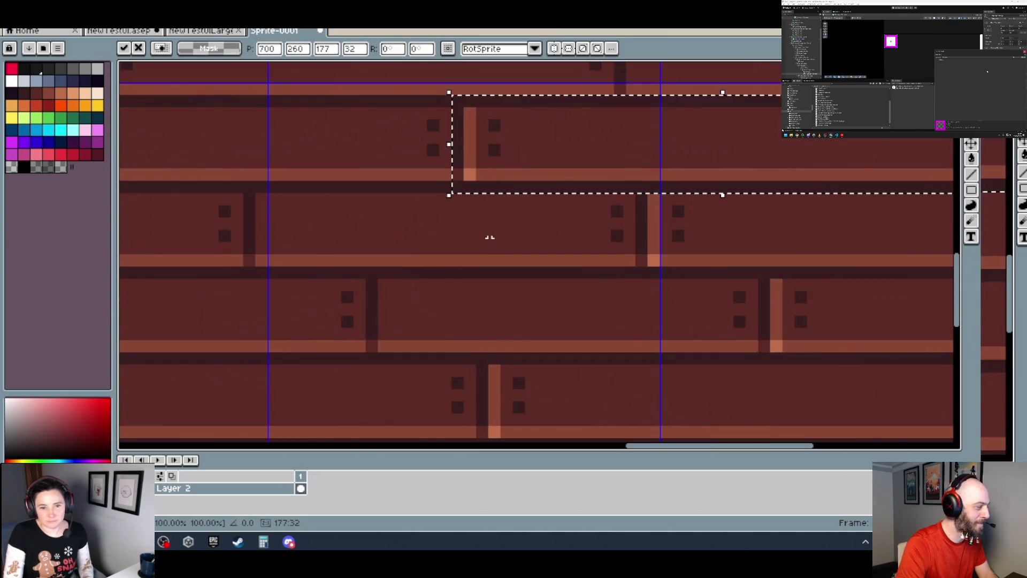
mouse_move(376, 241)
mouse_down()
mouse_move(452, 259)
mouse_move(477, 239)
mouse_move(410, 257)
mouse_move(667, 248)
mouse_up()
scroll(466, 236, down, 2)
scroll(470, 243, up, 2)
scroll(493, 255, up, 2)
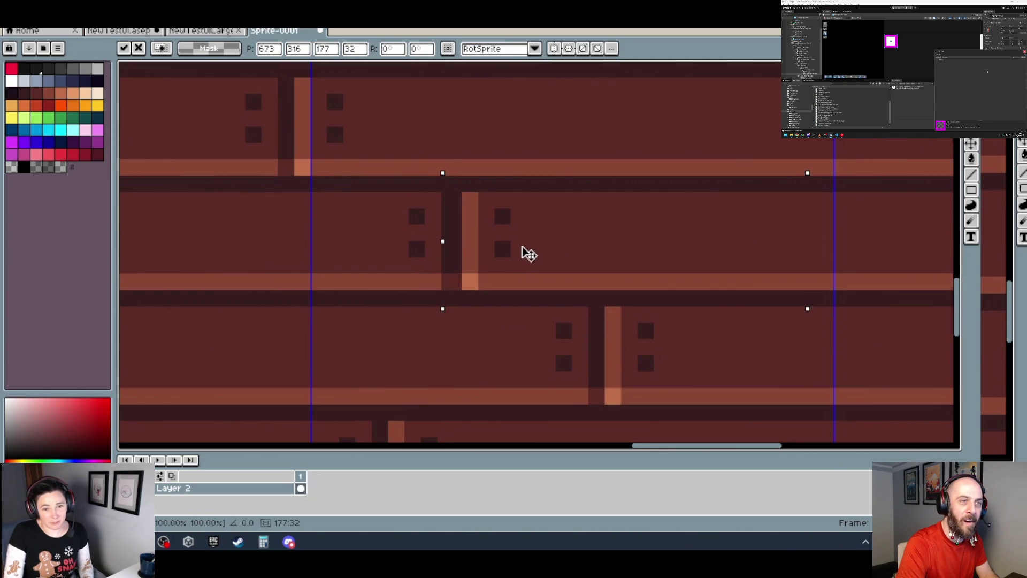
- Shift the pasted plank down and left into a lower middle row, still floating
scroll(524, 253, down, 3)
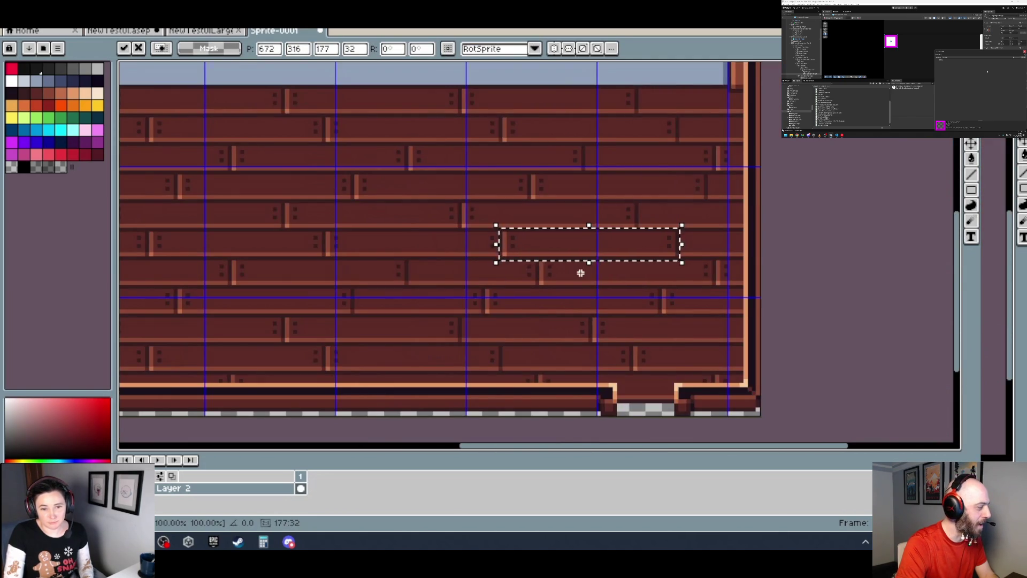
scroll(372, 280, up, 2)
scroll(498, 280, up, 2)
mouse_move(498, 280)
mouse_down()
mouse_move(374, 268)
mouse_move(583, 267)
mouse_move(569, 275)
mouse_move(579, 277)
mouse_up()
scroll(578, 275, down, 3)
scroll(578, 275, down, 1)
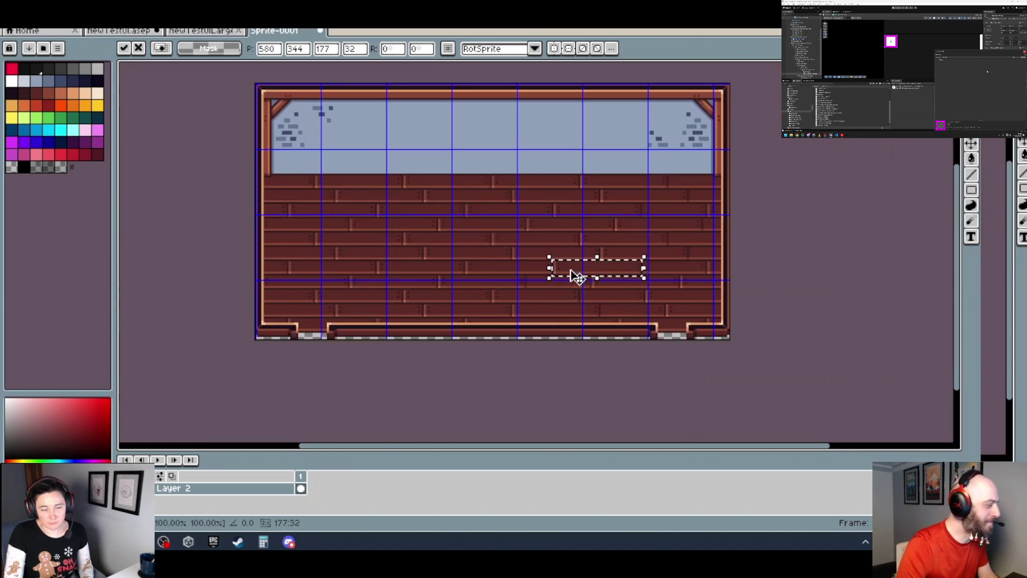
scroll(589, 275, up, 1)
scroll(498, 283, up, 1)
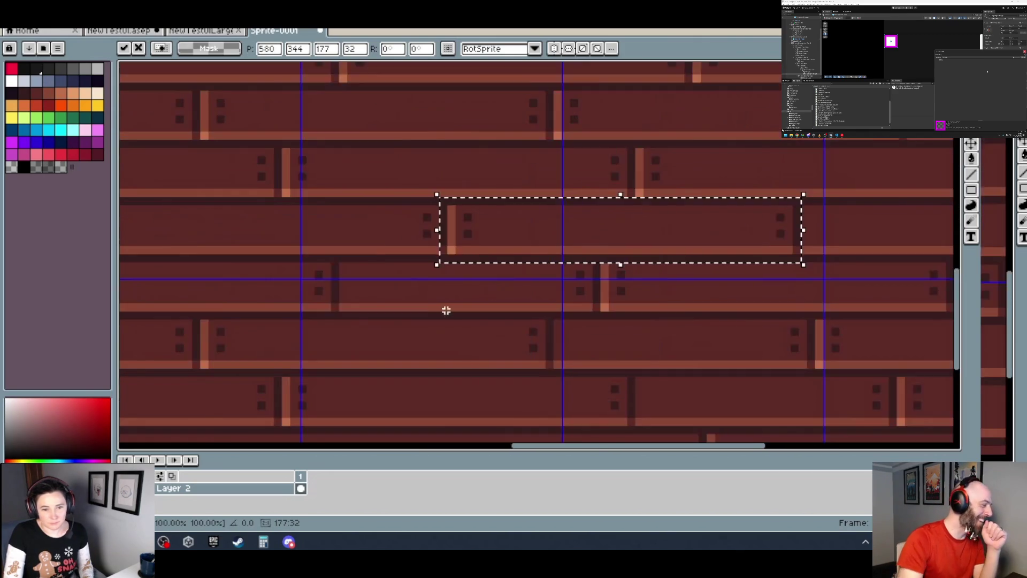
scroll(428, 304, up, 1)
drag(460, 225, 297, 289)
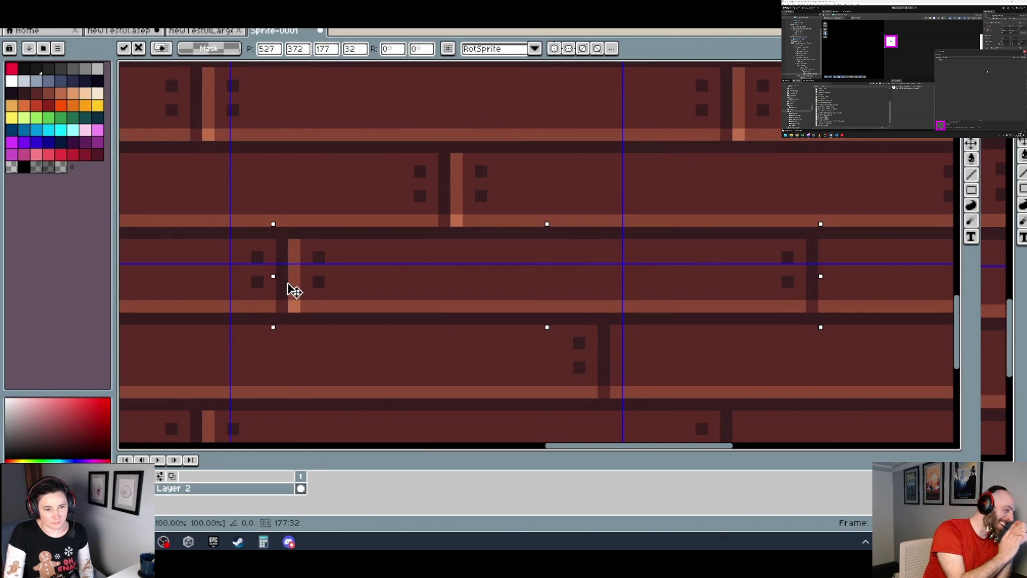
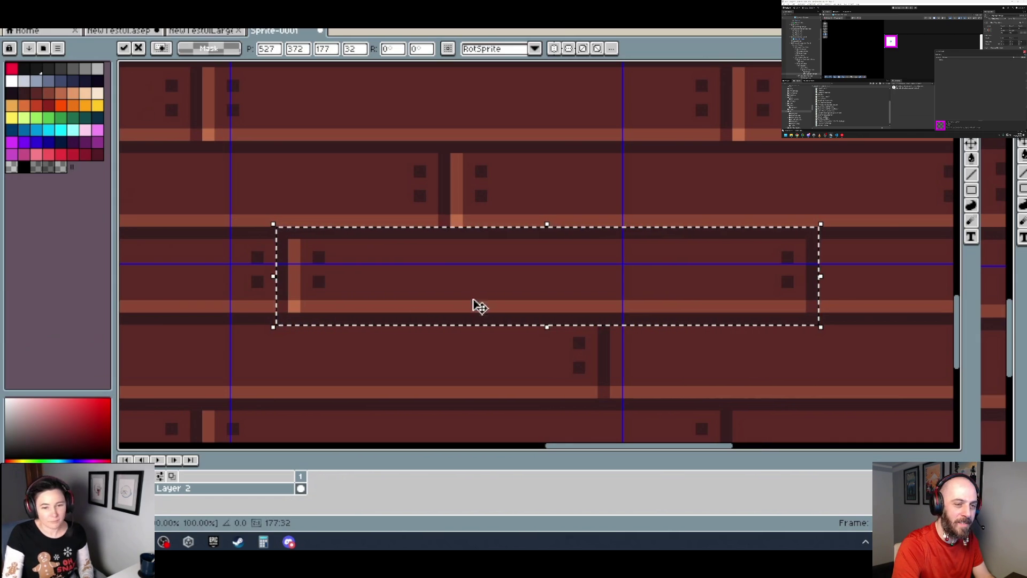
- Drag the floating 177×32 plank piece down-right to 672,428 and drop it into the wall
scroll(465, 312, down, 3)
scroll(556, 336, up, 2)
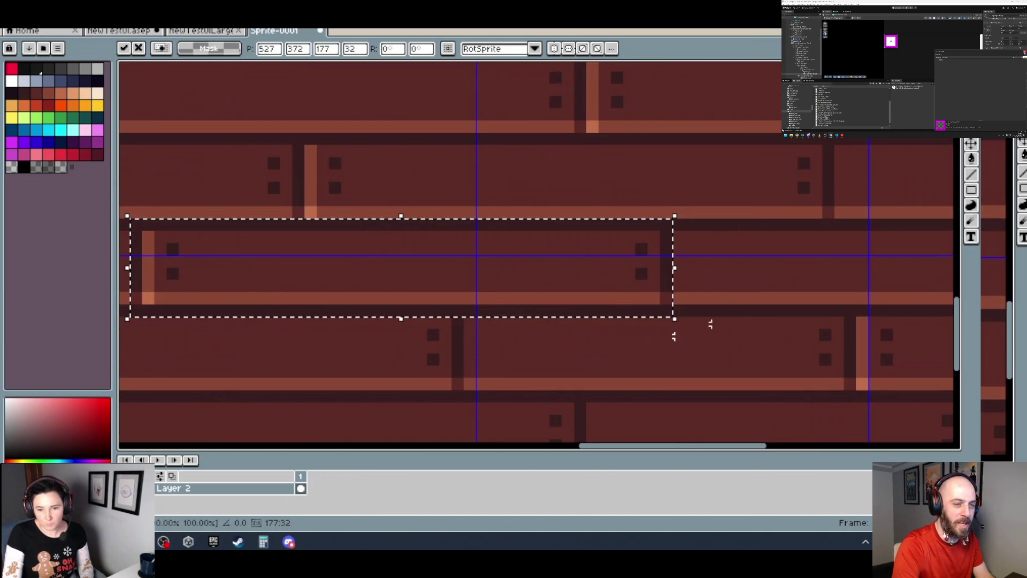
scroll(702, 298, down, 2)
drag(662, 311, 552, 323)
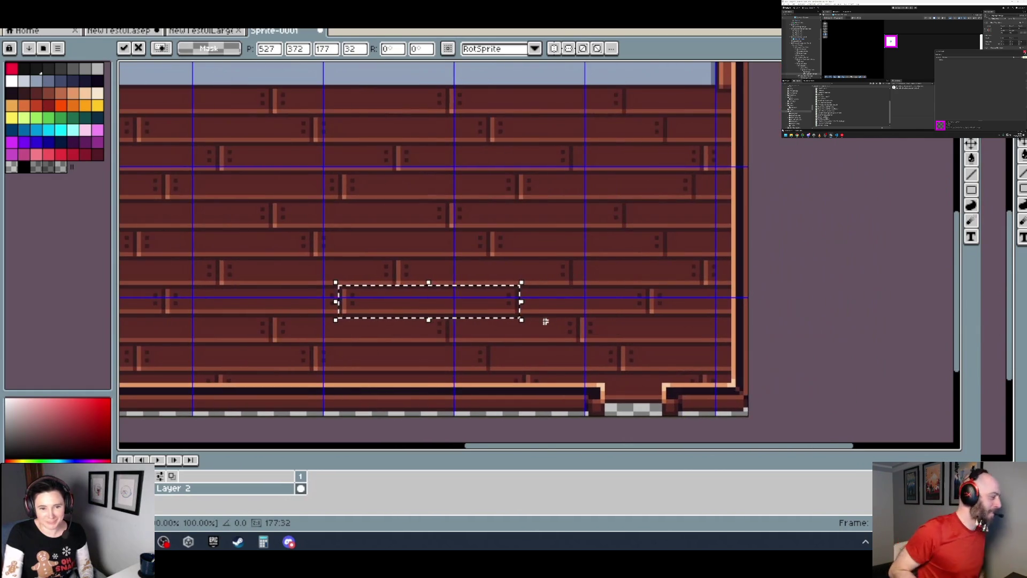
mouse_move(454, 355)
mouse_down()
mouse_move(471, 335)
mouse_move(251, 262)
mouse_move(291, 259)
mouse_move(259, 286)
mouse_up()
scroll(565, 329, up, 2)
scroll(258, 284, down, 1)
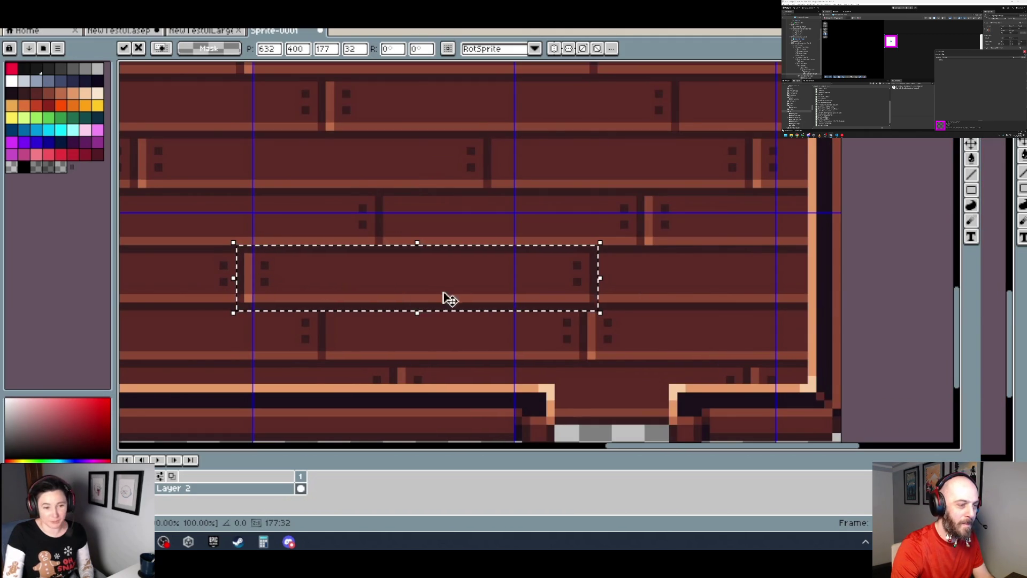
scroll(347, 304, up, 1)
scroll(357, 267, up, 1)
mouse_move(248, 231)
mouse_down()
mouse_move(396, 268)
mouse_move(422, 292)
mouse_up()
scroll(416, 289, down, 4)
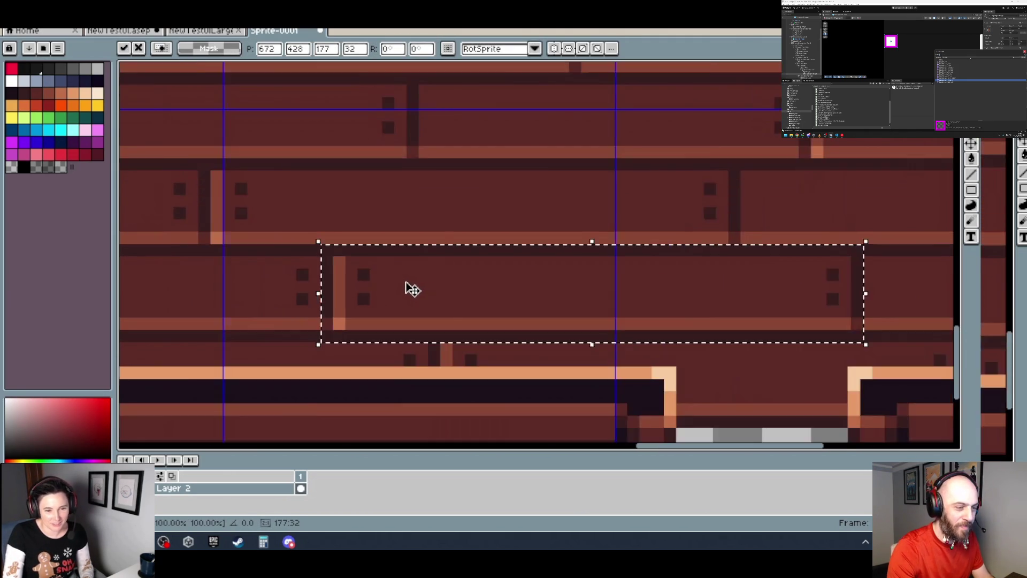
scroll(507, 252, up, 1)
scroll(525, 252, down, 1)
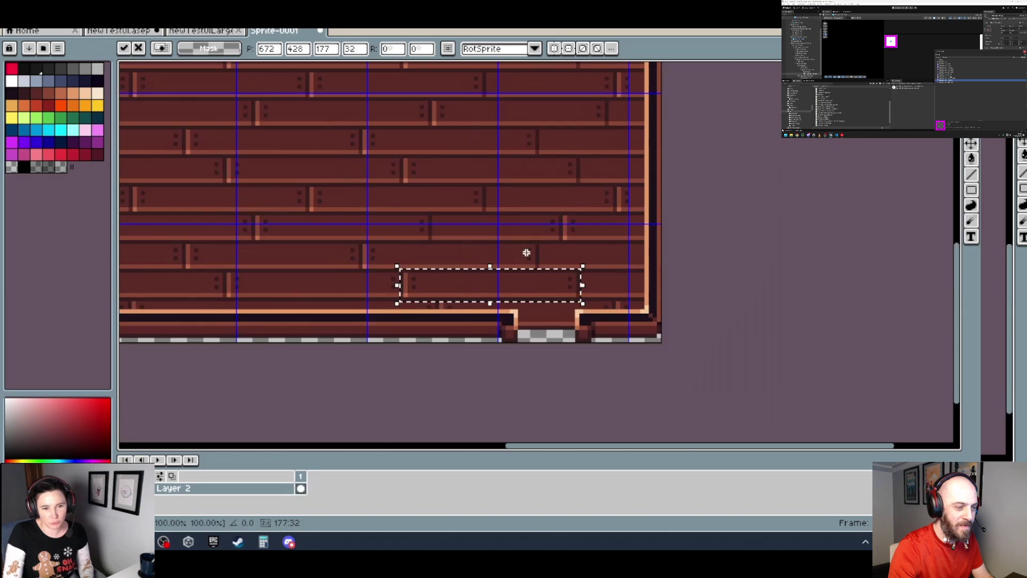
click(470, 158)
mouse_move(474, 155)
mouse_down()
mouse_move(385, 245)
mouse_move(394, 186)
mouse_move(417, 195)
mouse_up()
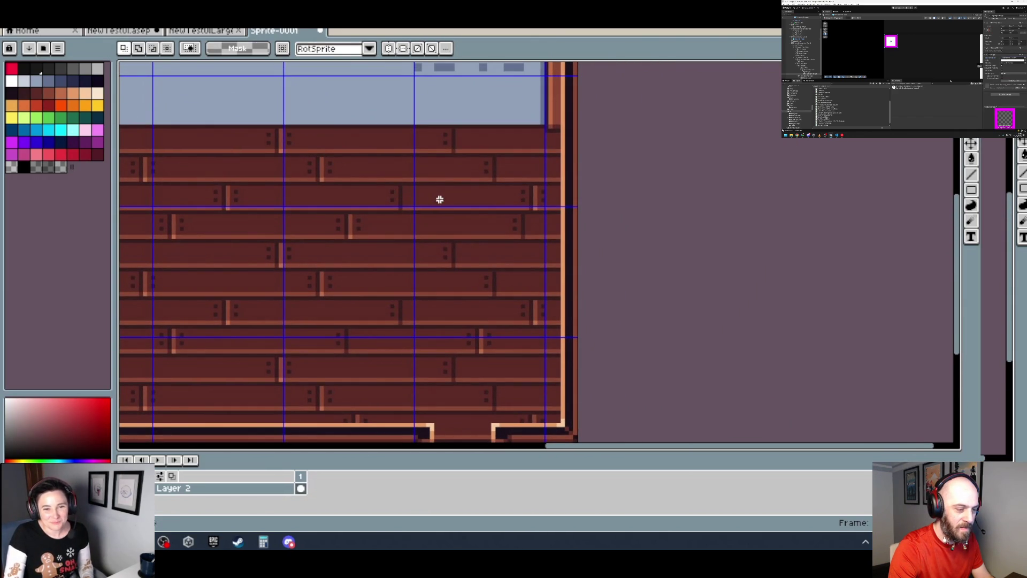
- Add a new Layer 3 and paste the copied plank piece onto it
right_click(248, 490)
mouse_move(306, 452)
click(371, 455)
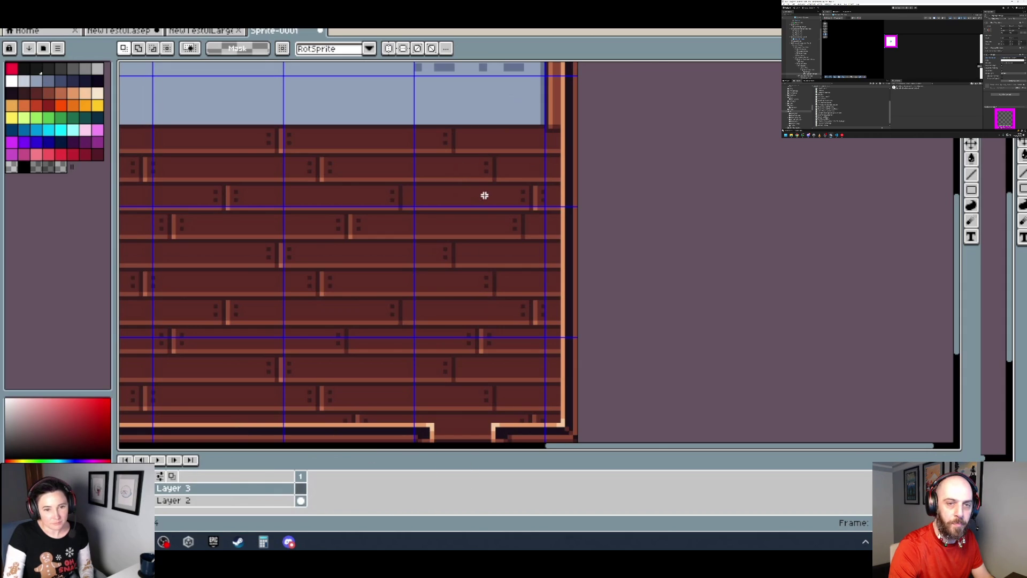
scroll(485, 197, up, 1)
key(ctrl+v)
- Position the pasted plank piece over the lower middle planks and commit it
mouse_move(470, 216)
mouse_down()
mouse_move(551, 199)
mouse_move(546, 229)
mouse_move(530, 233)
mouse_move(431, 202)
mouse_move(403, 214)
mouse_move(607, 309)
mouse_move(599, 325)
mouse_move(591, 319)
mouse_up()
scroll(431, 202, up, 1)
scroll(404, 214, down, 1)
scroll(522, 233, up, 1)
scroll(564, 298, down, 1)
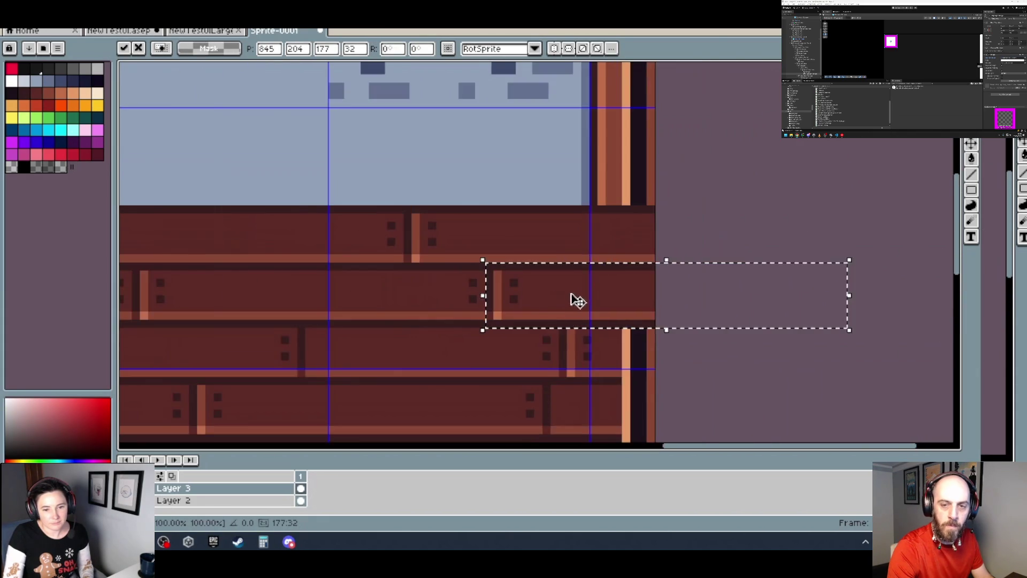
scroll(501, 275, up, 1)
scroll(482, 232, down, 1)
scroll(476, 245, up, 1)
mouse_move(481, 251)
mouse_down()
mouse_move(399, 257)
mouse_move(551, 270)
mouse_move(488, 265)
mouse_up()
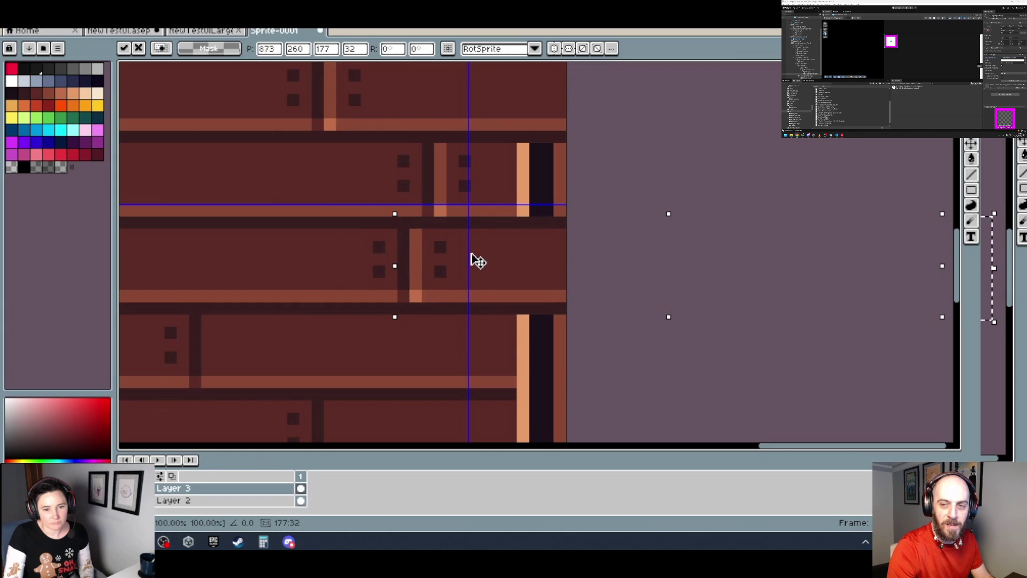
scroll(478, 261, down, 4)
scroll(444, 283, up, 1)
scroll(442, 282, down, 1)
scroll(463, 284, up, 2)
mouse_move(405, 284)
mouse_down()
mouse_move(379, 278)
mouse_move(360, 294)
mouse_move(360, 282)
mouse_move(515, 323)
mouse_up()
scroll(360, 282, down, 2)
scroll(390, 314, up, 2)
key(Return)
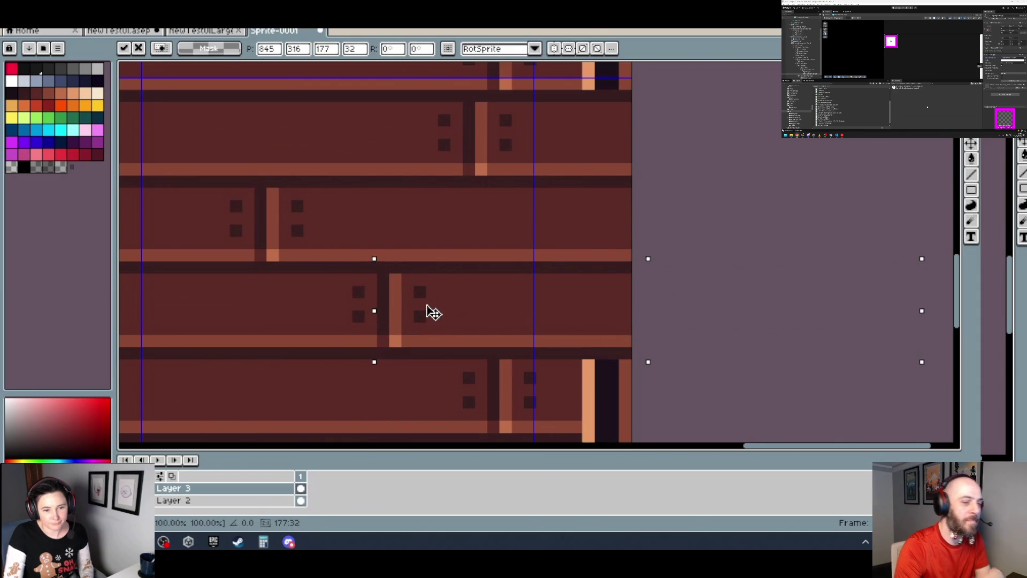
- Reposition the plank piece to about 845,428 near the wall's lower right and drop it
drag(435, 312, 437, 311)
scroll(433, 310, down, 3)
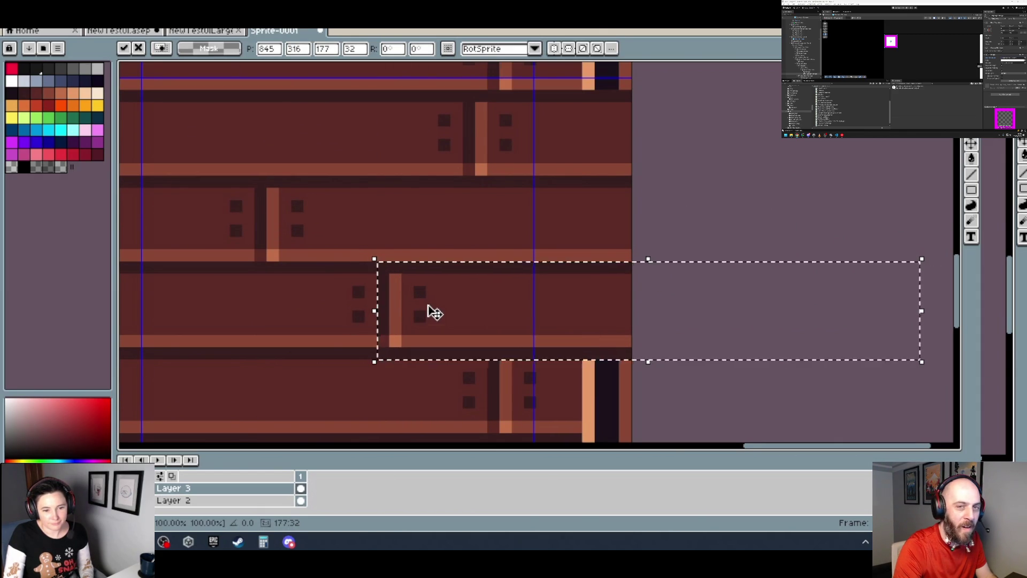
scroll(452, 300, up, 2)
scroll(396, 302, up, 2)
mouse_move(592, 303)
mouse_down()
mouse_move(381, 297)
mouse_move(371, 320)
mouse_up()
scroll(381, 297, up, 2)
scroll(369, 316, down, 3)
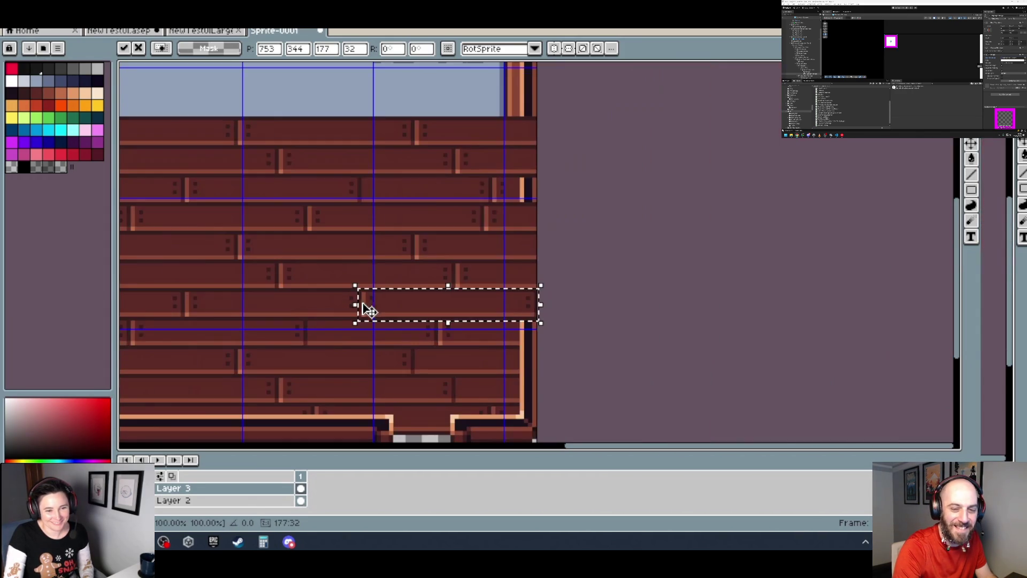
scroll(454, 297, up, 2)
scroll(454, 290, down, 2)
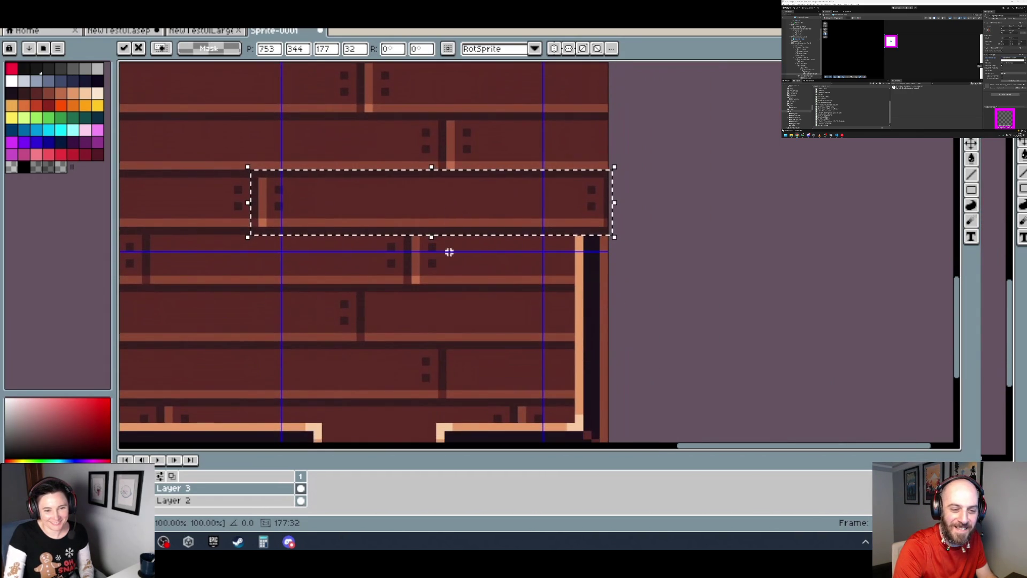
mouse_move(283, 215)
mouse_down()
mouse_move(396, 315)
mouse_move(374, 335)
mouse_up()
scroll(393, 315, up, 2)
scroll(380, 327, down, 2)
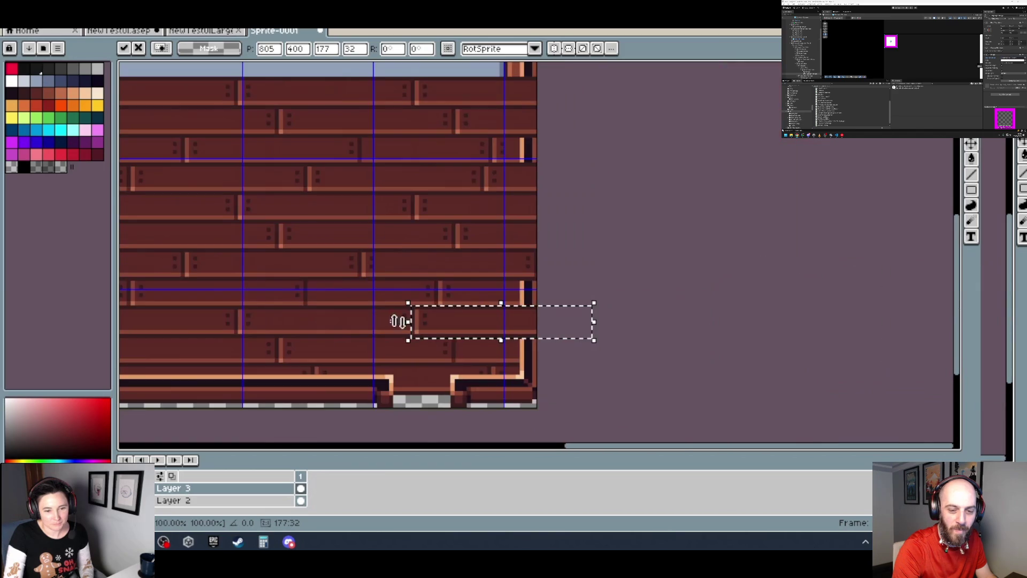
scroll(462, 320, down, 2)
scroll(441, 285, up, 4)
mouse_move(325, 282)
mouse_down()
mouse_move(511, 372)
mouse_move(487, 374)
mouse_up()
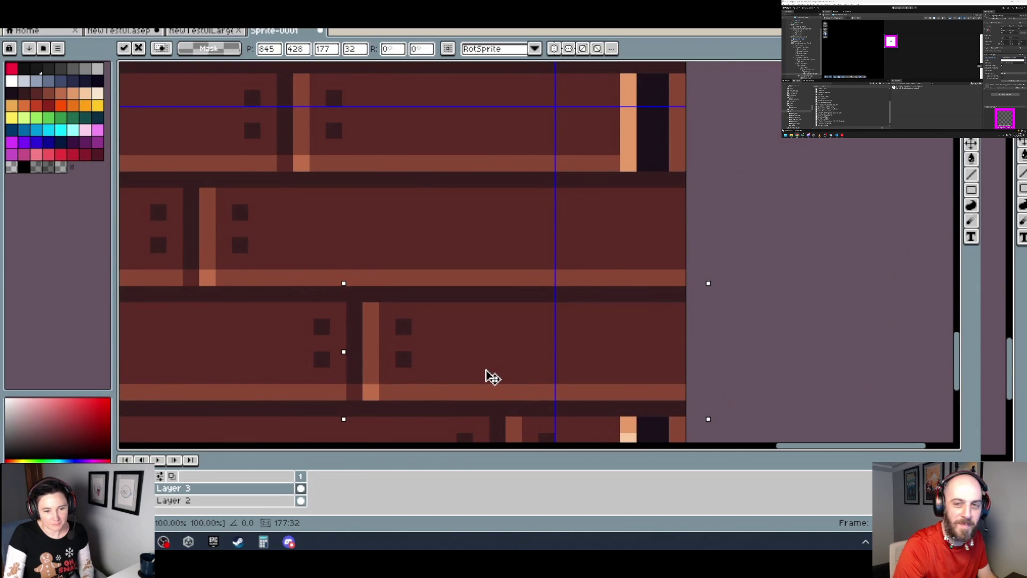
scroll(491, 368, down, 1)
scroll(548, 355, down, 1)
key(Return)
scroll(545, 348, down, 1)
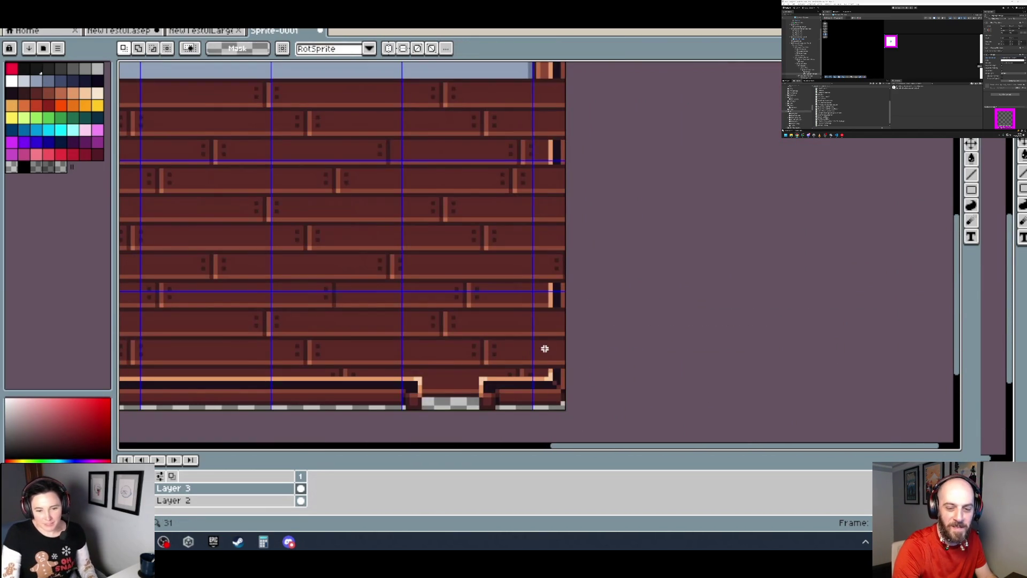
- Extend the right-edge trim column continuously down to the sprite's bottom
scroll(594, 219, up, 1)
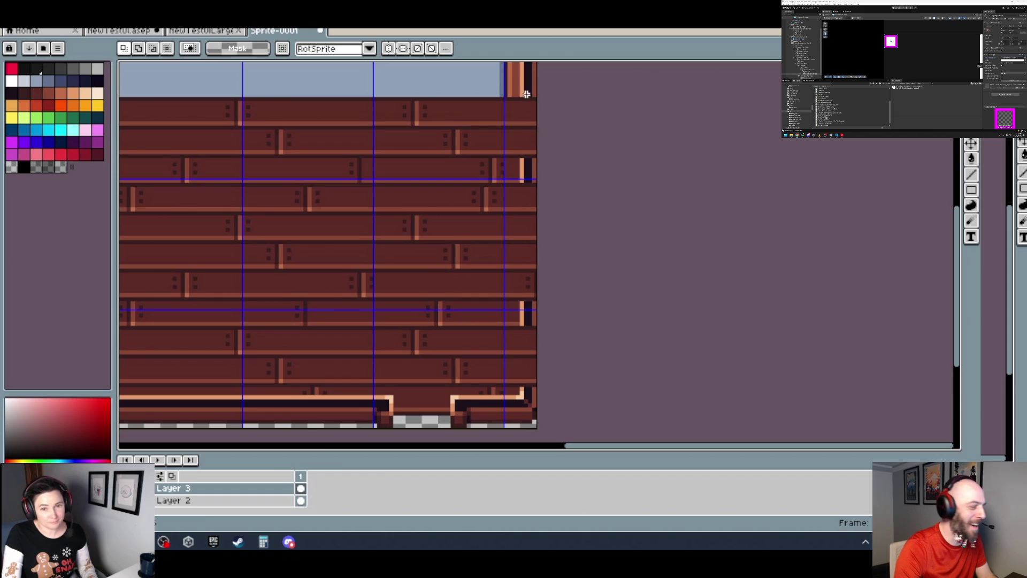
mouse_move(521, 96)
mouse_down()
mouse_move(566, 436)
mouse_move(563, 420)
mouse_up()
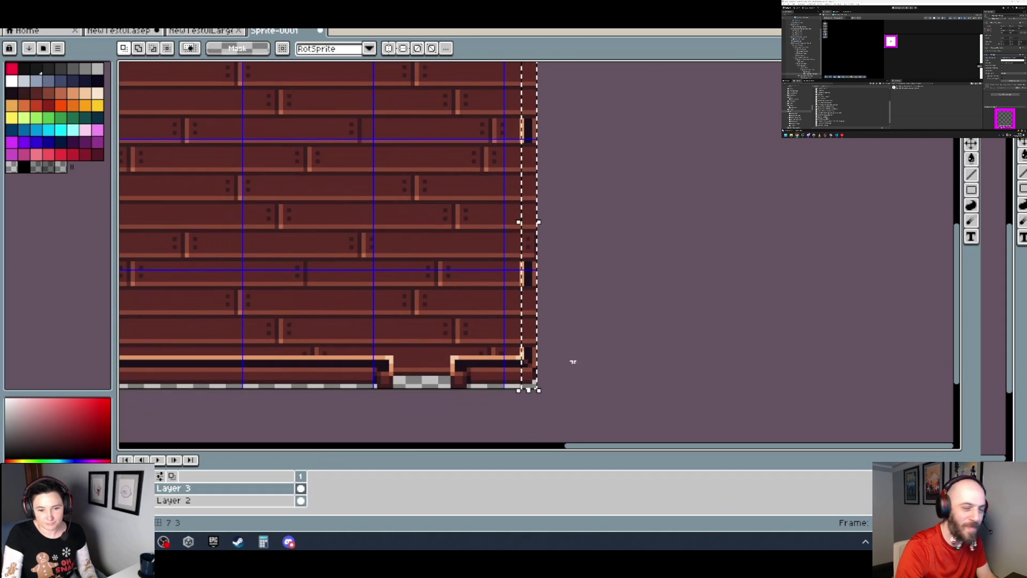
scroll(578, 289, up, 5)
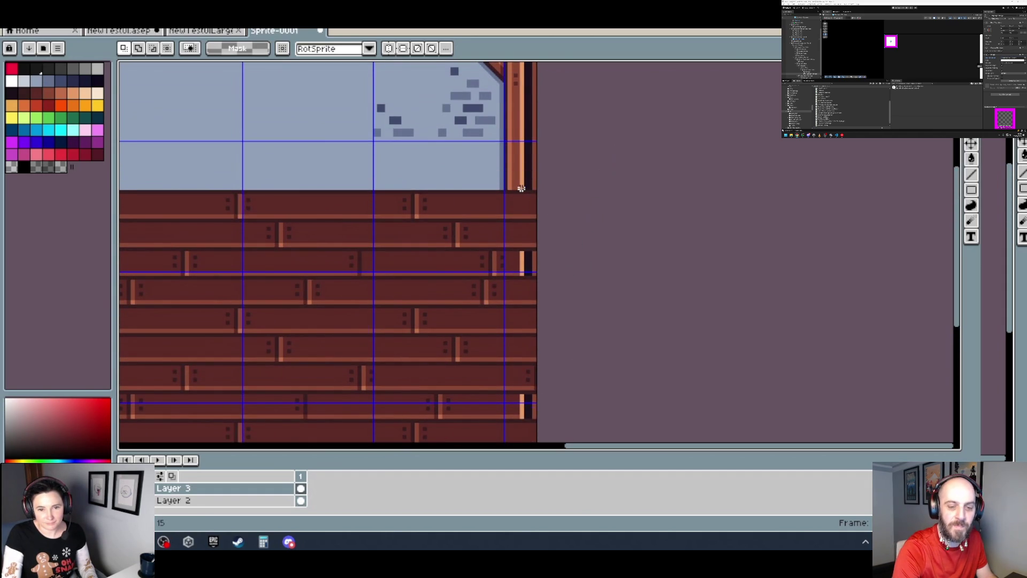
drag(521, 188, 610, 440)
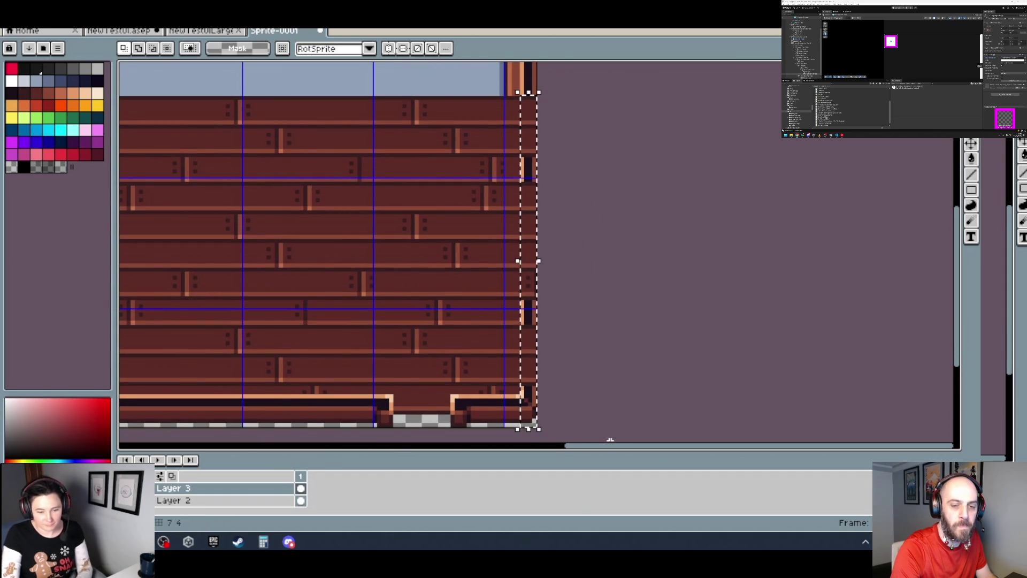
click(596, 322)
scroll(546, 259, down, 2)
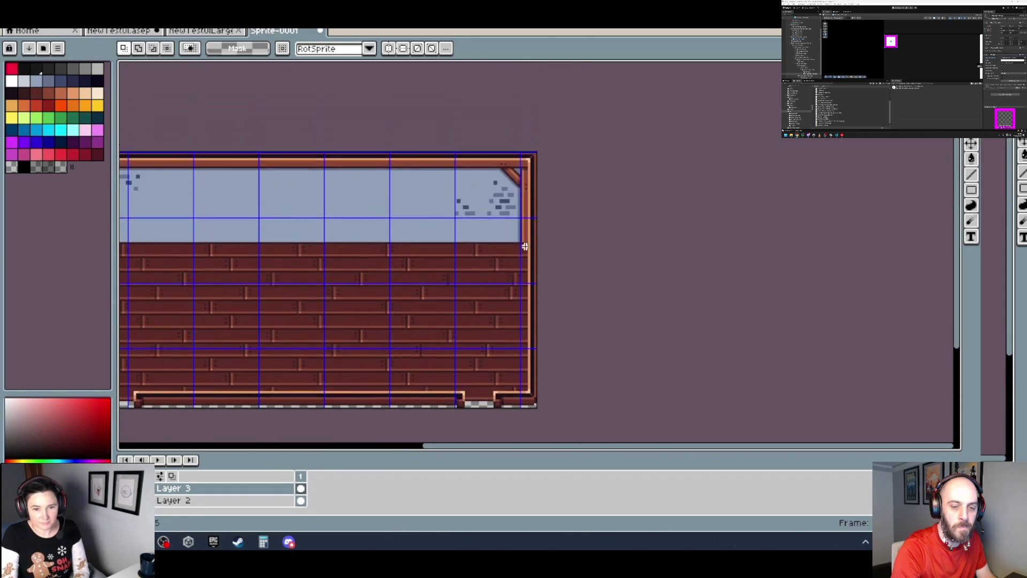
scroll(540, 219, up, 4)
scroll(529, 207, down, 4)
mouse_move(505, 223)
mouse_down()
mouse_move(512, 253)
mouse_move(669, 256)
mouse_up()
scroll(230, 271, up, 5)
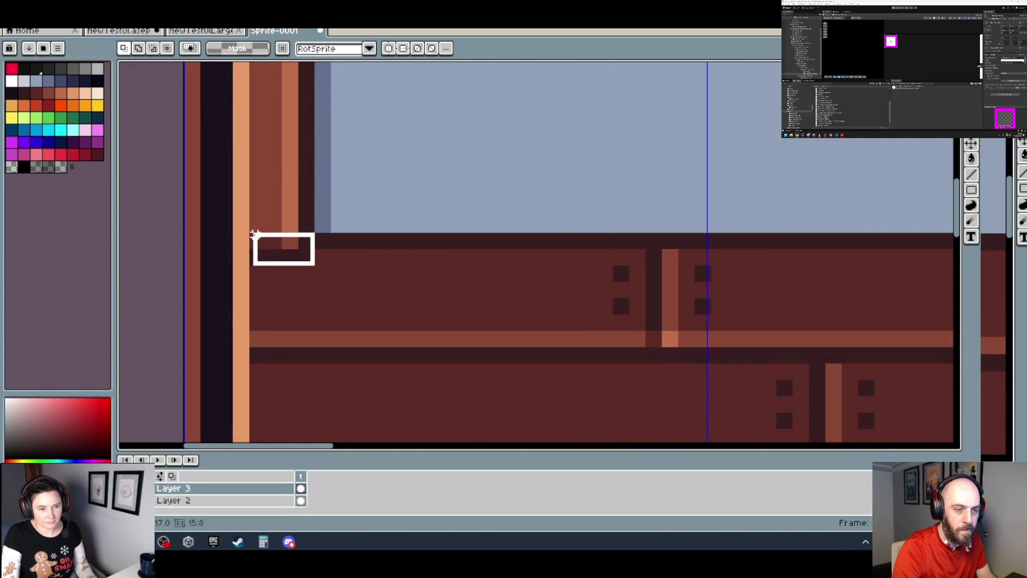
- Move a small trim patch into place at the window band's right corner and commit it
drag(251, 234, 173, 253)
scroll(252, 238, down, 2)
mouse_move(665, 256)
mouse_down()
mouse_move(507, 265)
mouse_move(475, 239)
mouse_move(479, 216)
mouse_up()
scroll(507, 265, up, 3)
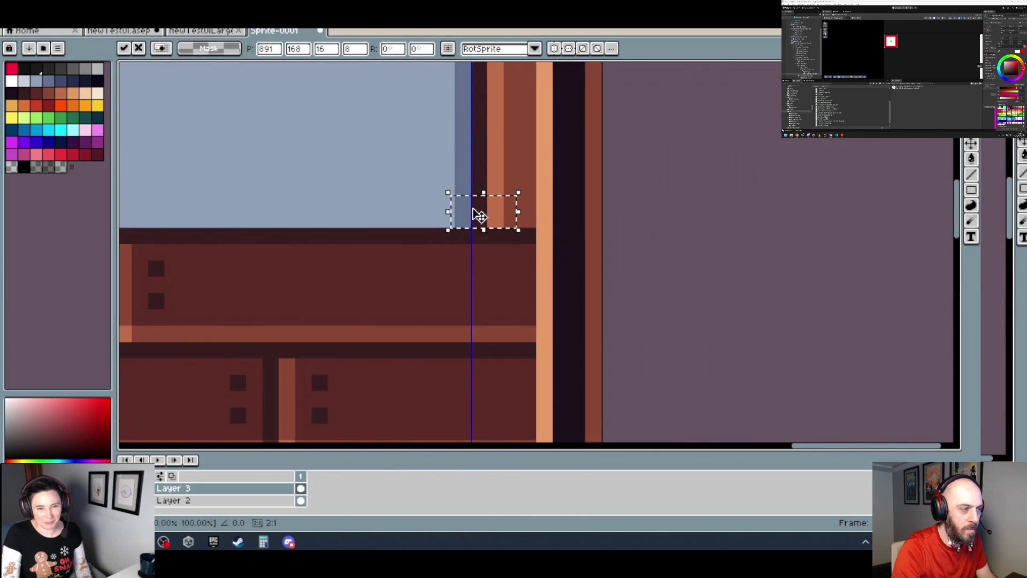
key(Return)
scroll(471, 214, down, 4)
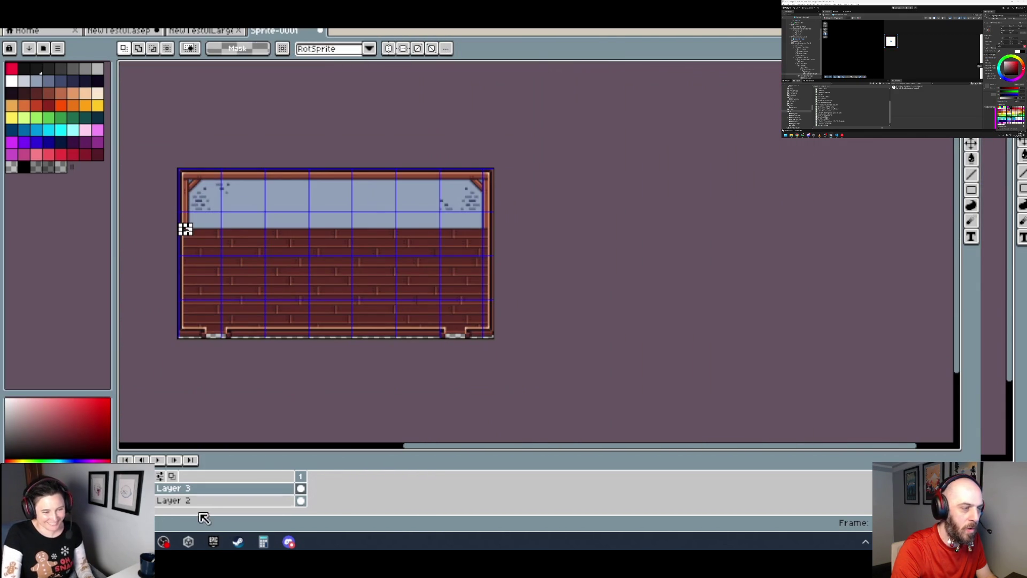
key(alt+space)
key(Escape)
scroll(167, 197, up, 3)
scroll(458, 279, down, 2)
drag(457, 278, 404, 248)
scroll(404, 248, up, 2)
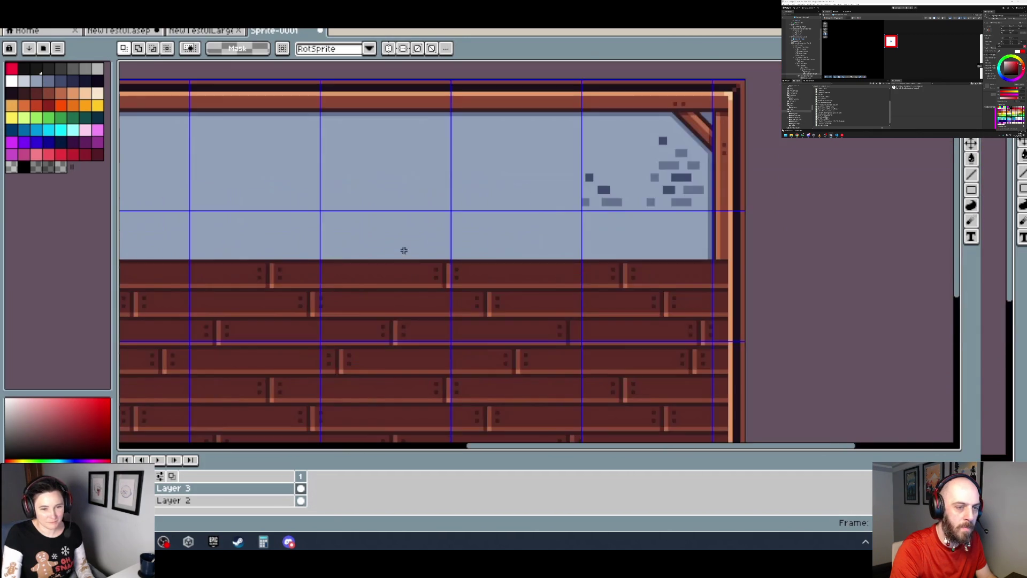
- Merge Layer 3 down into Layer 2 and select the window's lower-left corner patch
right_click(253, 490)
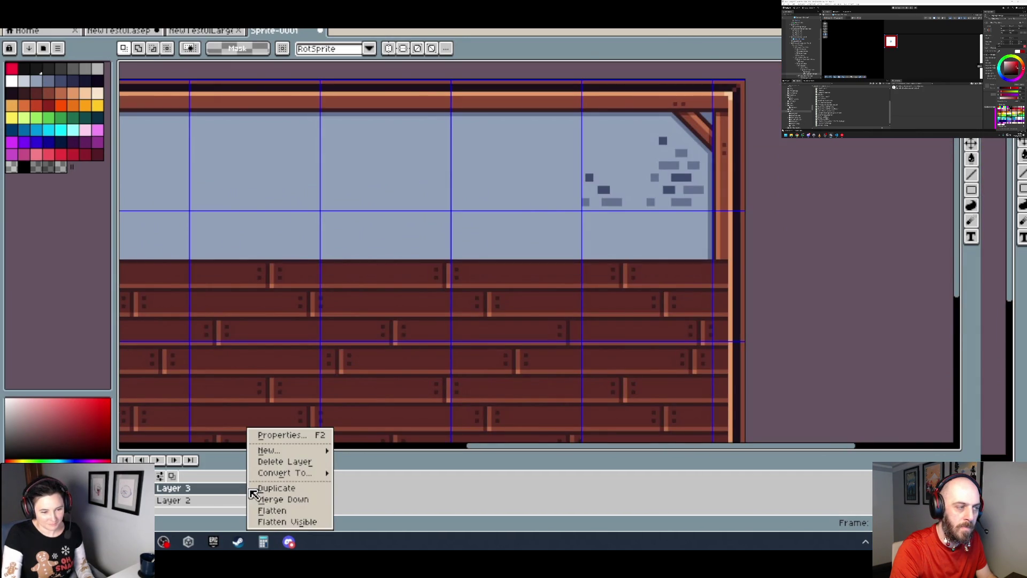
click(294, 500)
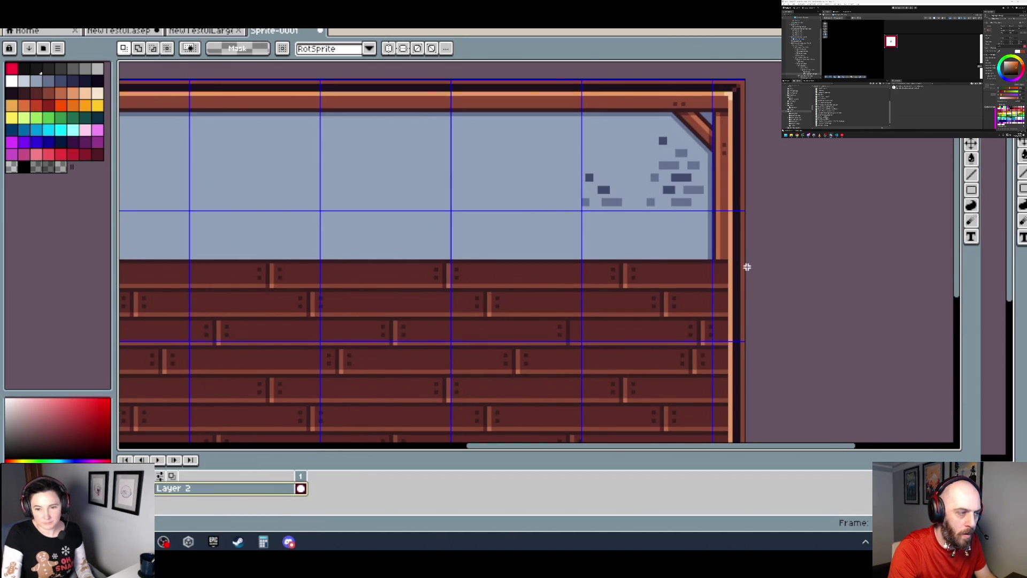
drag(747, 268, 548, 317)
scroll(365, 324, up, 1)
scroll(475, 320, down, 1)
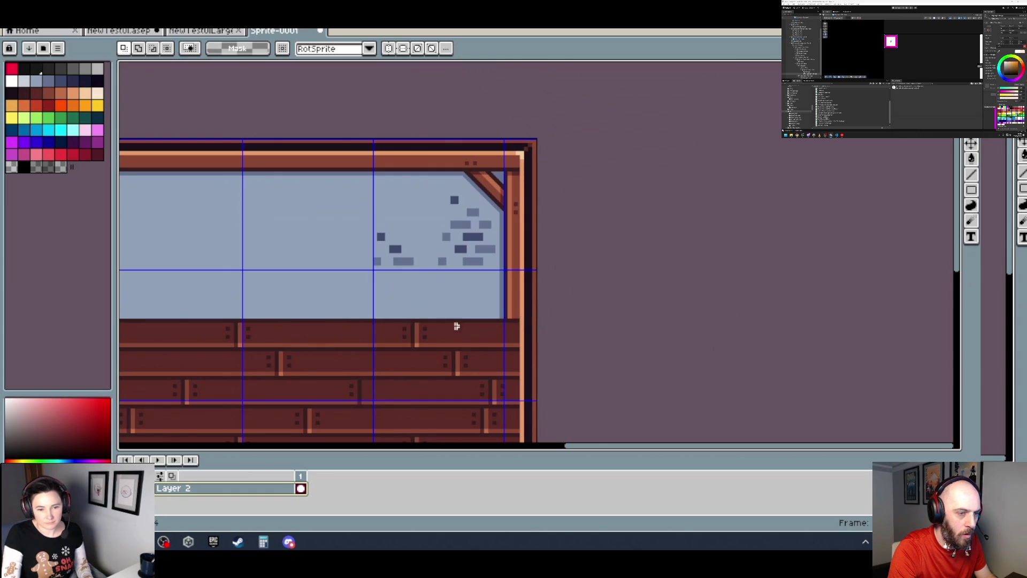
scroll(660, 314, down, 1)
scroll(580, 314, left, 3)
scroll(355, 339, up, 3)
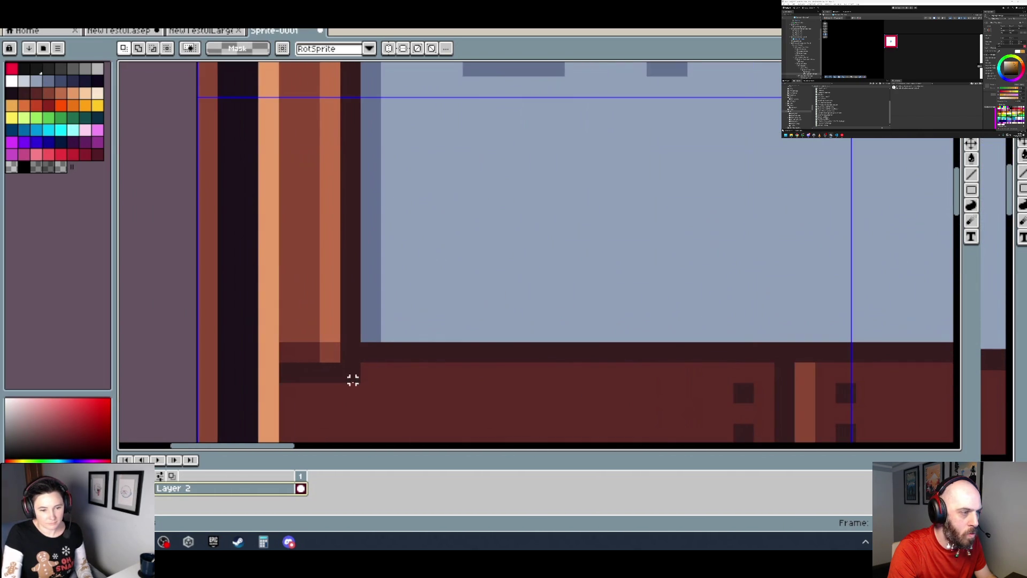
drag(358, 379, 281, 343)
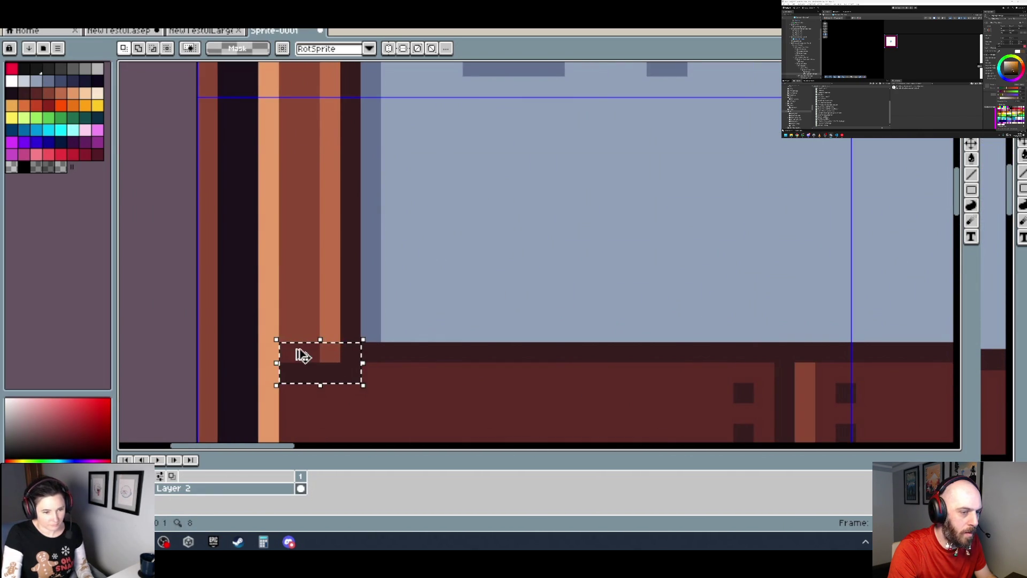
scroll(300, 352, down, 2)
scroll(541, 358, right, 4)
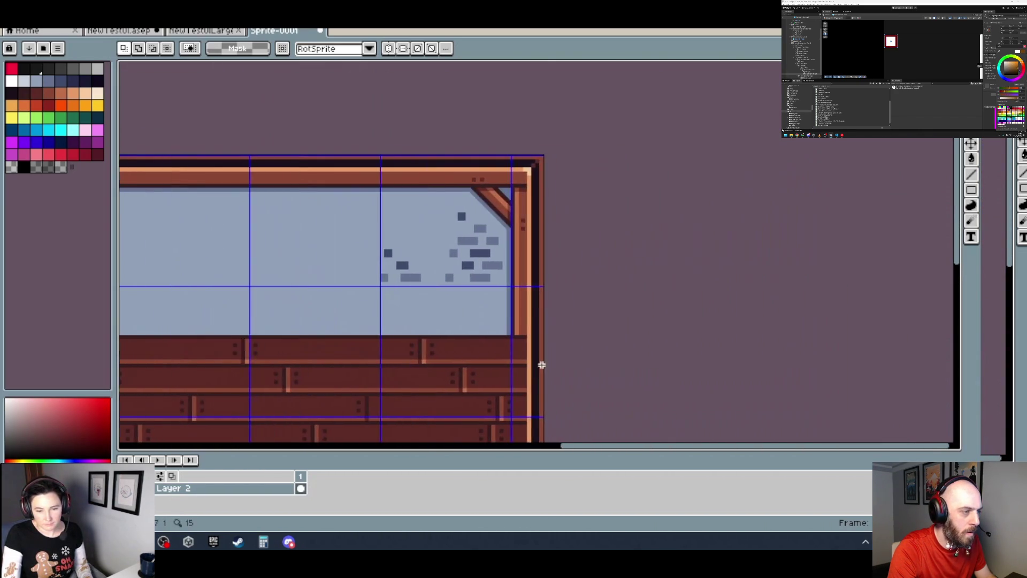
scroll(538, 354, up, 2)
- Paste the corner block onto the window's lower-right corner and flip it horizontally
key(ctrl+v)
mouse_move(523, 273)
mouse_down()
mouse_move(436, 247)
mouse_move(446, 256)
mouse_up()
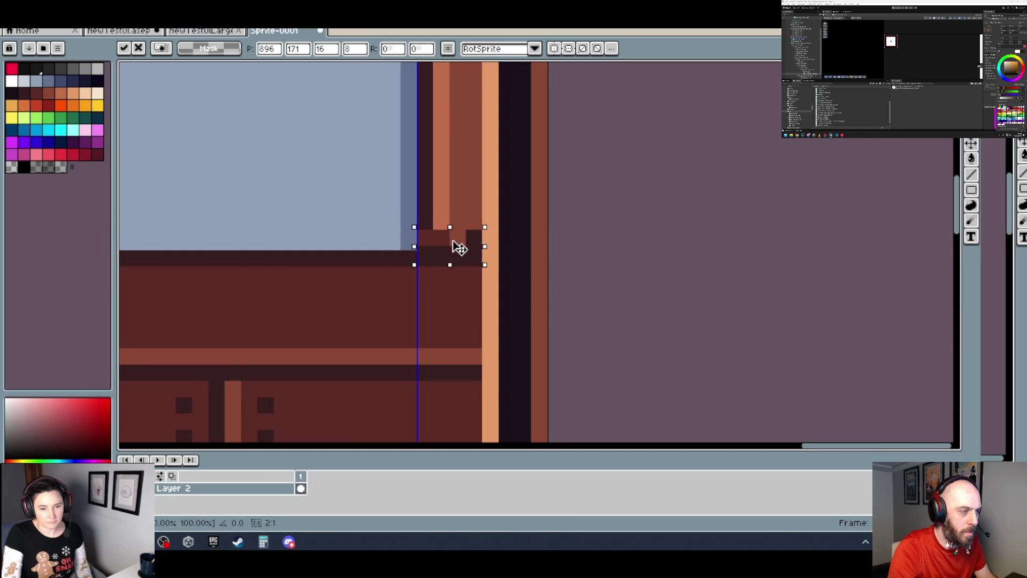
click(43, 31)
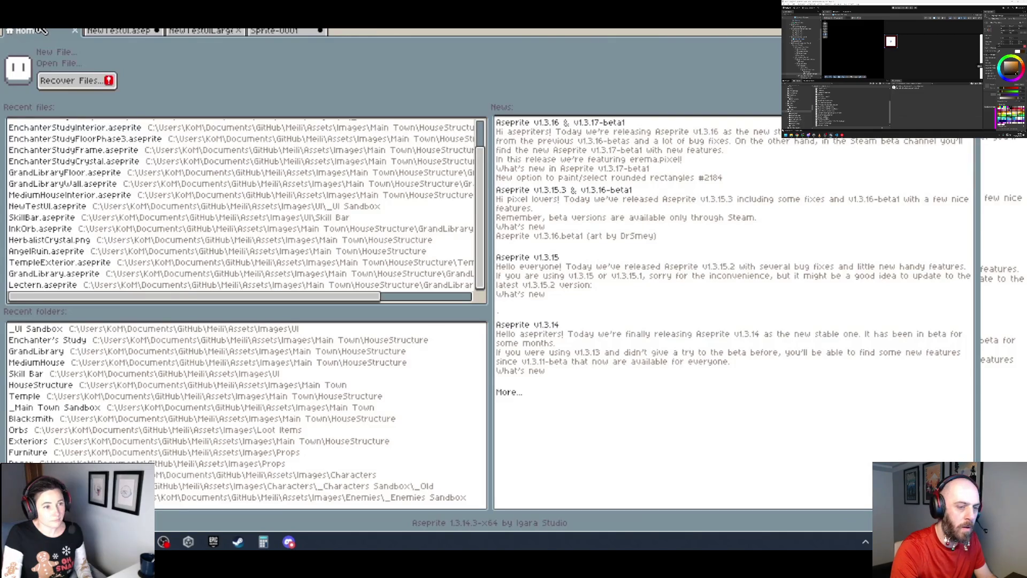
click(284, 32)
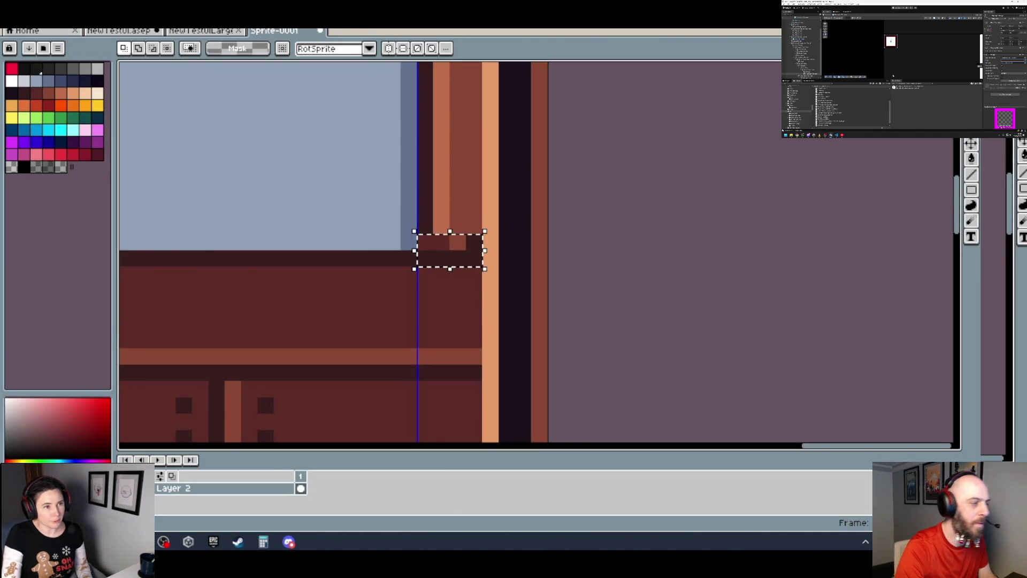
key(alt+e)
click(75, 183)
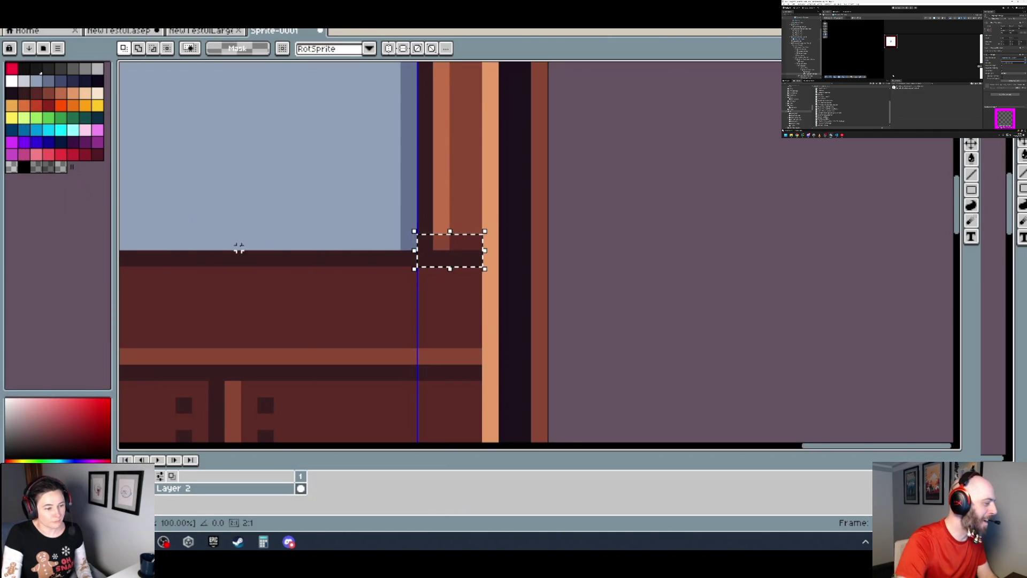
- Nudge the mirrored lower-right corner piece down 2 px and commit it
scroll(390, 257, up, 2)
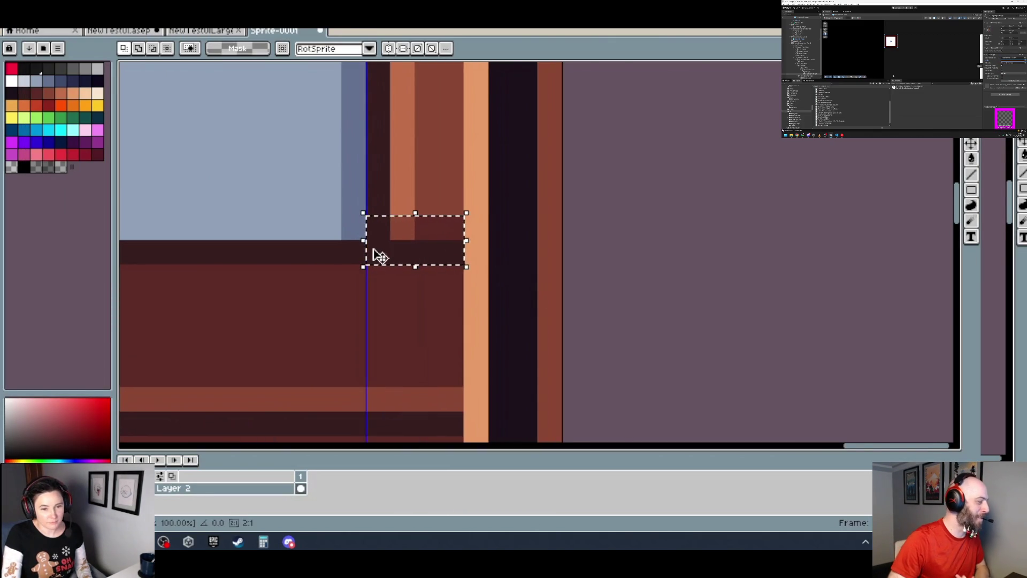
scroll(397, 257, down, 1)
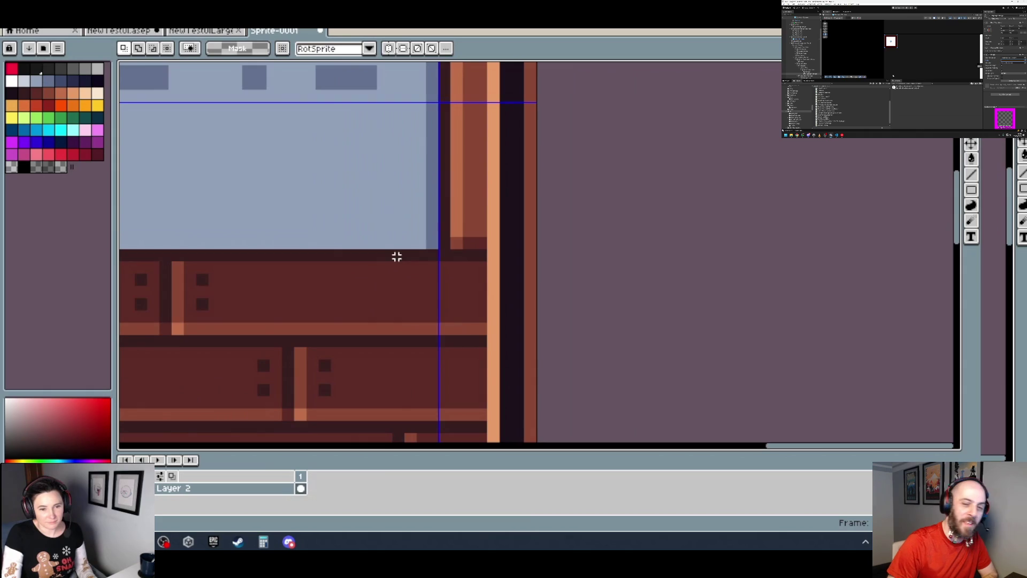
scroll(471, 260, up, 1)
scroll(478, 259, down, 1)
scroll(470, 260, down, 2)
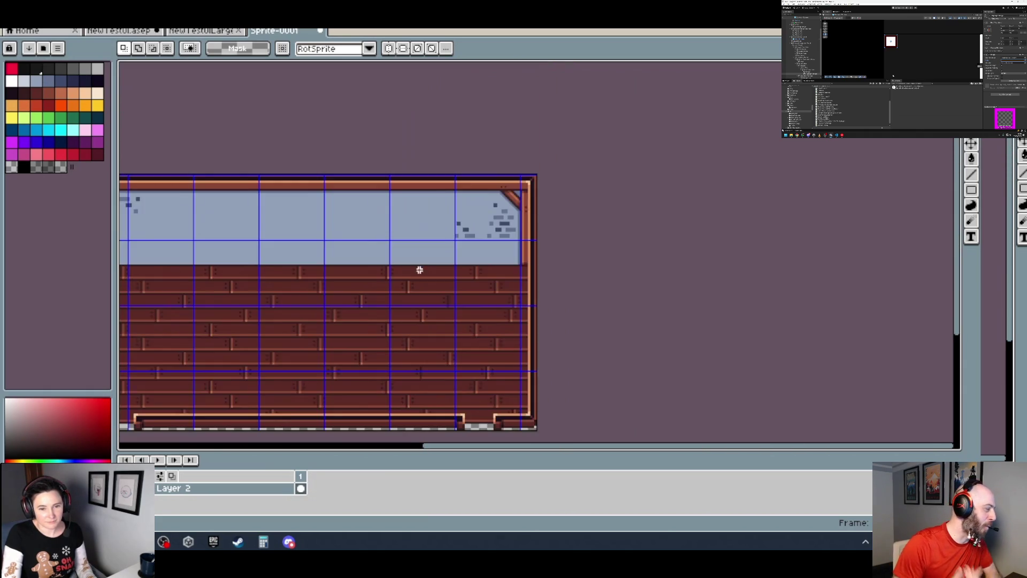
scroll(597, 264, left, 3)
scroll(454, 291, up, 1)
scroll(729, 264, down, 2)
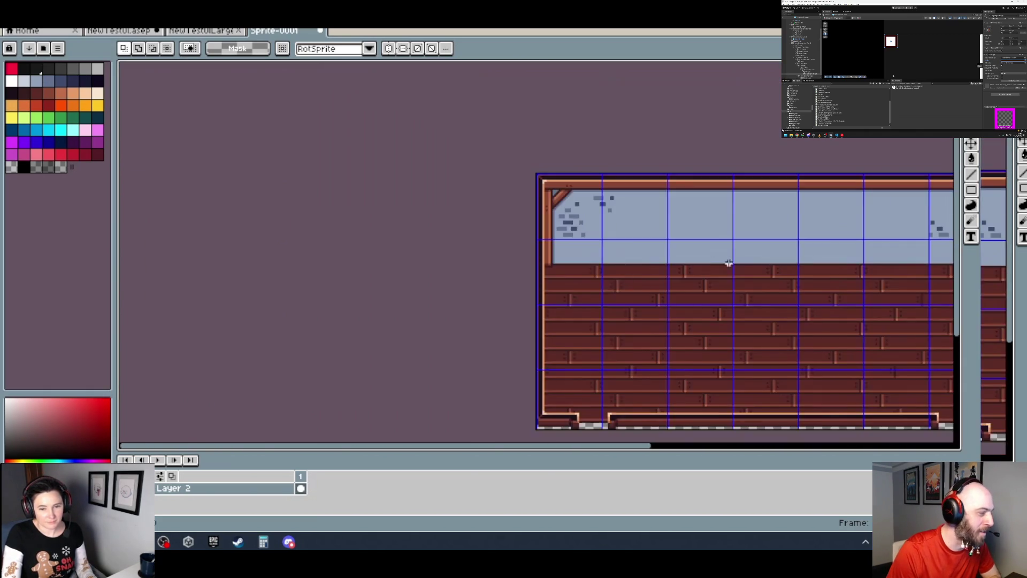
scroll(730, 264, right, 3)
scroll(624, 291, up, 2)
scroll(561, 310, up, 1)
mouse_move(544, 307)
mouse_down()
mouse_move(476, 262)
mouse_move(464, 237)
mouse_up()
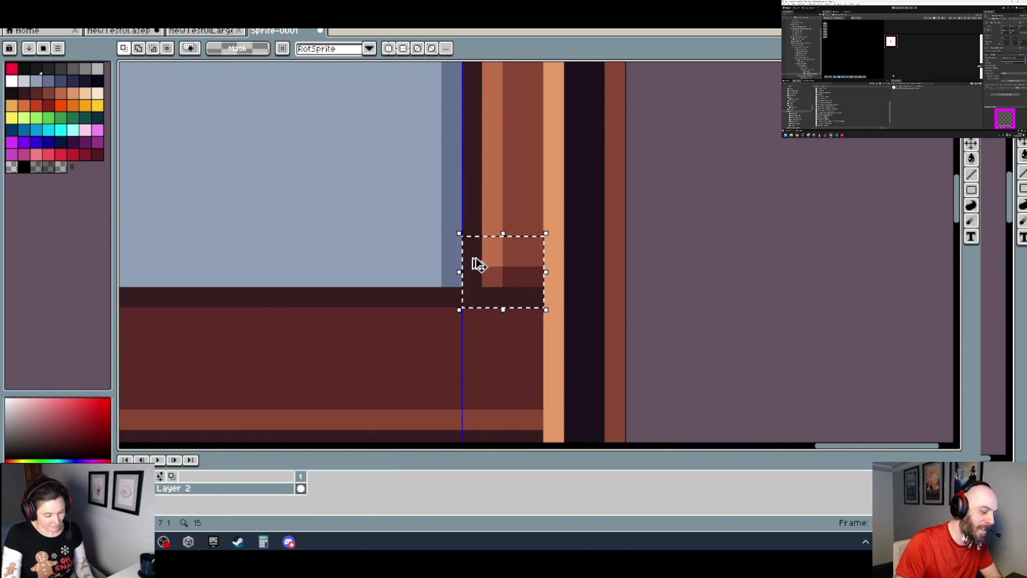
mouse_move(516, 275)
mouse_down()
mouse_move(515, 294)
mouse_move(461, 254)
mouse_move(514, 242)
mouse_up()
key(Return)
scroll(636, 246, down, 3)
key(Return)
scroll(621, 266, down, 2)
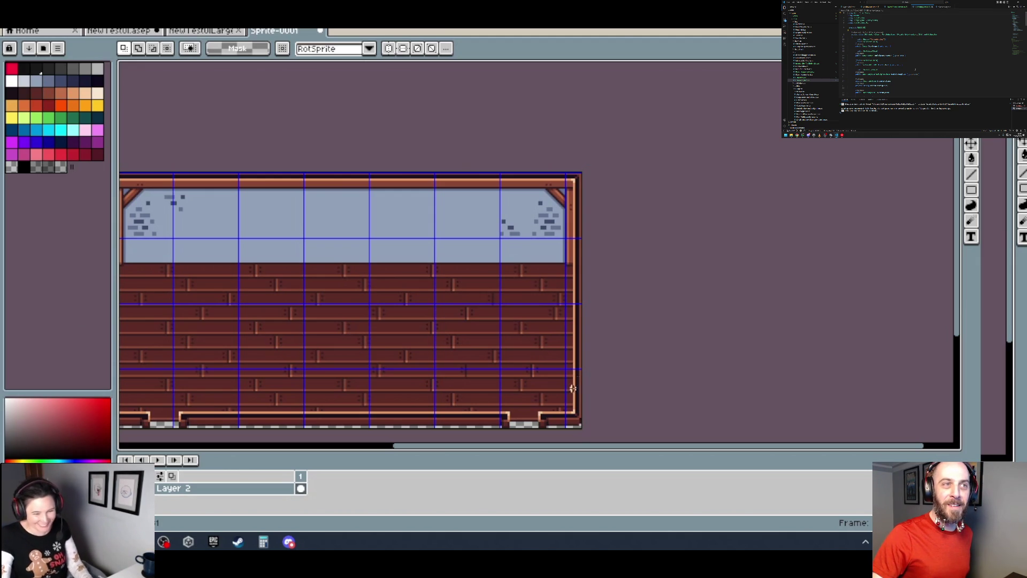
scroll(566, 412, up, 2)
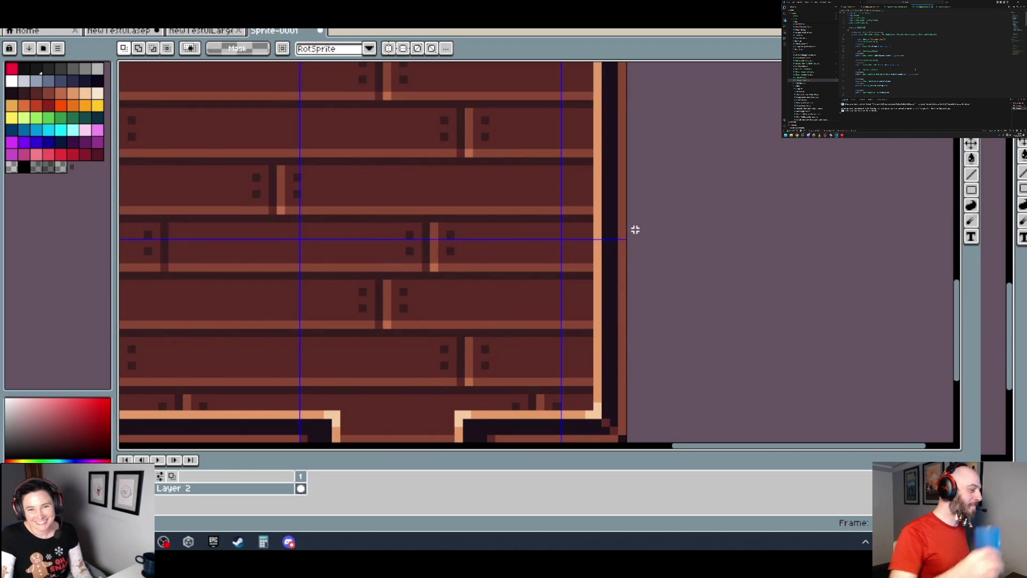
scroll(628, 223, down, 2)
scroll(599, 229, down, 2)
drag(560, 189, 555, 232)
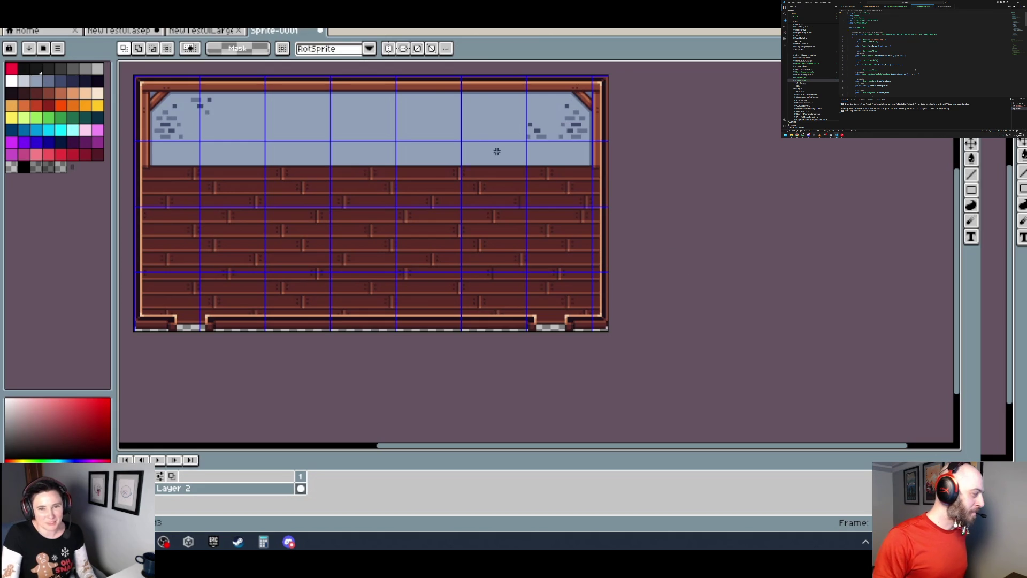
drag(388, 197, 489, 224)
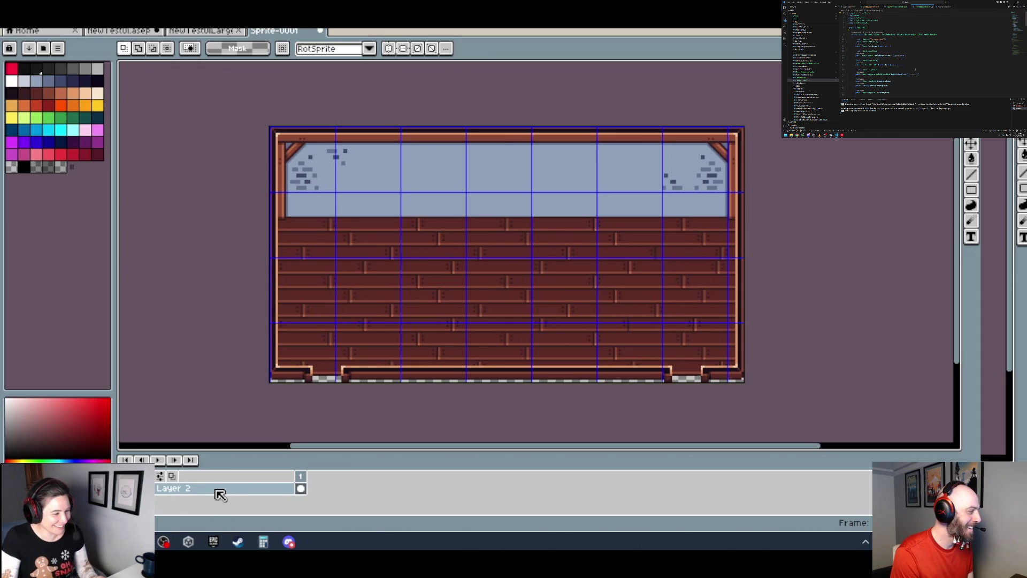
- Create empty Layer 3 above Layer 2 using New Layer from the timeline's layer menu
right_click(184, 491)
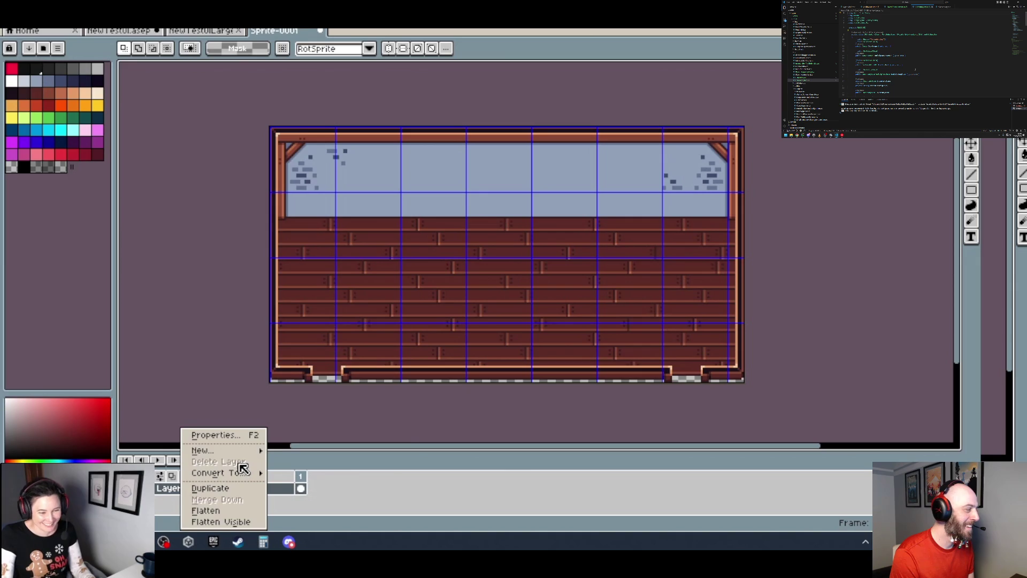
mouse_move(251, 455)
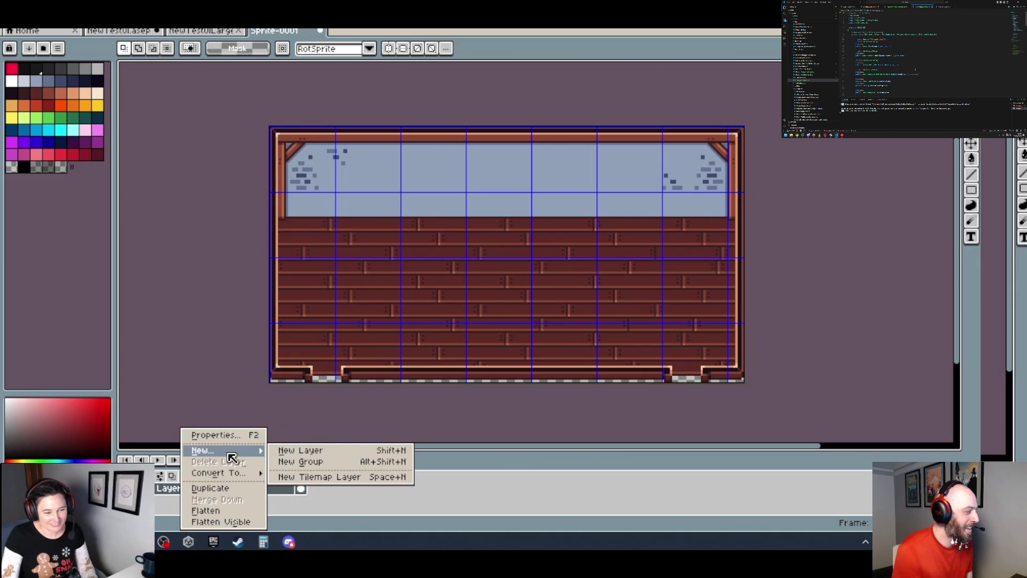
click(314, 452)
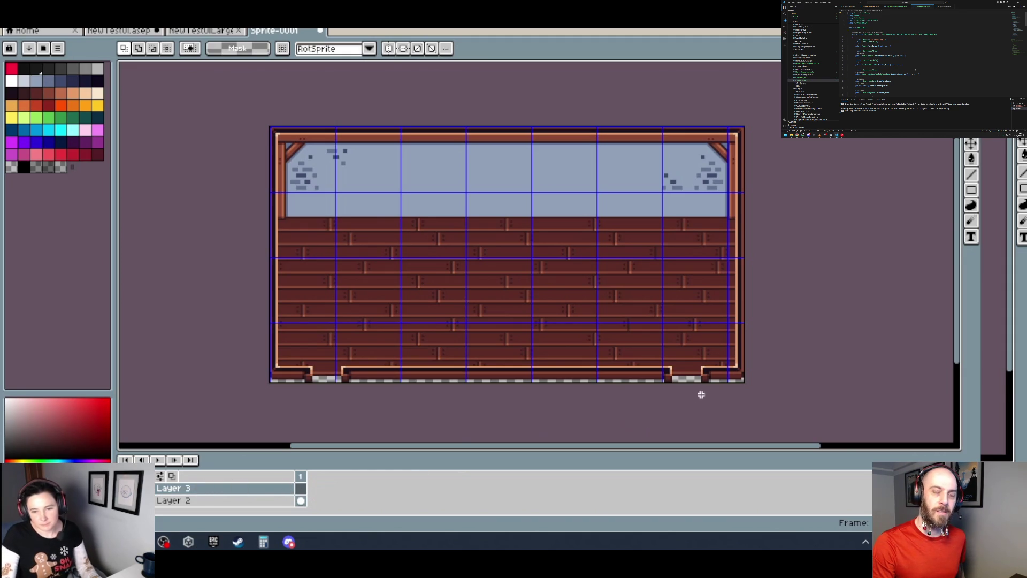
scroll(758, 380, up, 2)
scroll(758, 380, up, 3)
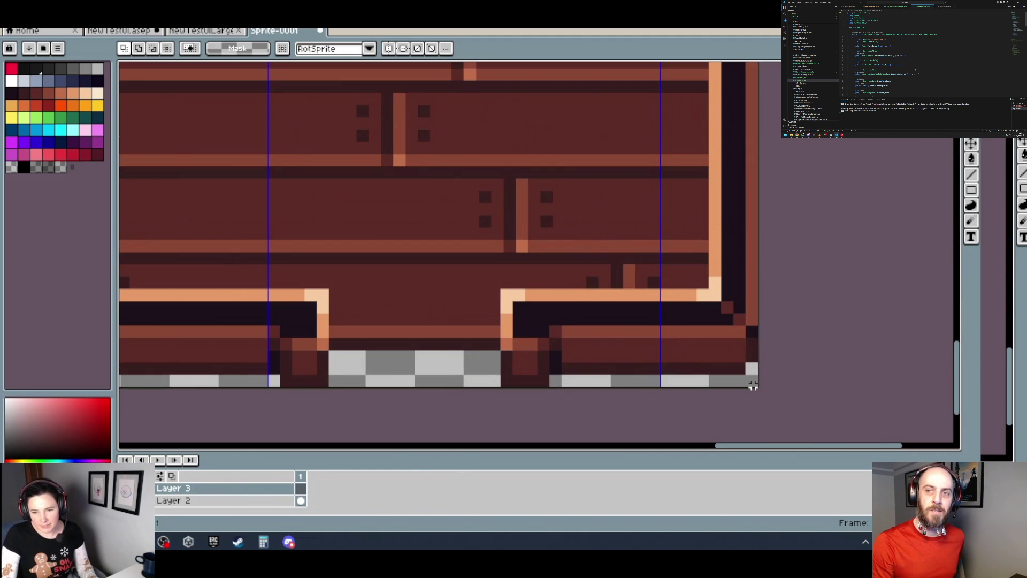
- Close the NewTestUI sprite, discarding its unsaved changes
scroll(753, 386, down, 4)
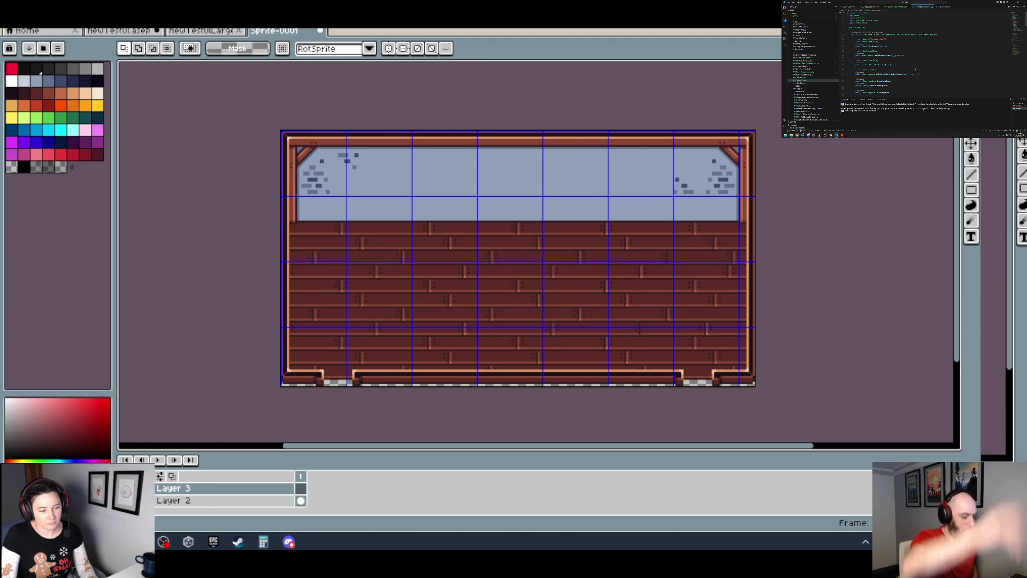
click(196, 33)
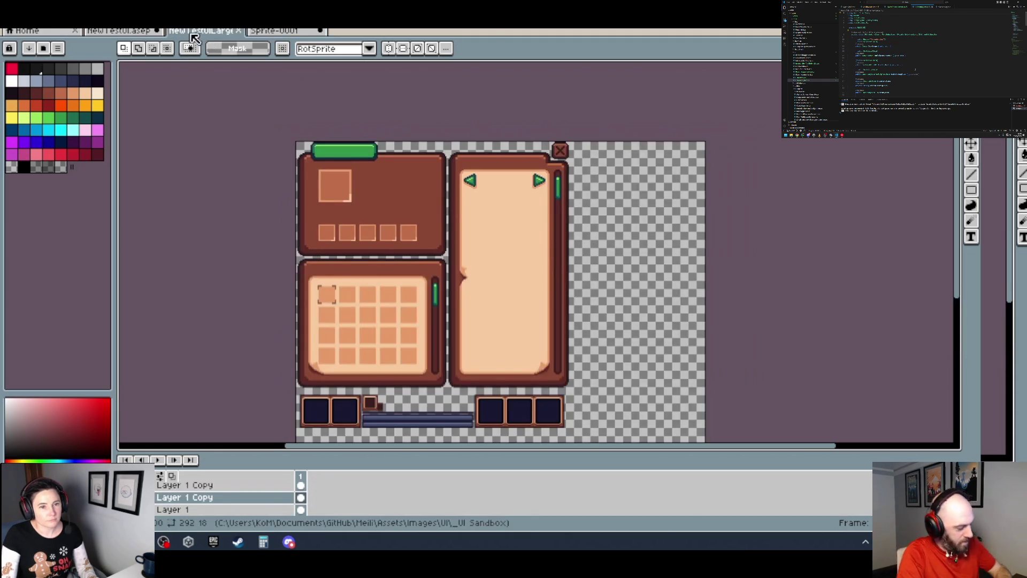
click(142, 33)
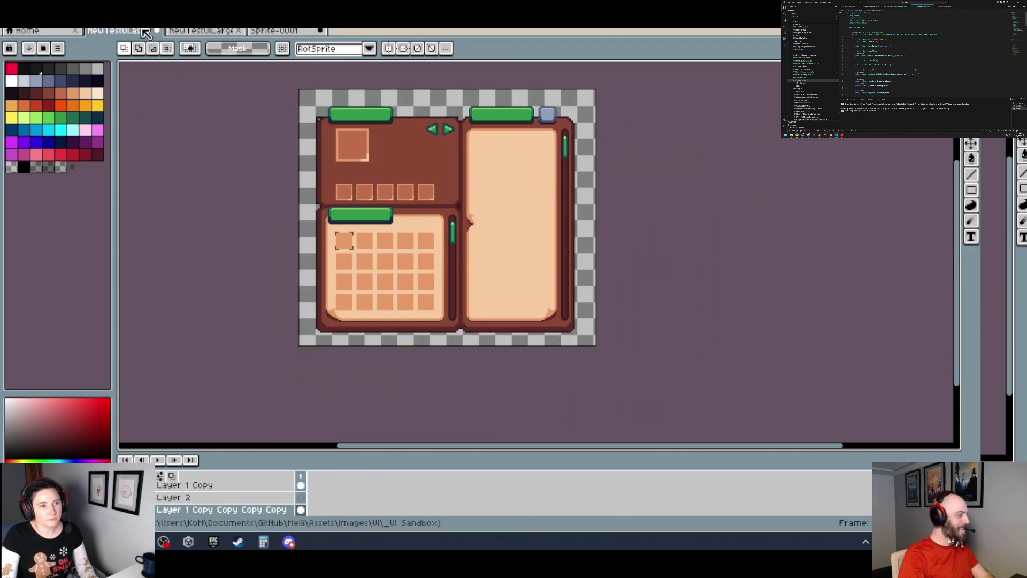
click(155, 32)
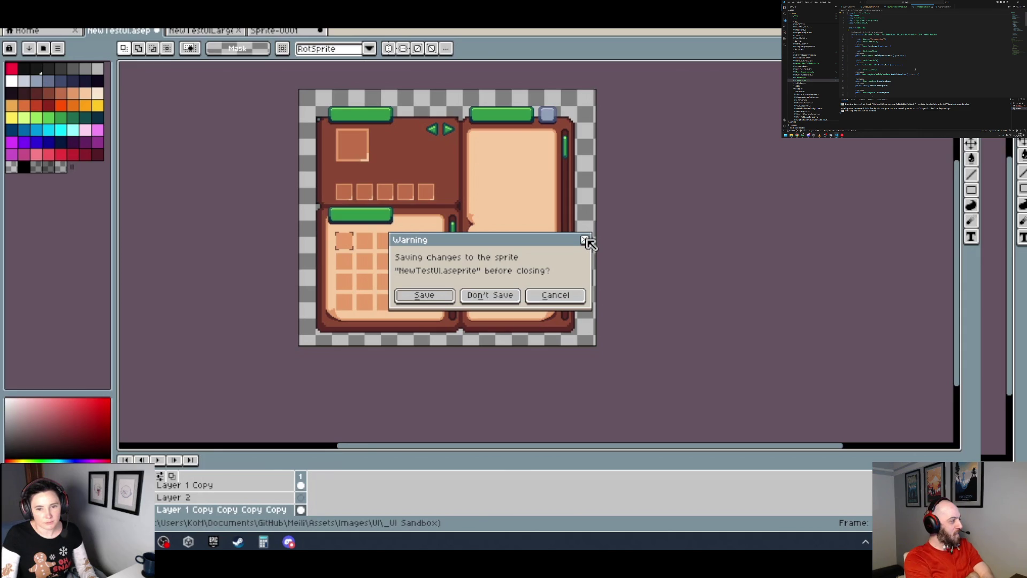
click(553, 295)
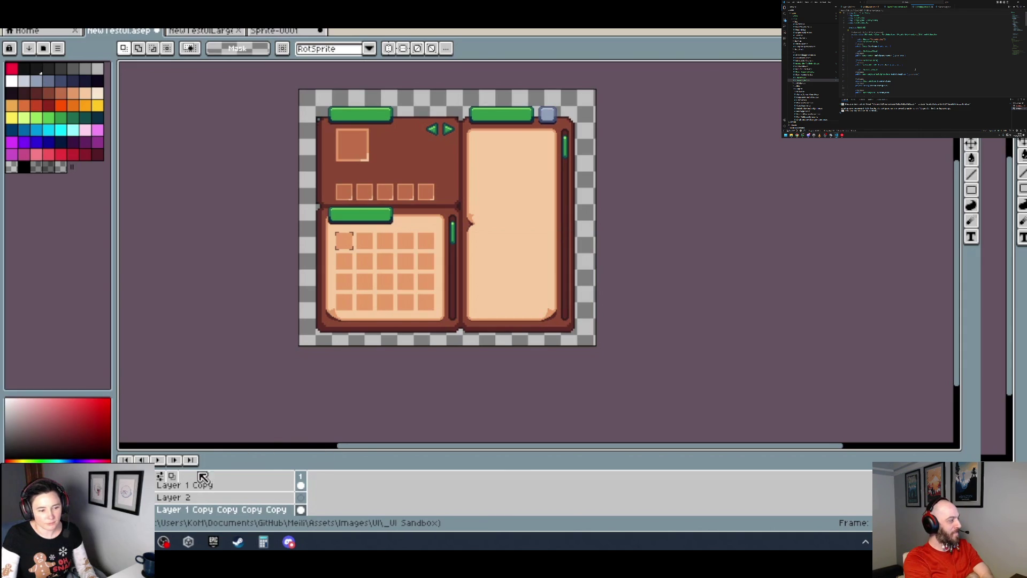
click(156, 31)
click(464, 298)
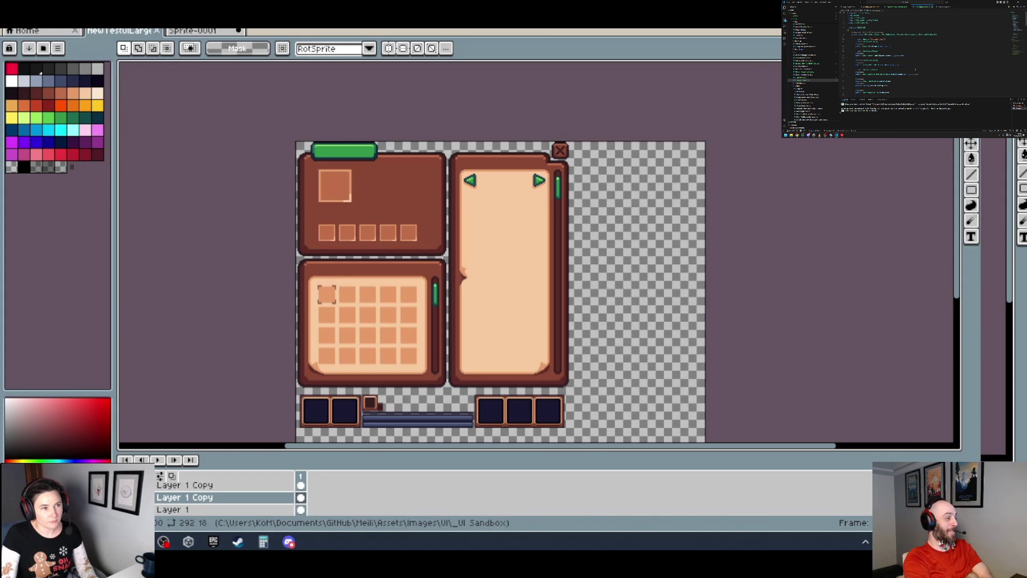
- Close the larger UI test sprite via File and show the Home start page
click(10, 21)
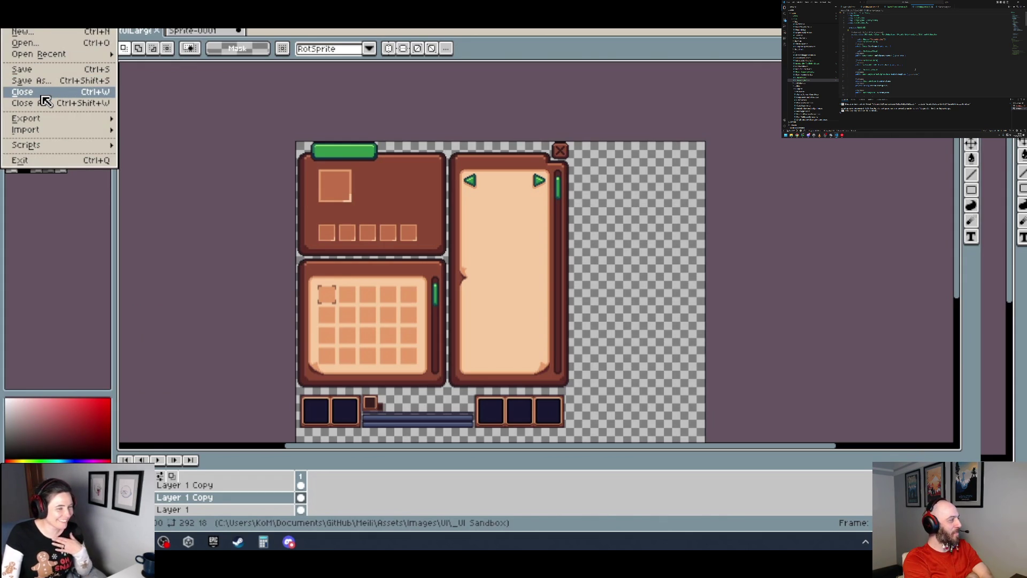
click(33, 70)
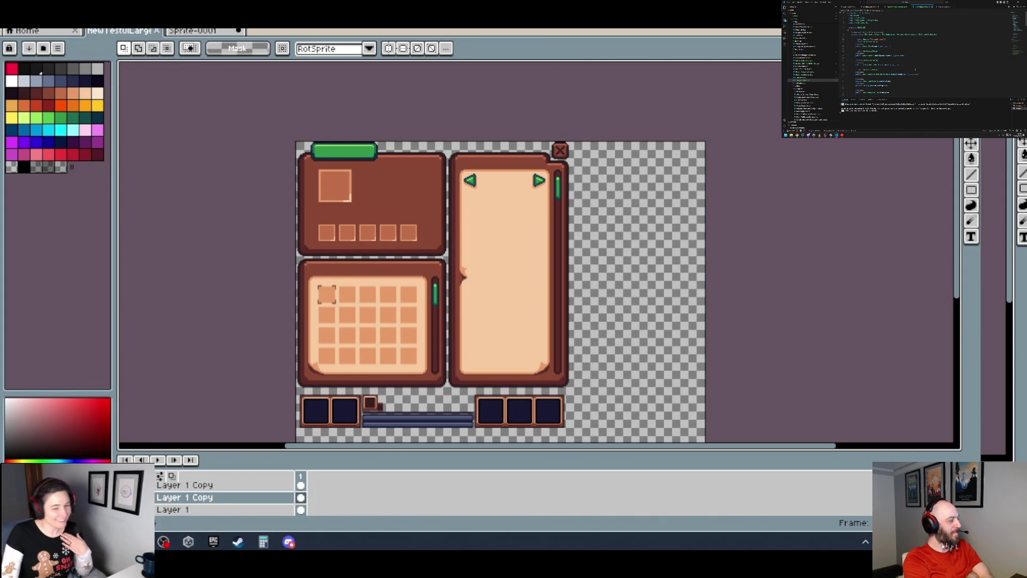
click(157, 30)
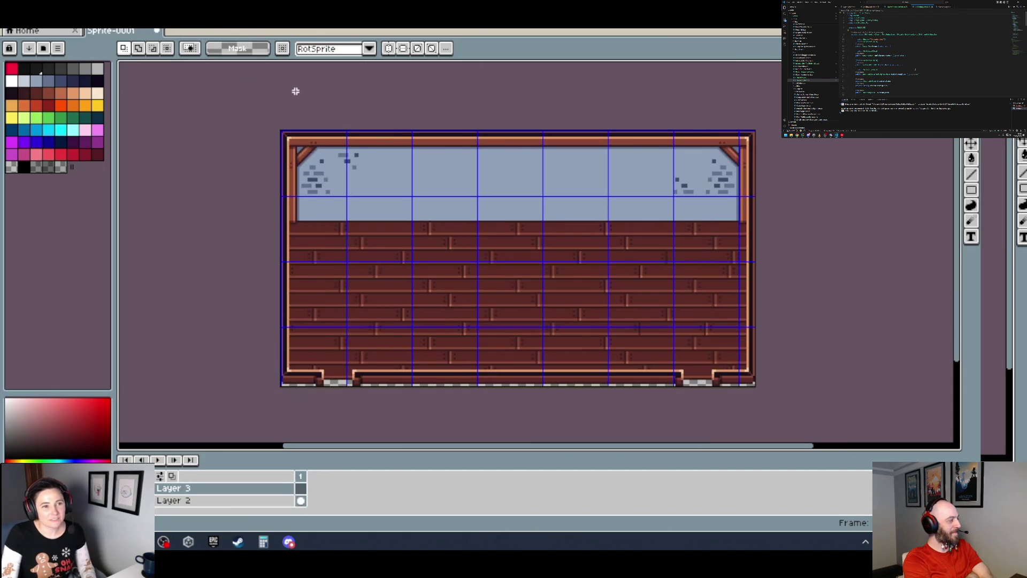
click(49, 36)
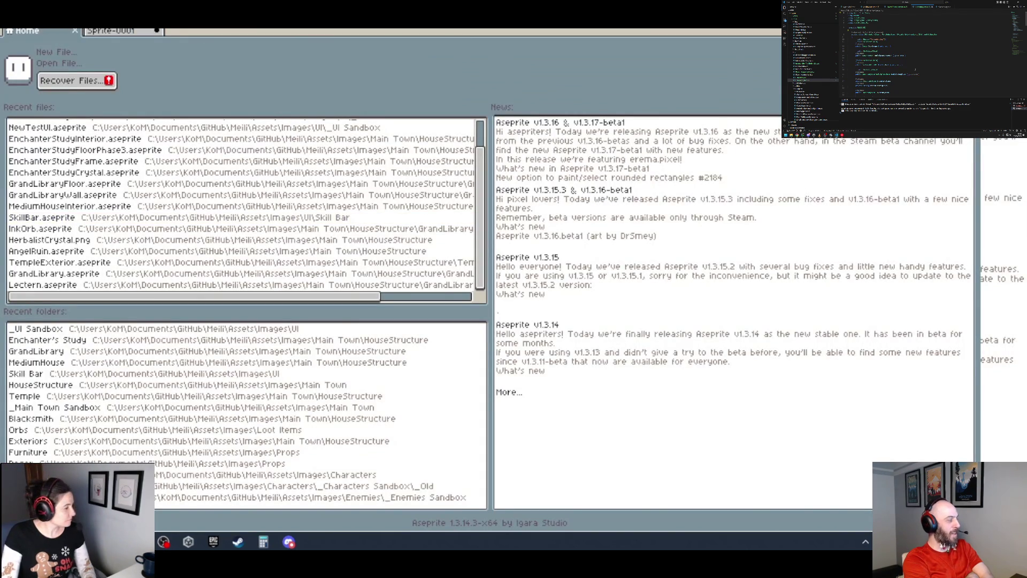
- Switch back to the Sprite-0001 plank wall sprite tab
click(124, 32)
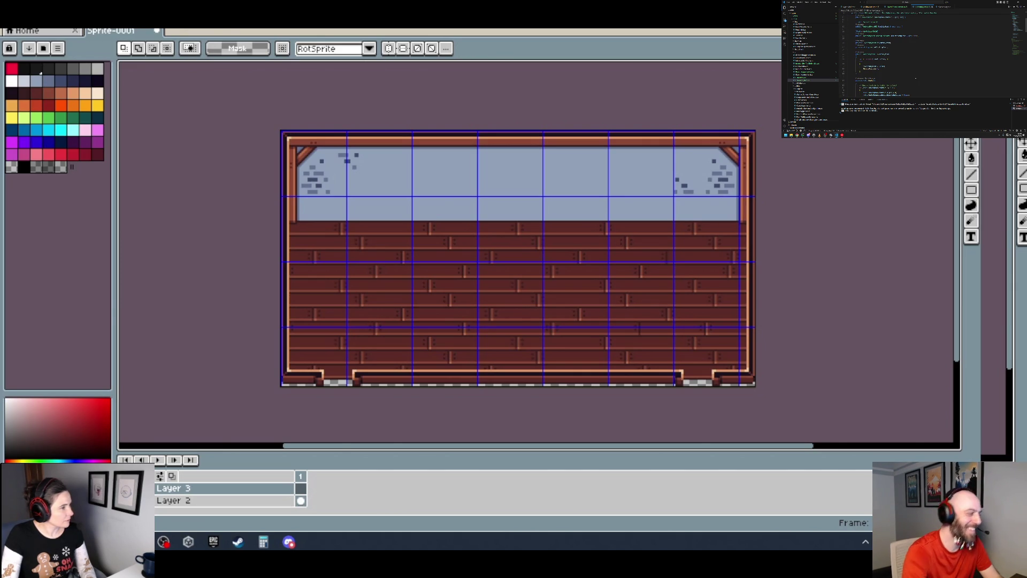
scroll(225, 498, down, 3)
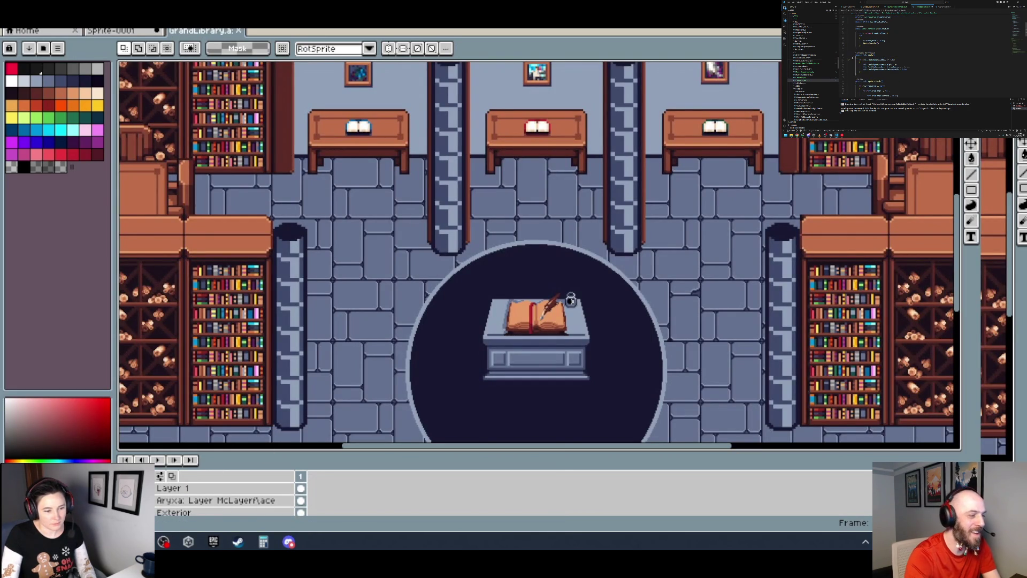
- Zoom and pan around the GrandLibrary sprite to inspect its blue wall, windows and book signs
scroll(259, 357, down, 5)
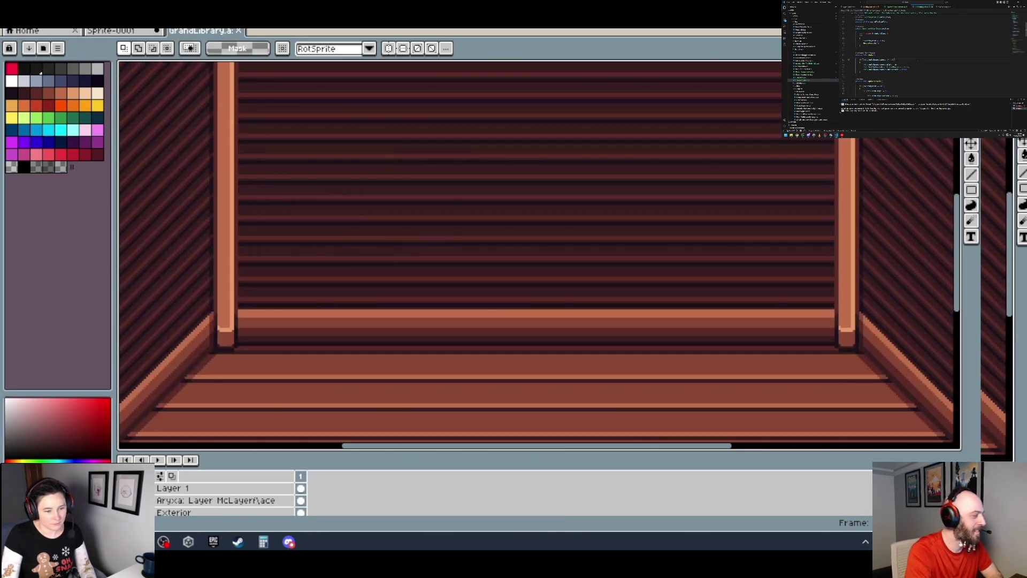
drag(258, 356, 267, 316)
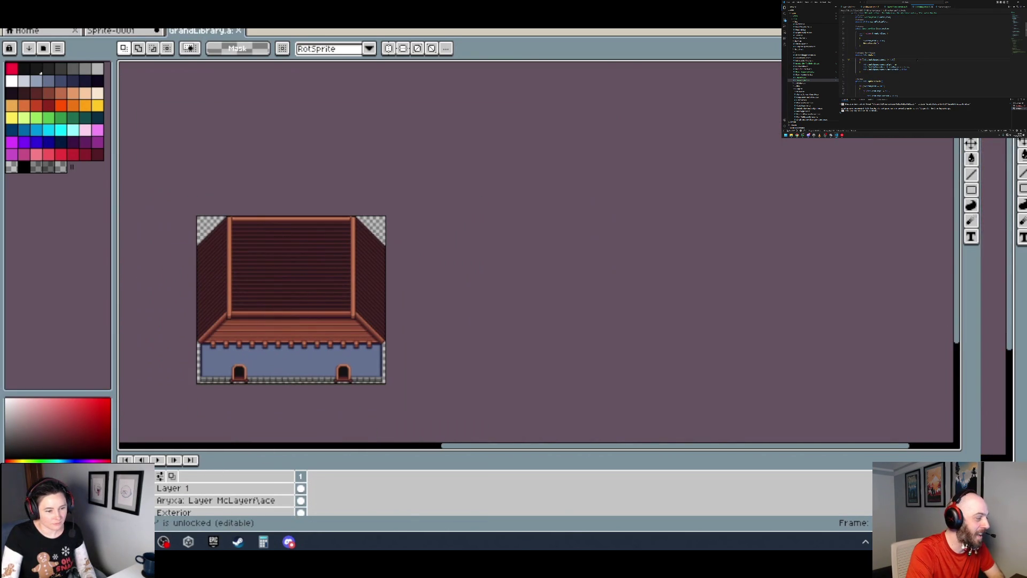
scroll(224, 500, up, 3)
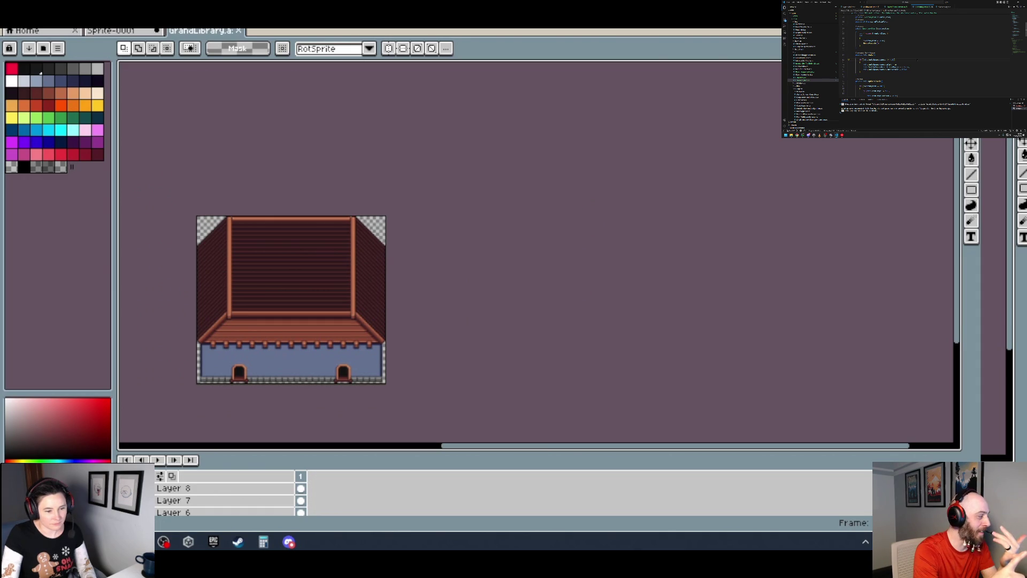
scroll(225, 501, up, 1)
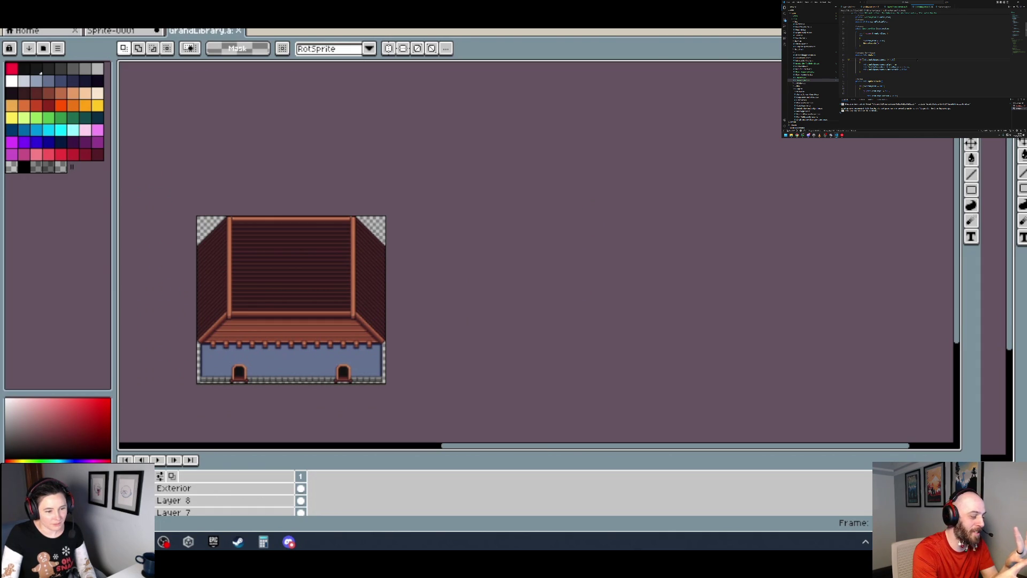
scroll(224, 501, up, 1)
scroll(225, 501, down, 2)
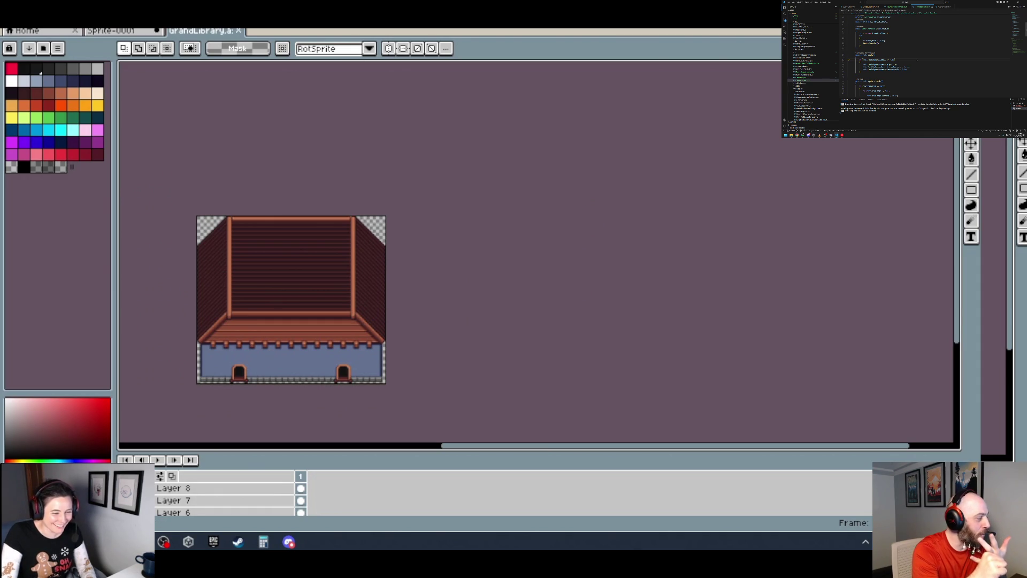
scroll(225, 500, up, 3)
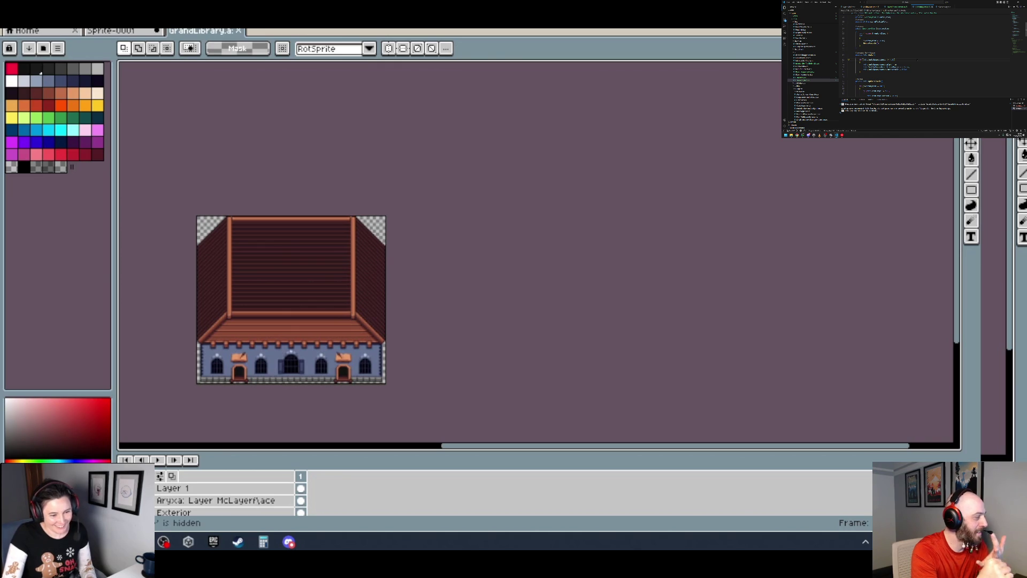
scroll(260, 391, up, 2)
scroll(260, 392, up, 1)
drag(387, 260, 461, 249)
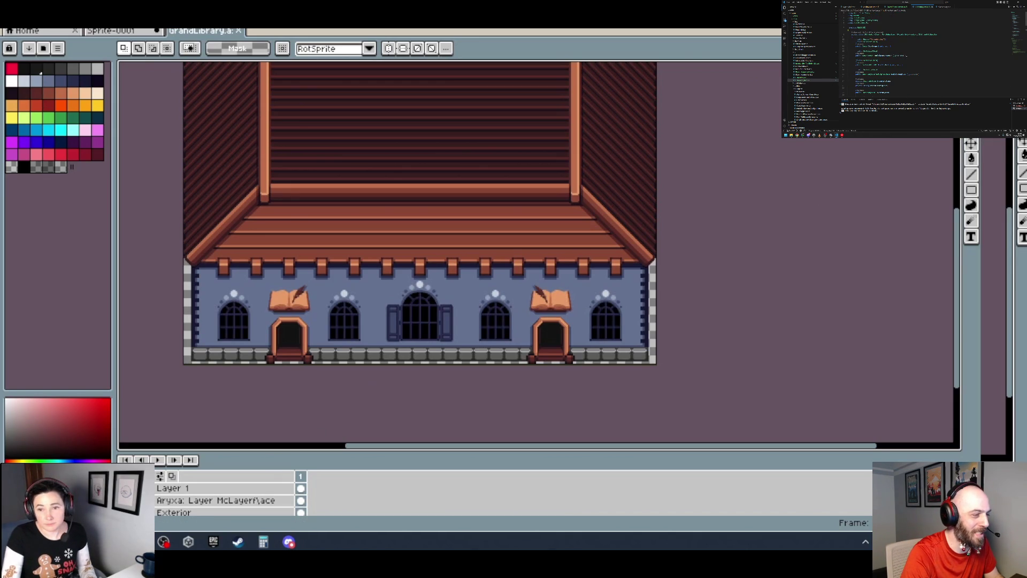
mouse_move(621, 248)
mouse_down()
mouse_move(603, 324)
mouse_move(580, 303)
mouse_up()
scroll(603, 354, down, 1)
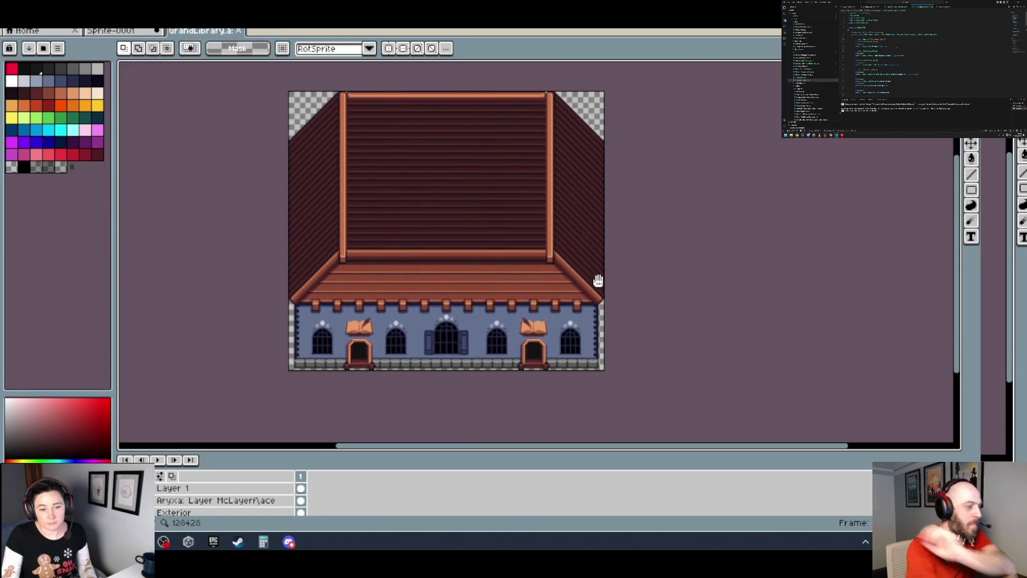
- Flatten GrandLibrary's visible layers into one and select the whole image
click(13, 22)
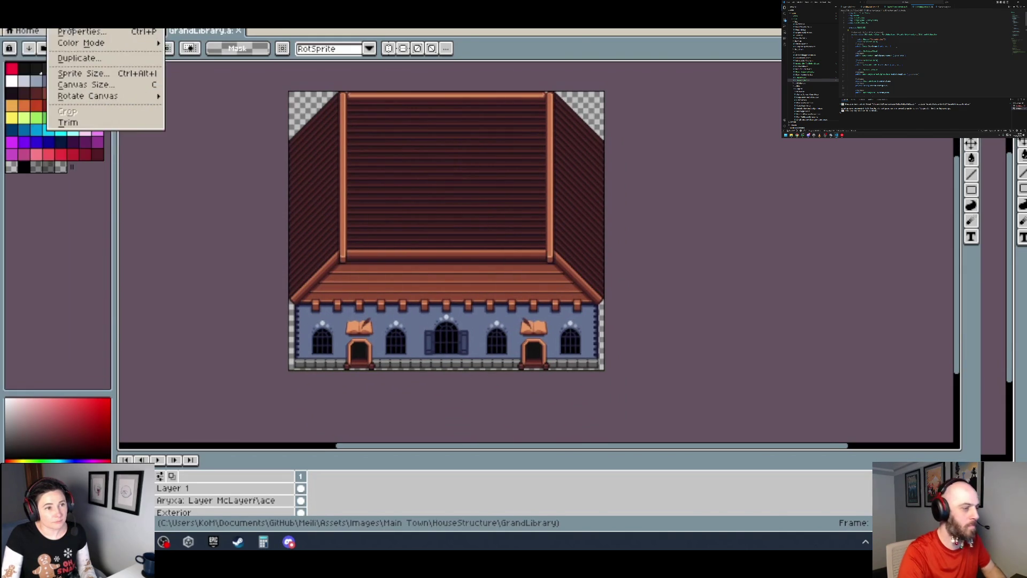
mouse_move(35, 21)
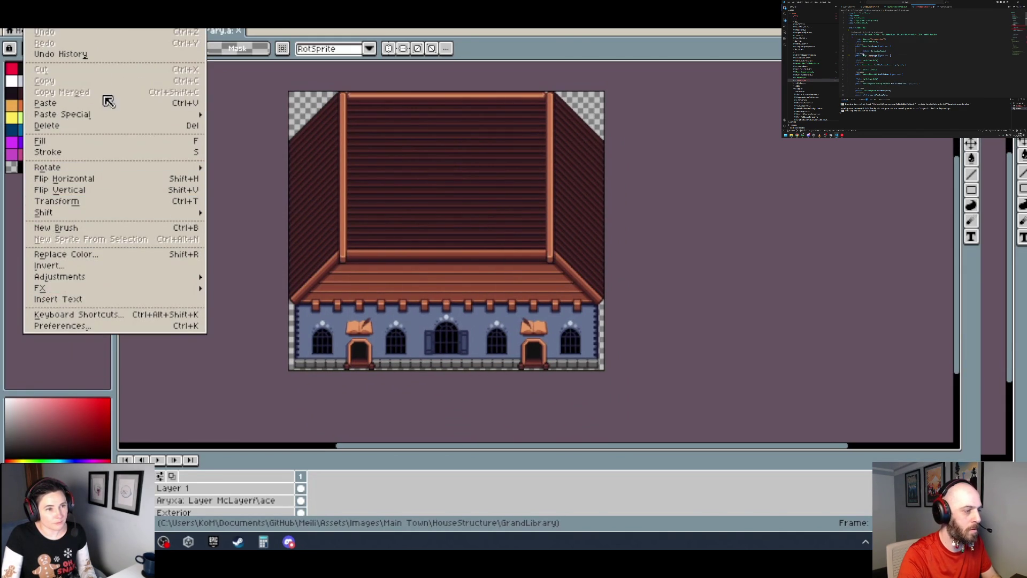
mouse_move(104, 22)
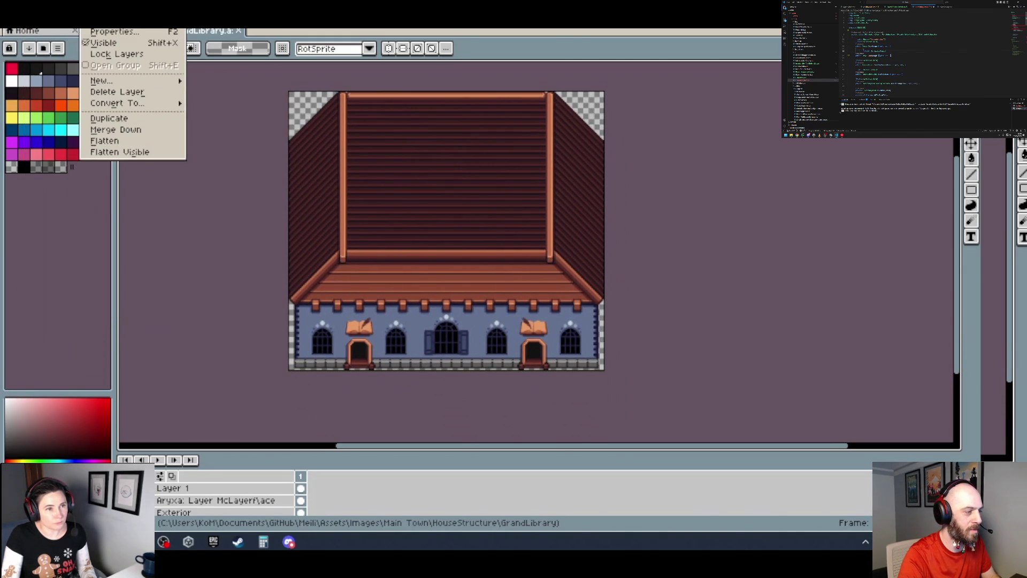
click(115, 153)
key(ctrl+a)
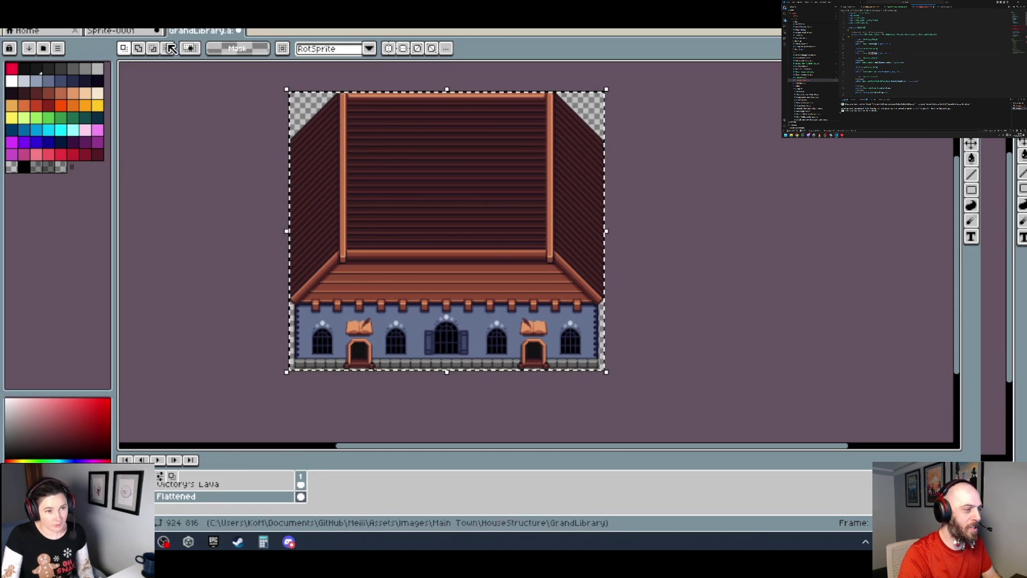
- Create a new 924×816 sprite and paste the library image into it
click(11, 21)
click(22, 37)
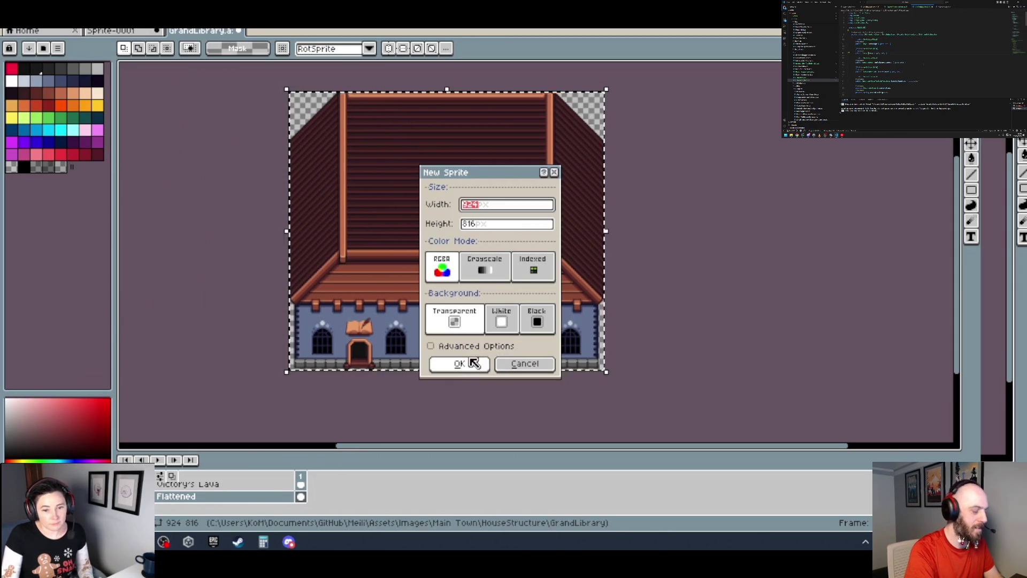
click(474, 363)
key(ctrl+v)
scroll(506, 312, down, 3)
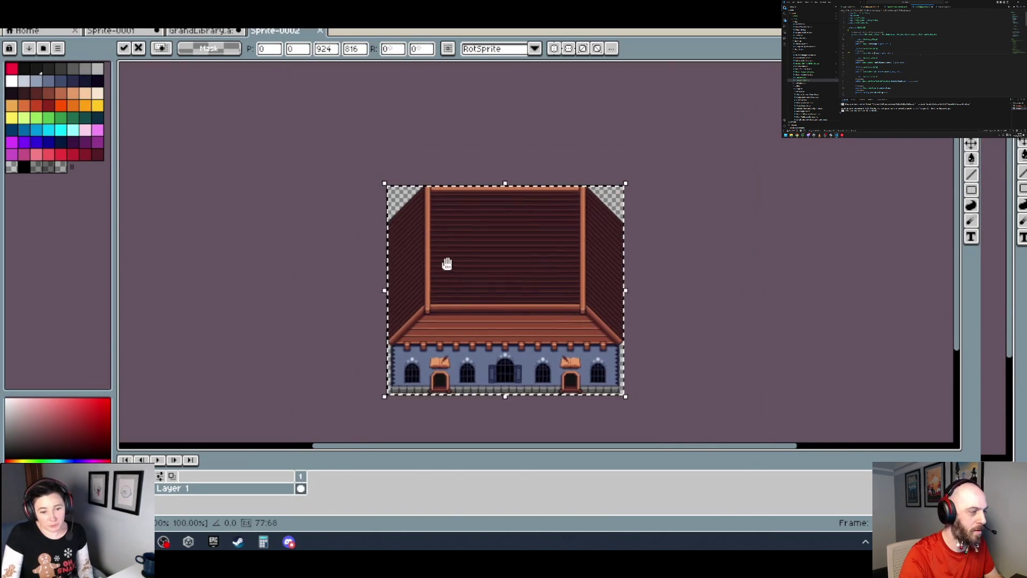
- Undo the flatten in GrandLibrary to restore its separate layers, then return to Sprite-0002
key(ctrl+shift+Tab)
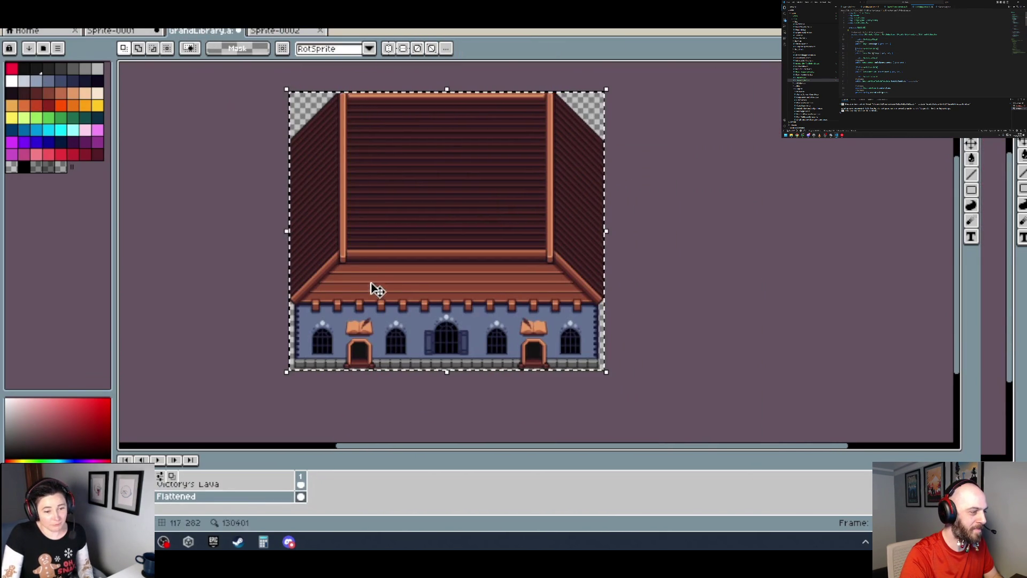
scroll(502, 367, up, 1)
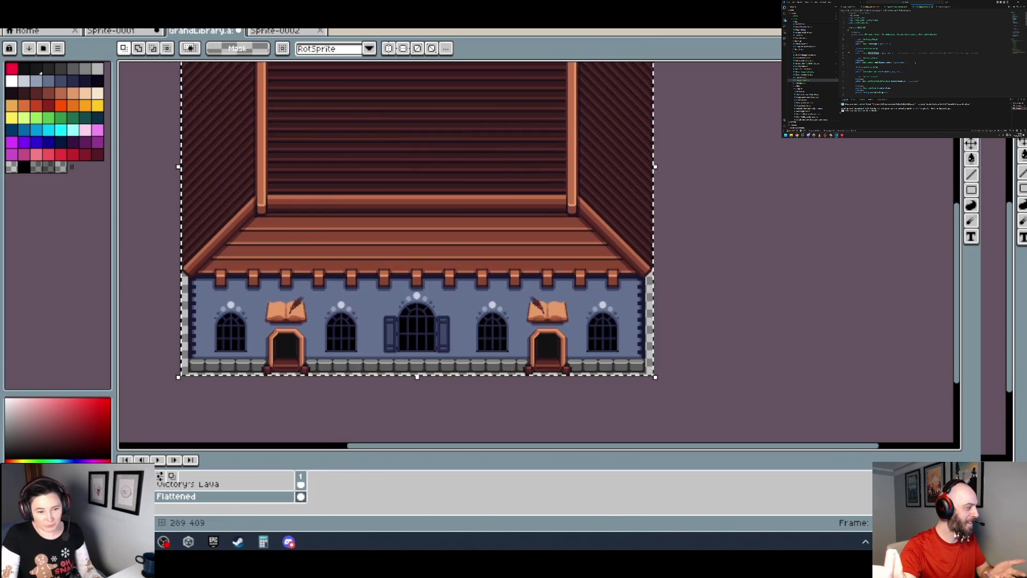
key(ctrl+z)
key(ctrl+z)
key(ctrl+z)
key(ctrl+z)
key(ctrl+y)
key(ctrl+y)
key(ctrl+y)
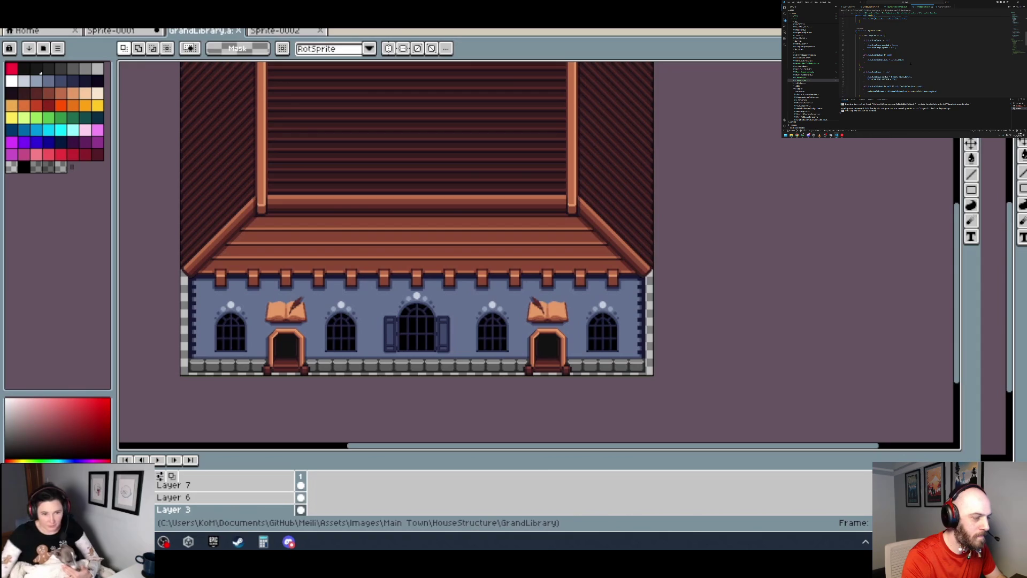
click(297, 39)
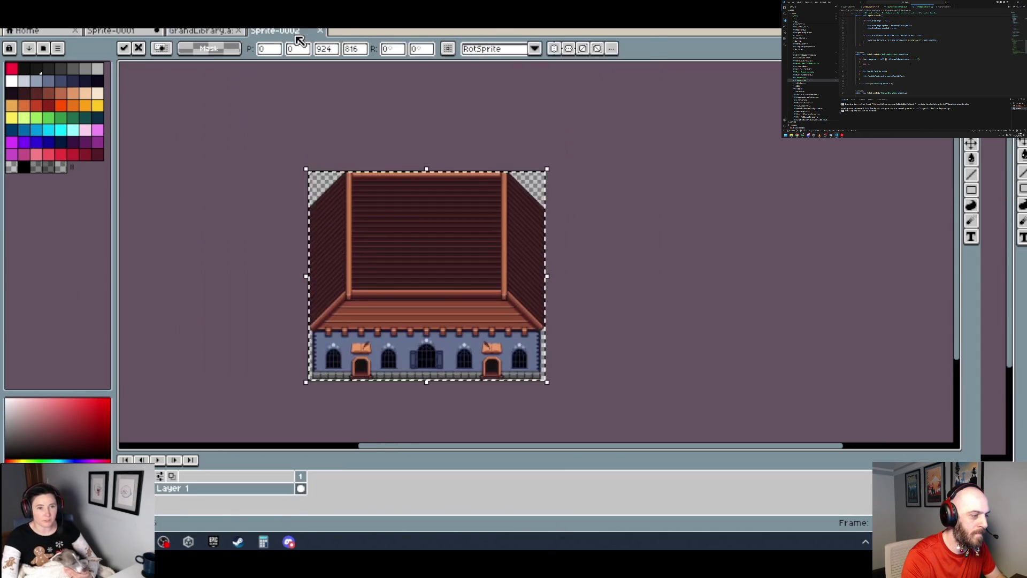
- Drag the pasted library image into position on Sprite-0002's canvas and drop it in place
drag(419, 239, 460, 319)
click(616, 311)
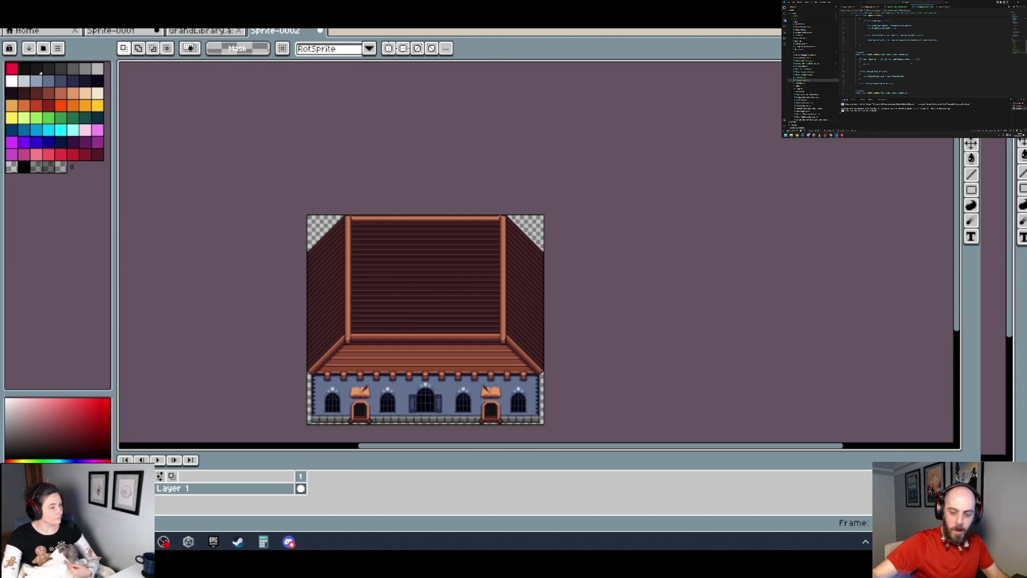
scroll(505, 427, up, 2)
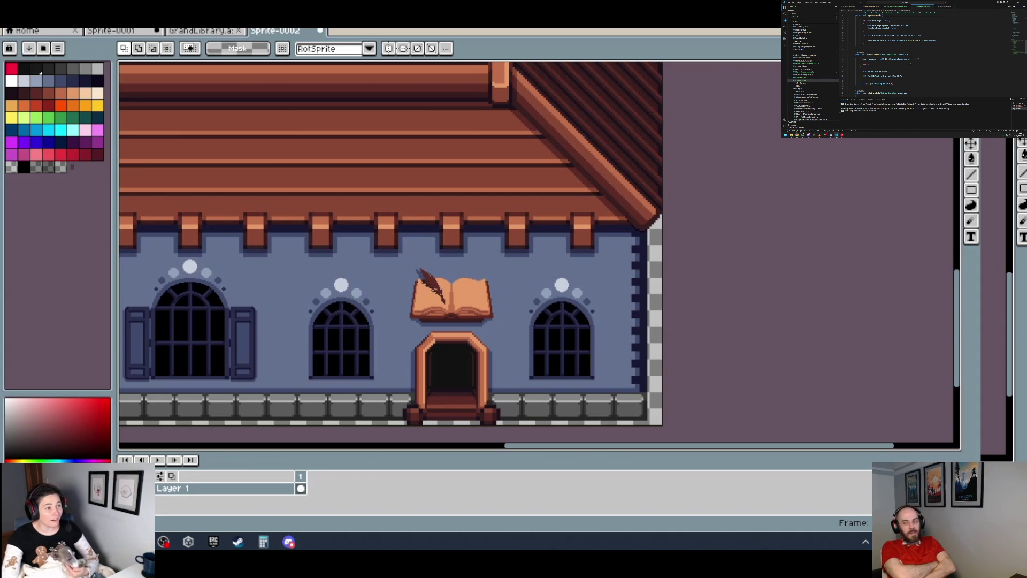
scroll(532, 178, down, 3)
- In Sprite-0002, marquee-select the blue wall strip with its windows and doors
scroll(546, 210, up, 3)
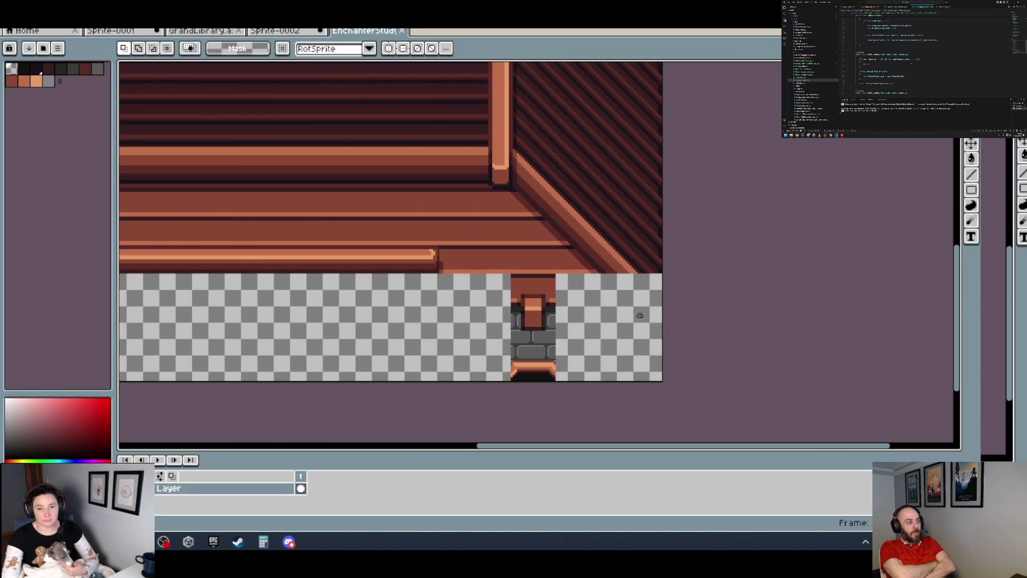
scroll(643, 313, down, 3)
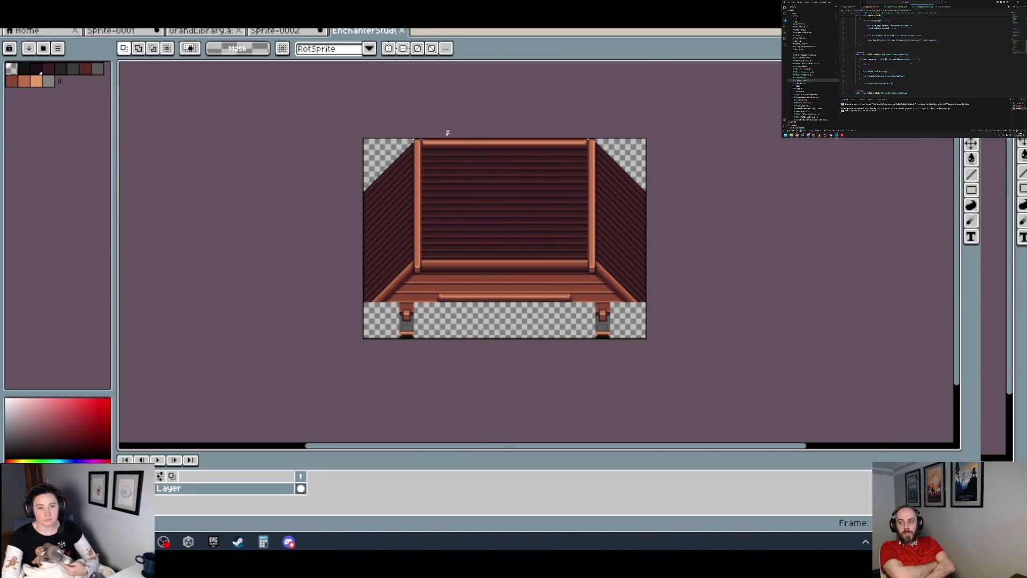
key(ctrl+shift+Tab)
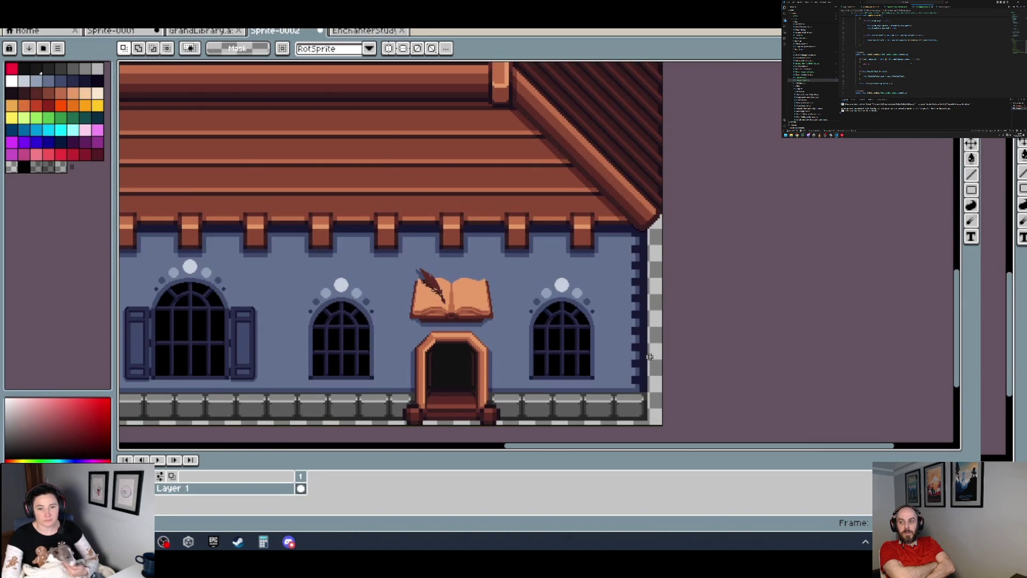
scroll(664, 430, up, 2)
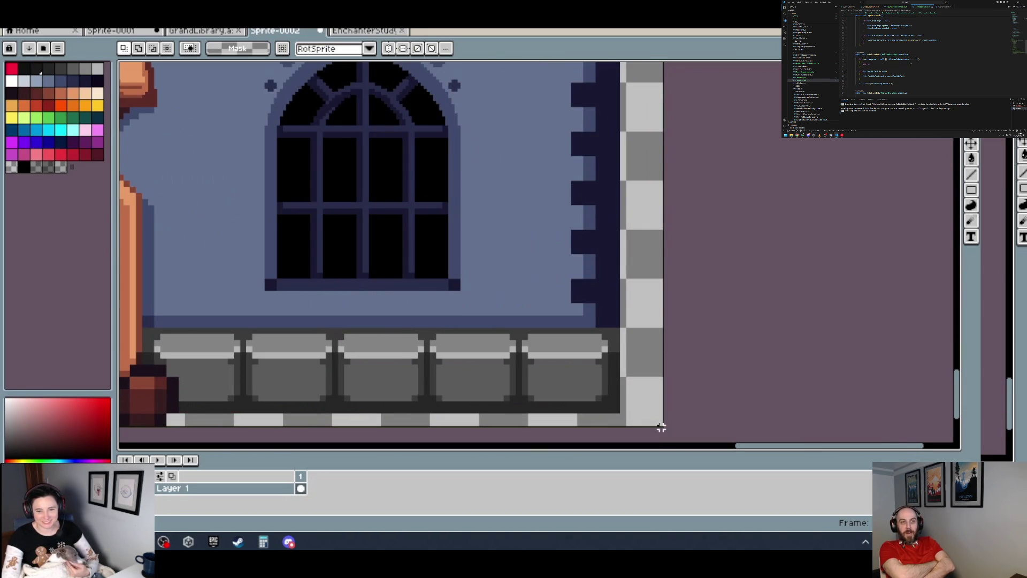
scroll(662, 427, down, 1)
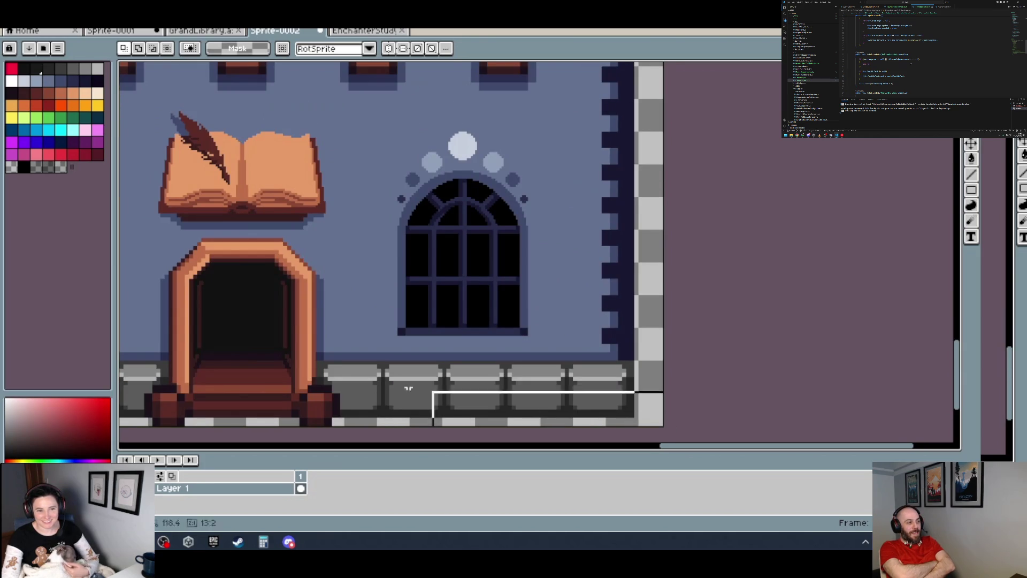
scroll(428, 284, down, 3)
scroll(124, 235, left, 3)
scroll(123, 215, up, 4)
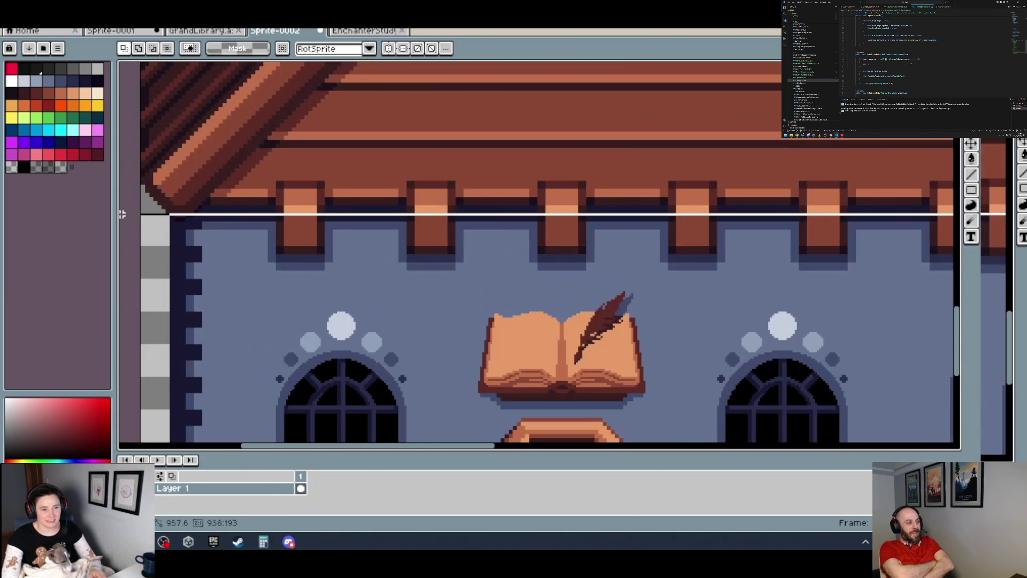
drag(129, 206, 130, 206)
- Copy the wall strip and start a new 924×196 sprite for it
scroll(229, 241, down, 4)
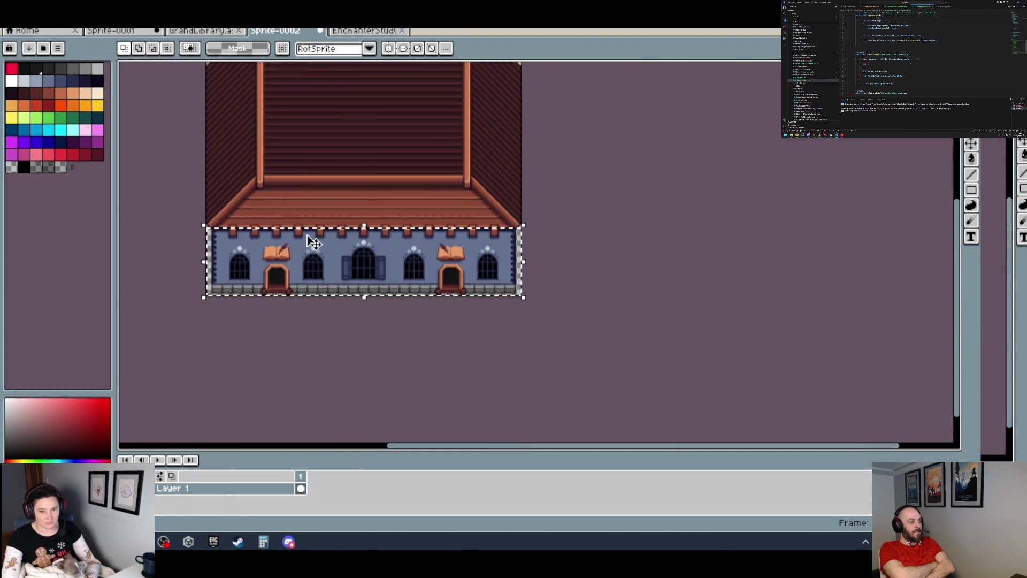
scroll(315, 242, up, 1)
scroll(534, 247, up, 3)
scroll(778, 243, down, 4)
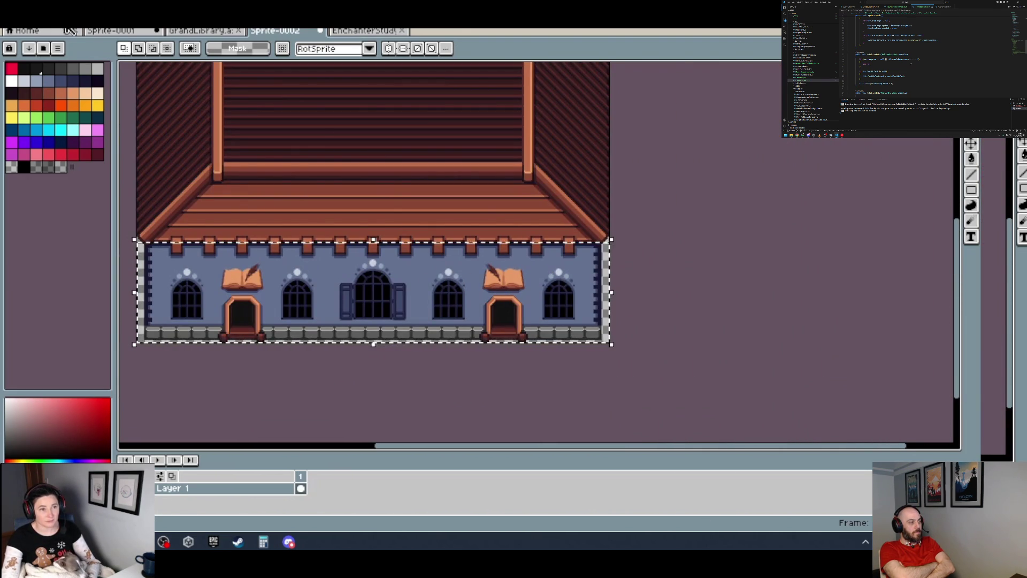
key(alt+f)
key(Return)
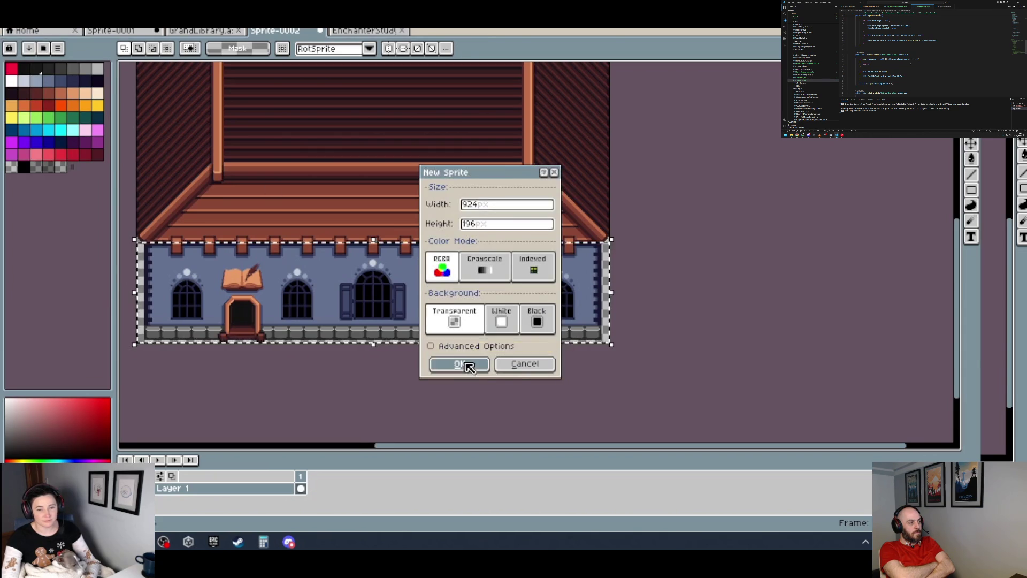
- Create the 924×196 sprite and paste the wall strip into it
click(460, 364)
key(ctrl+v)
key(Return)
drag(213, 170, 375, 230)
scroll(235, 231, up, 2)
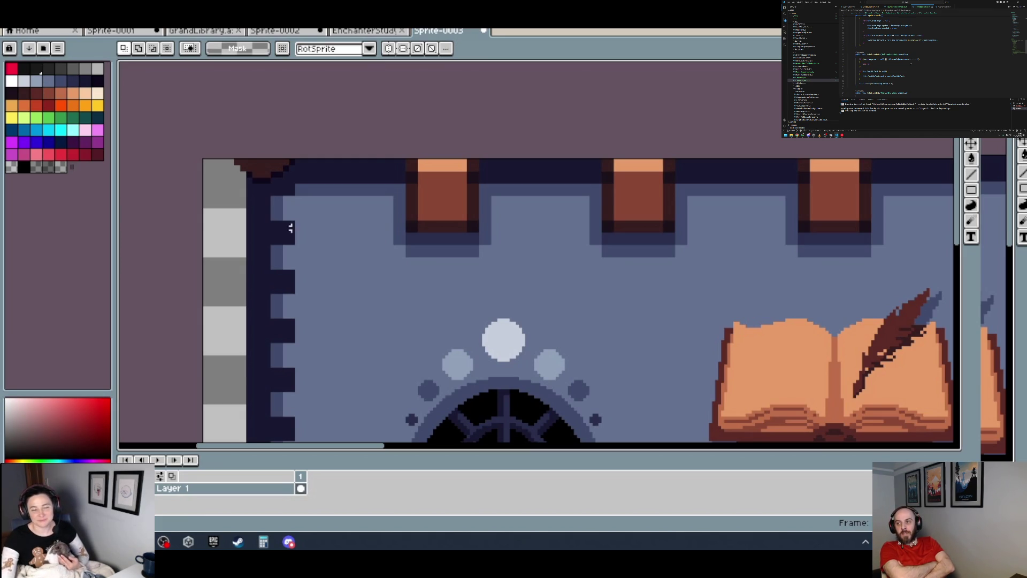
scroll(444, 198, down, 3)
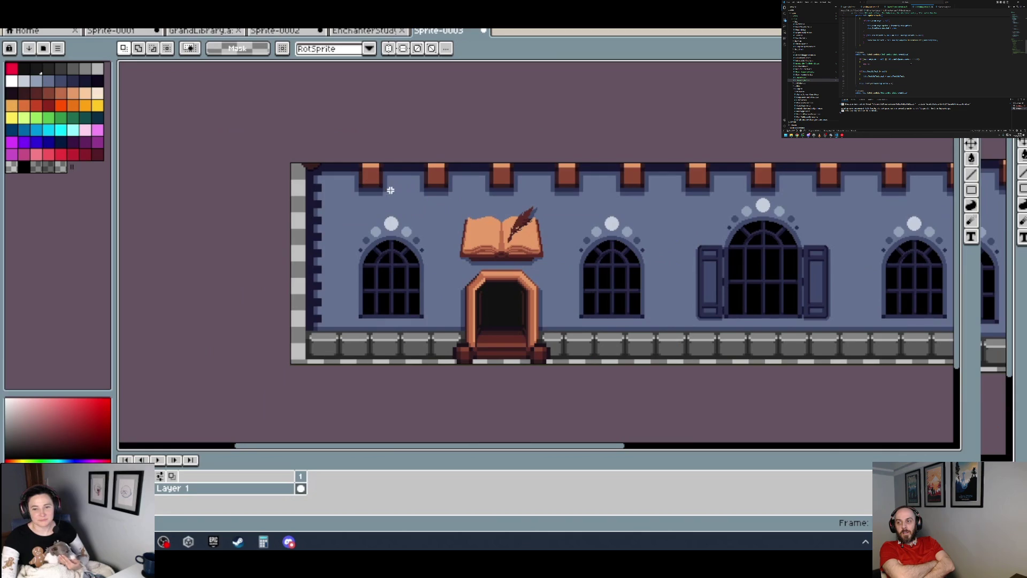
drag(403, 202, 407, 216)
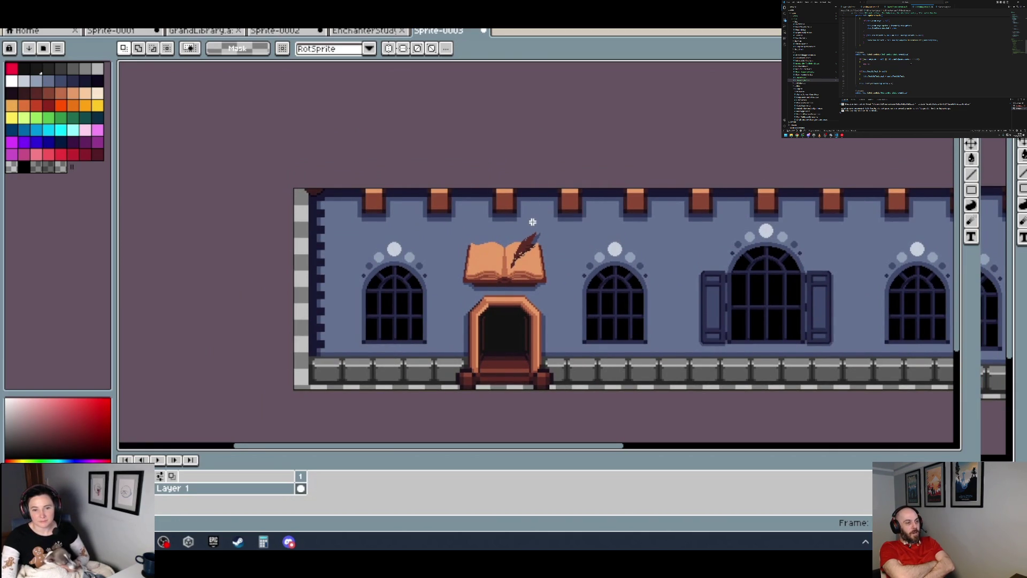
scroll(540, 383, up, 3)
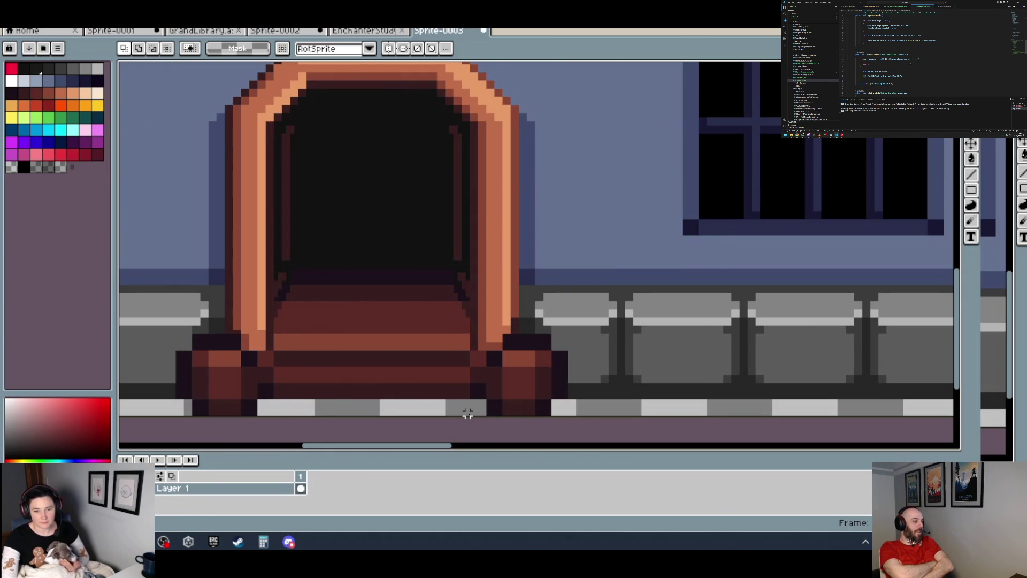
- Erase the middle column through the first book sign and doorway to transparency
mouse_move(467, 413)
mouse_down()
mouse_move(319, 374)
mouse_move(271, 179)
mouse_move(279, 65)
mouse_up()
scroll(332, 179, down, 2)
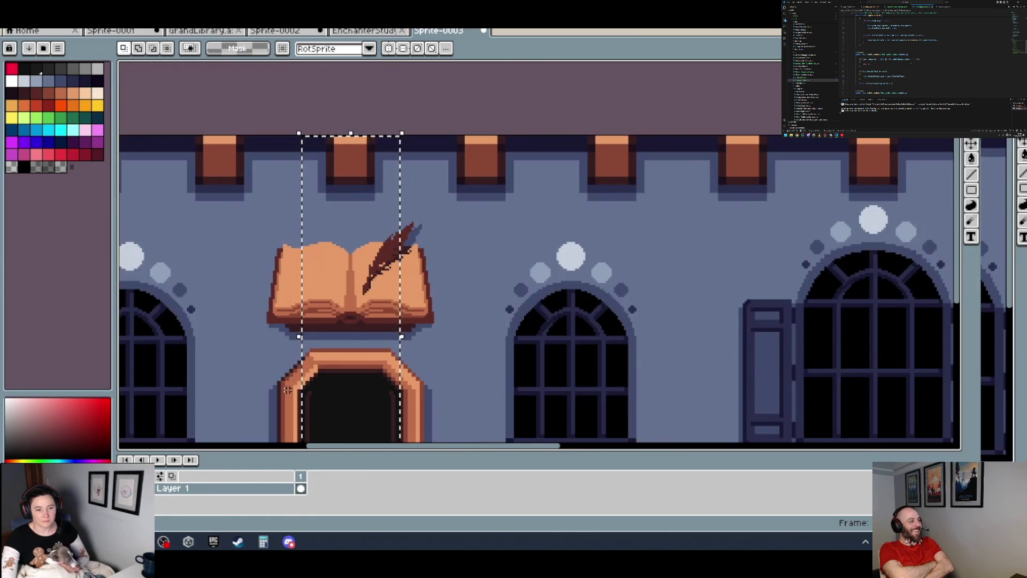
scroll(287, 390, up, 2)
key(Delete)
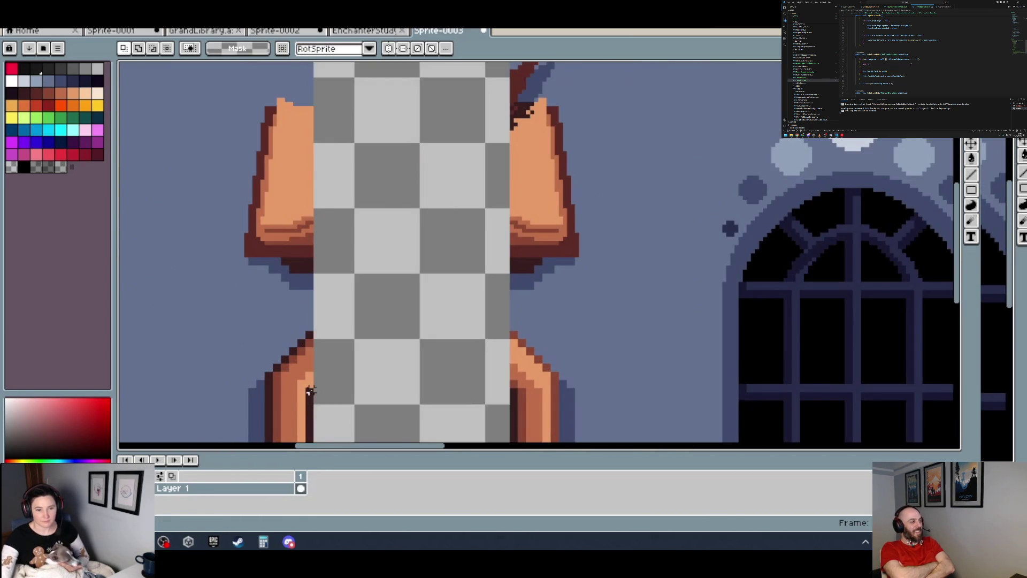
scroll(309, 391, down, 5)
scroll(555, 409, up, 5)
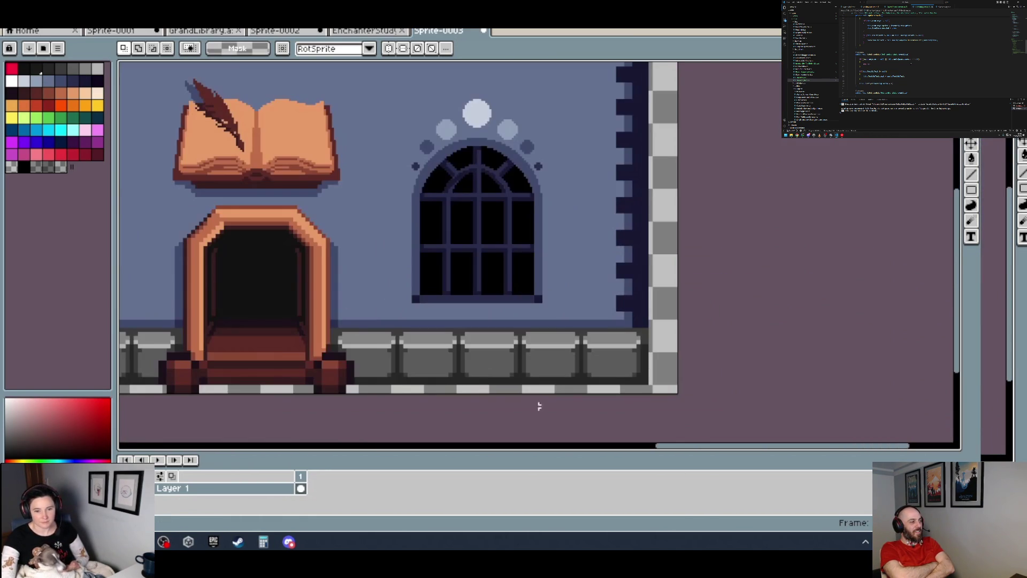
scroll(314, 361, up, 3)
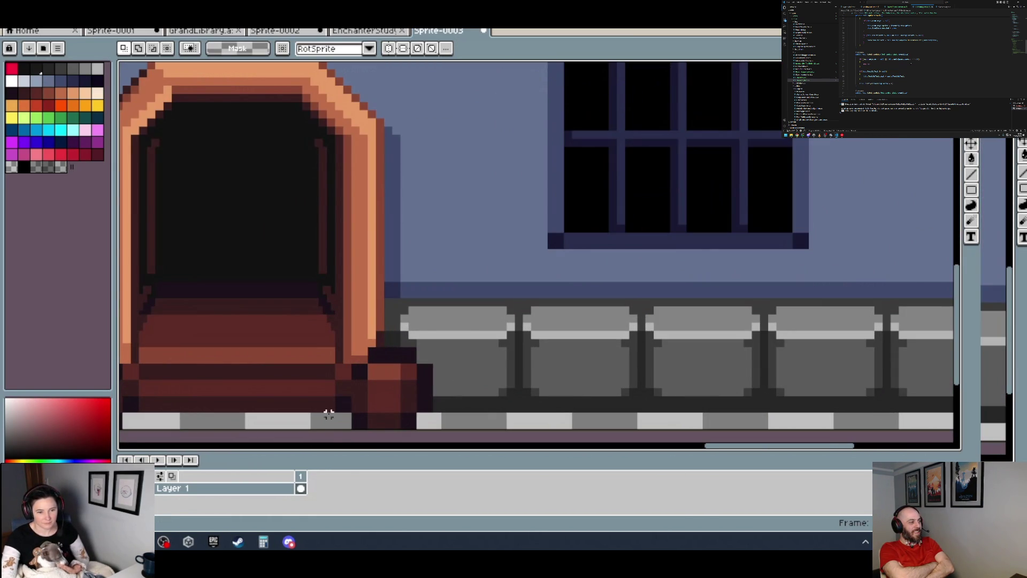
- Erase the second doorway's middle column to transparency as well
mouse_move(333, 427)
mouse_down()
mouse_move(257, 390)
mouse_move(206, 65)
mouse_move(172, 65)
mouse_up()
scroll(200, 190, down, 5)
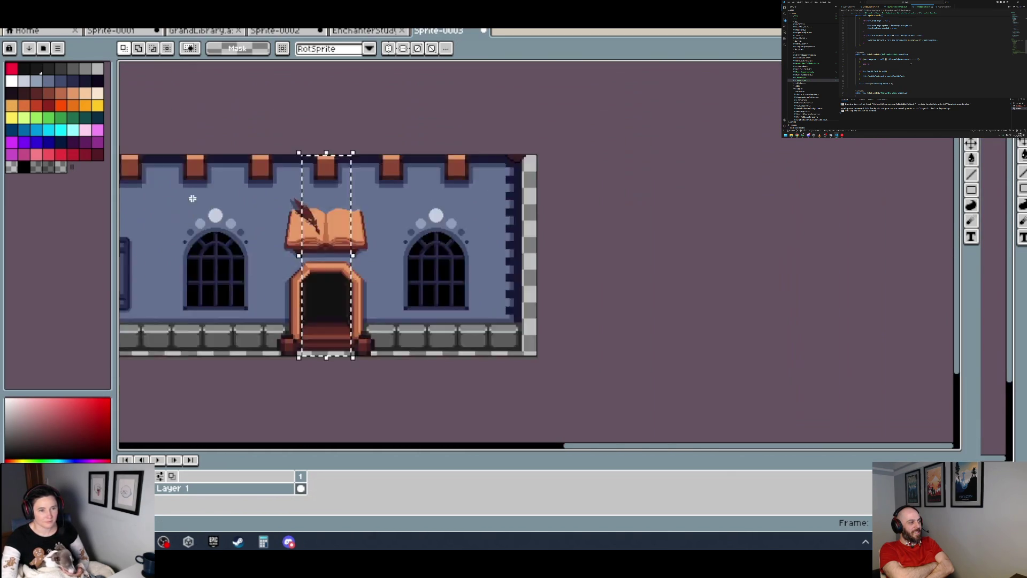
scroll(443, 266, up, 5)
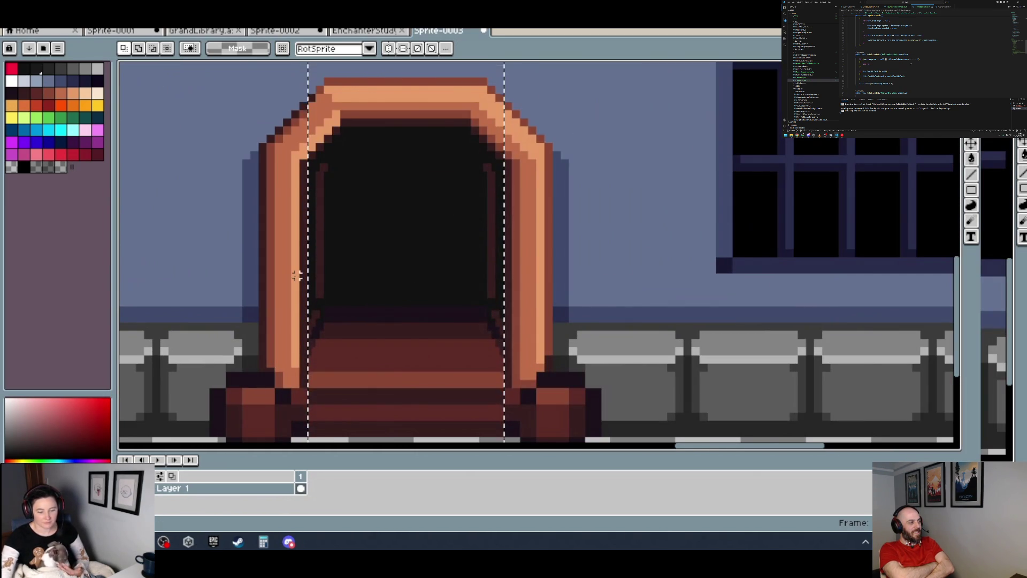
key(Delete)
scroll(272, 312, down, 4)
scroll(374, 294, up, 1)
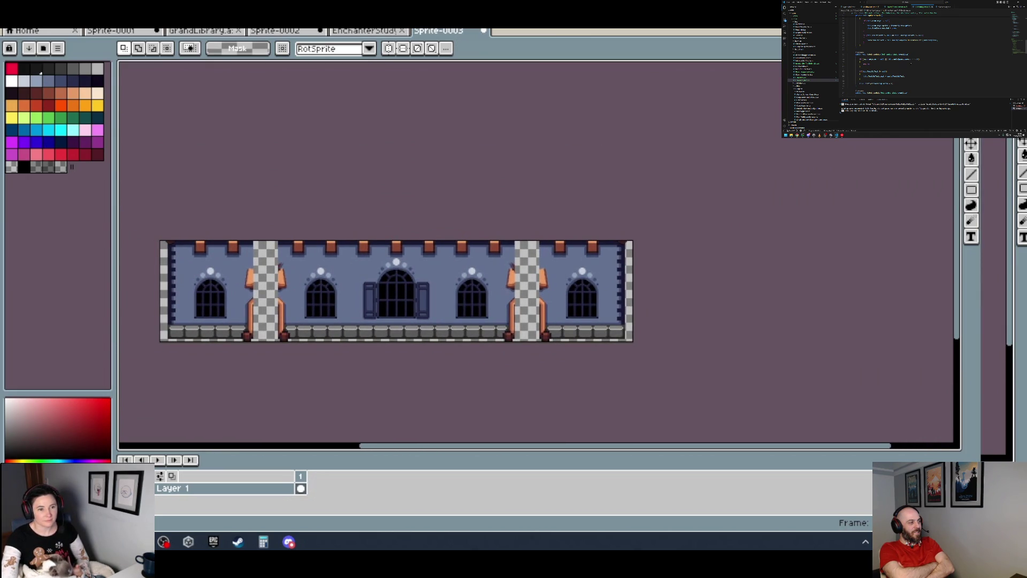
click(19, 21)
mouse_move(82, 124)
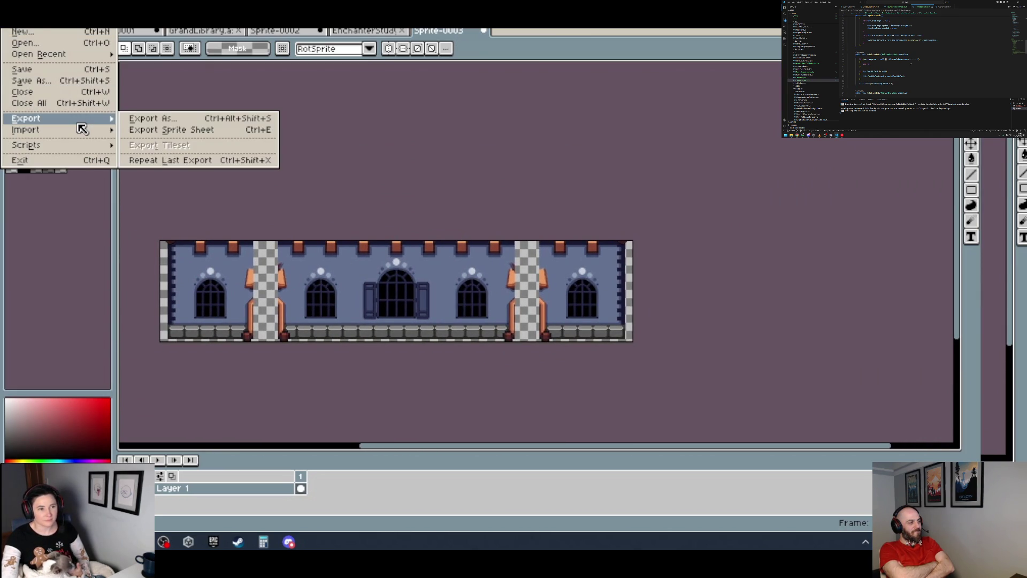
- Export Sprite-0003 as GrandLibraryExteriorFront.png, then close it choosing Don't Save
click(184, 118)
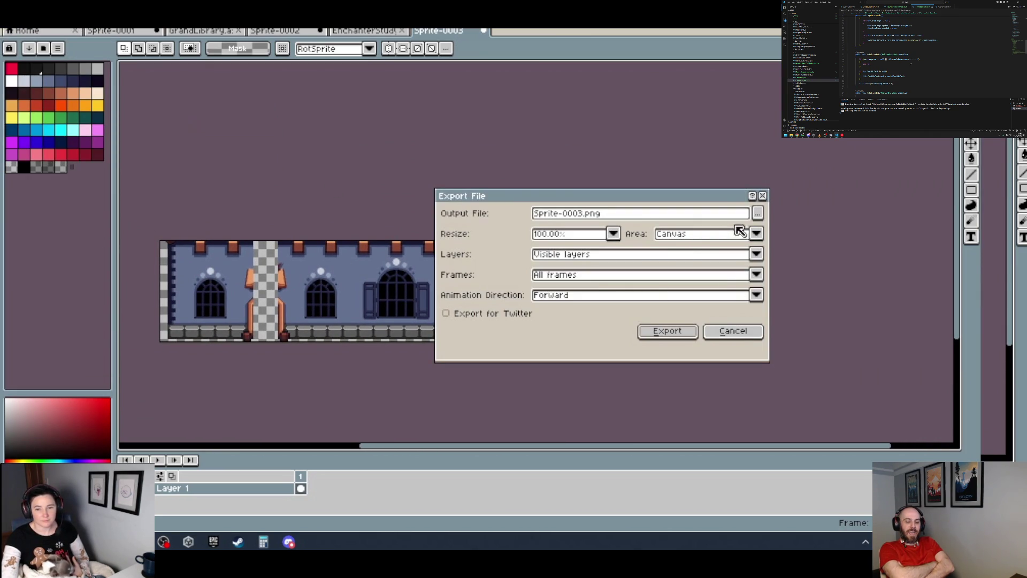
click(758, 214)
text(GrandLibraryExteriorFront)
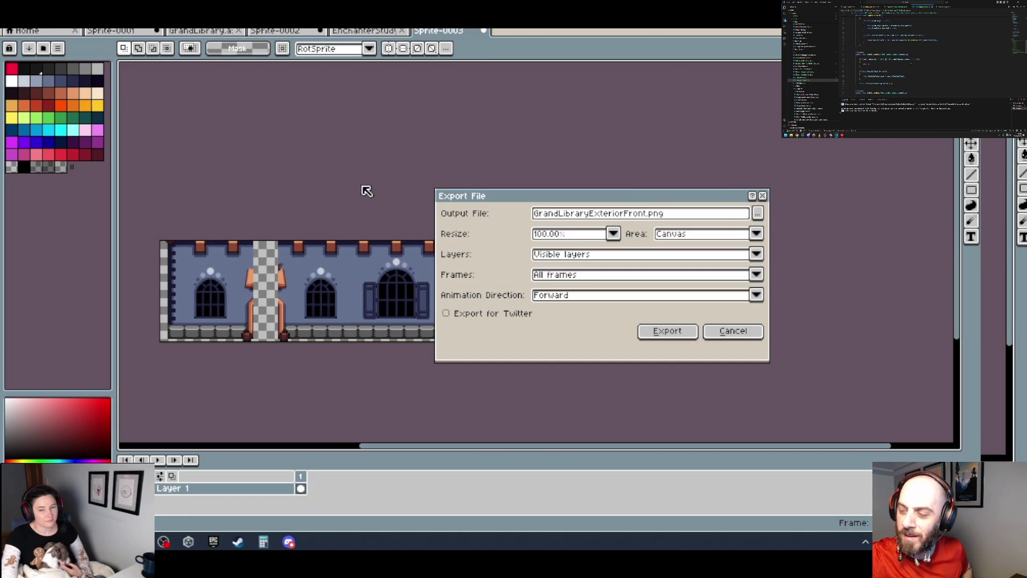
click(675, 332)
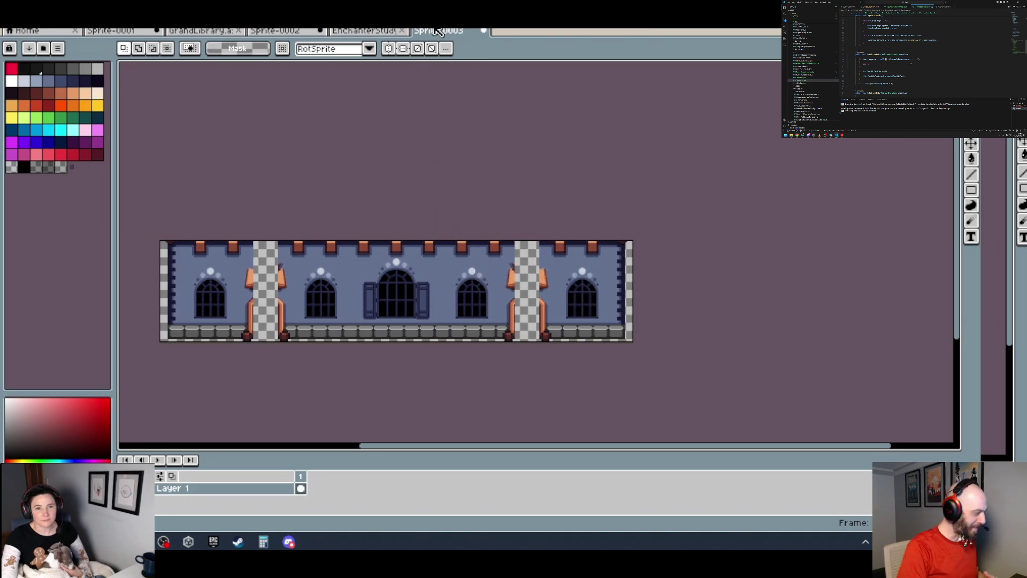
click(482, 32)
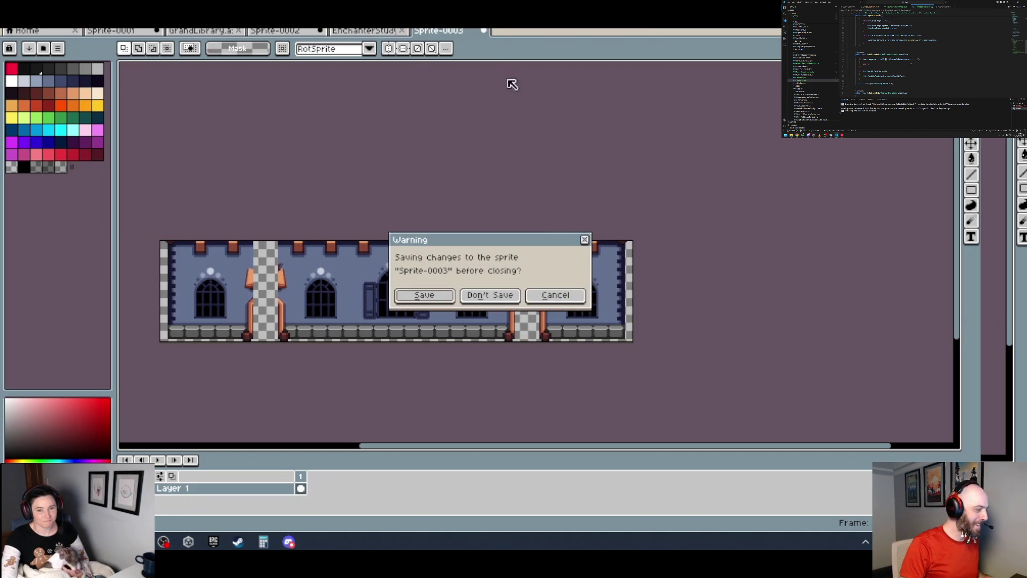
click(508, 298)
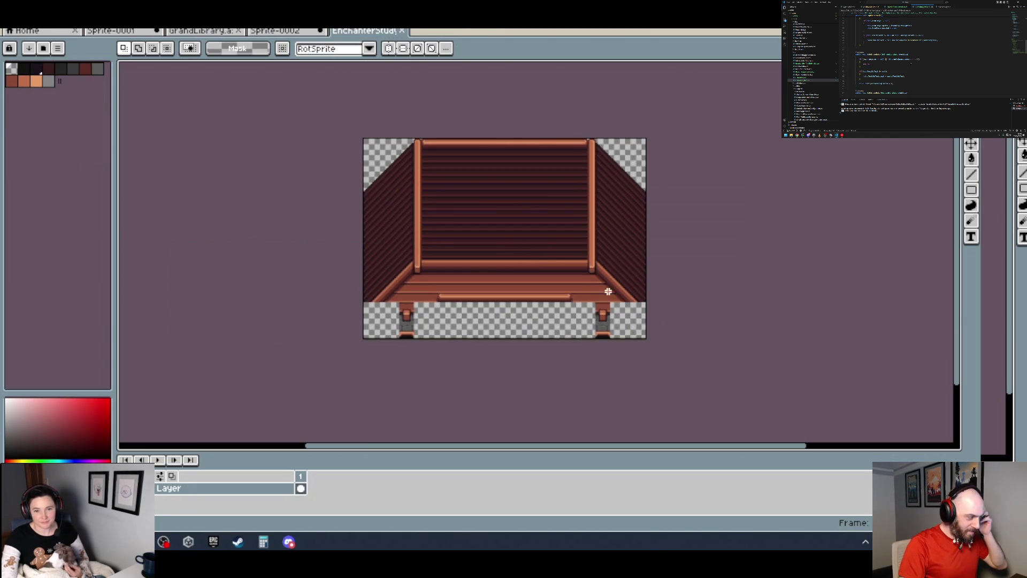
- Close EnchanterStudy, then select all of Sprite-0002's building image and cut it out
click(402, 30)
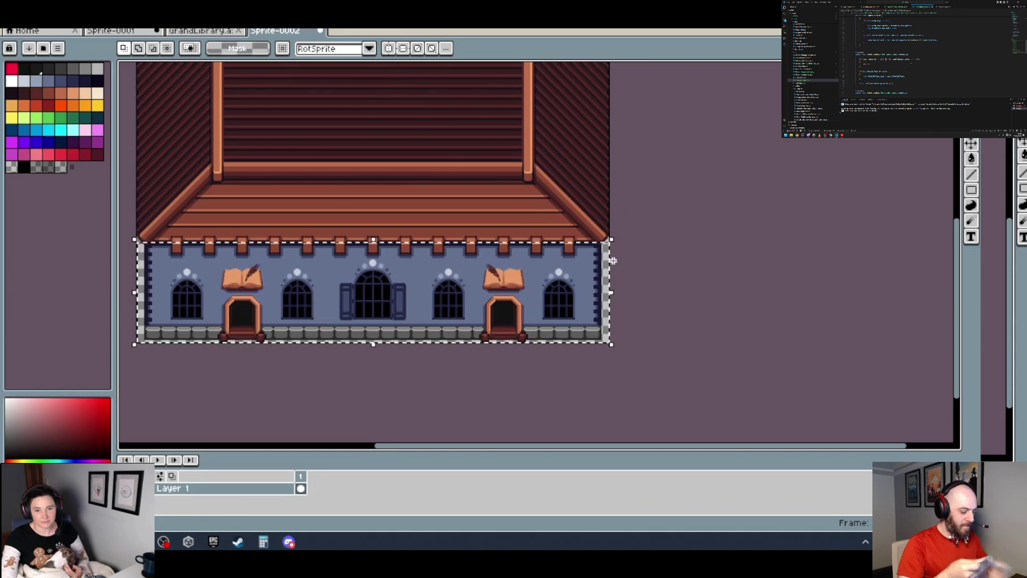
scroll(602, 286, up, 5)
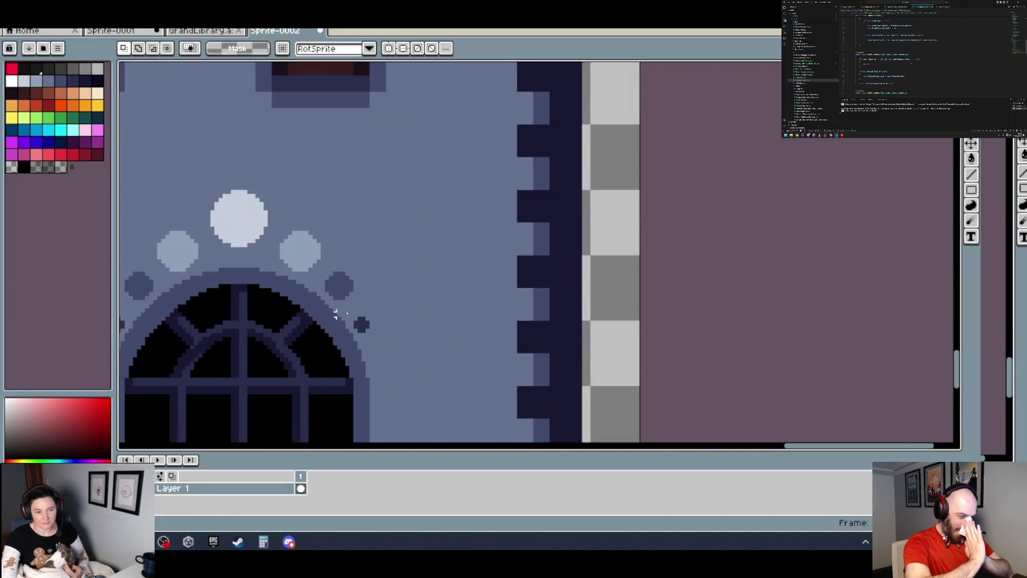
scroll(255, 315, down, 3)
scroll(335, 333, up, 3)
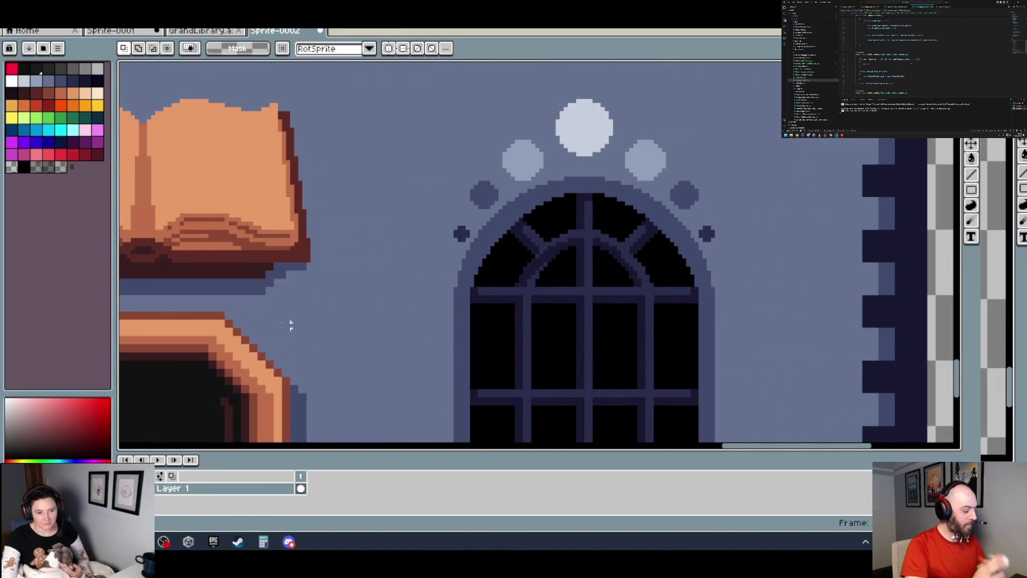
scroll(235, 313, down, 1)
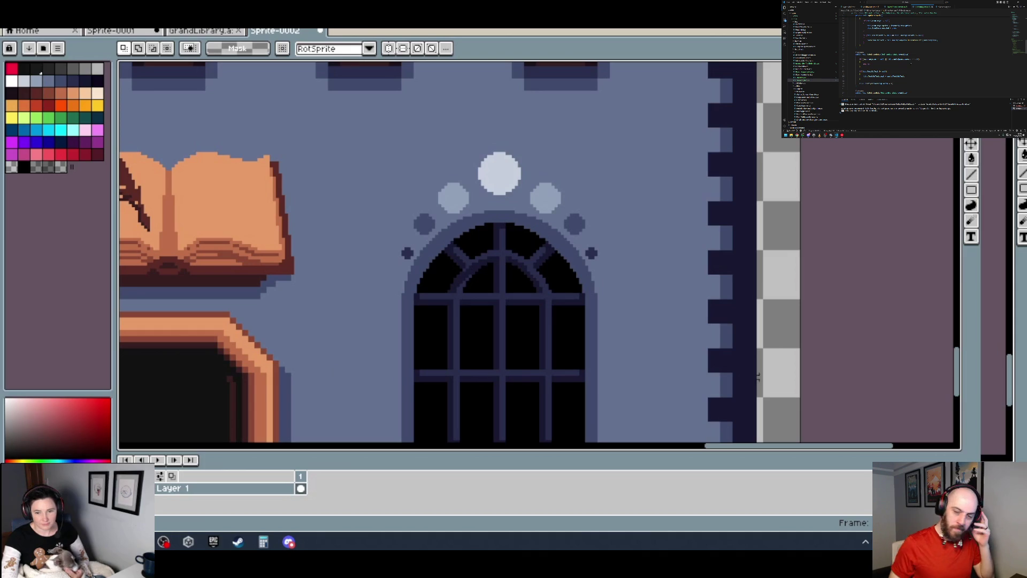
drag(802, 371, 174, 305)
scroll(174, 305, down, 2)
scroll(471, 252, up, 5)
key(ctrl+a)
scroll(420, 275, down, 2)
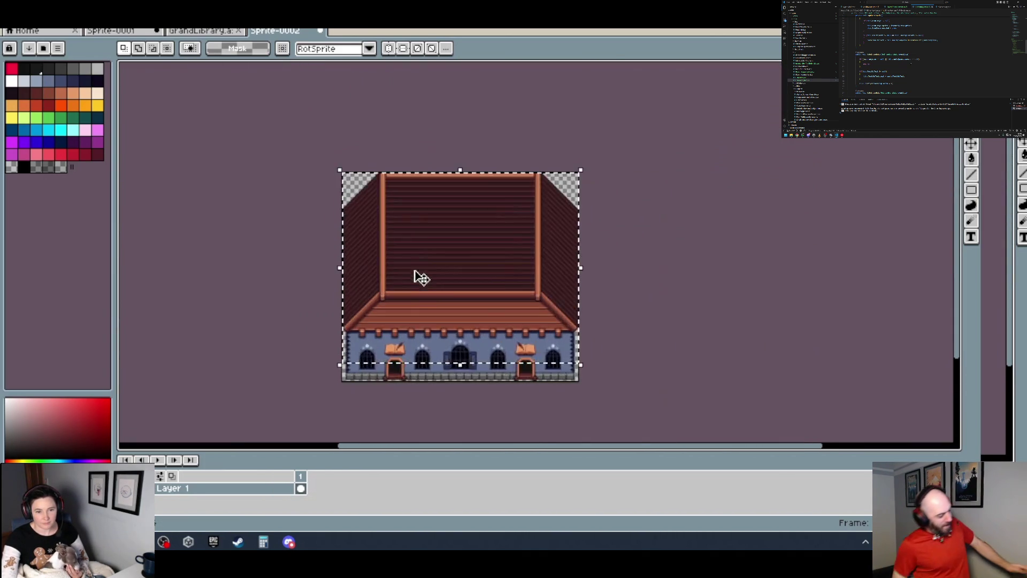
scroll(425, 299, up, 2)
key(Delete)
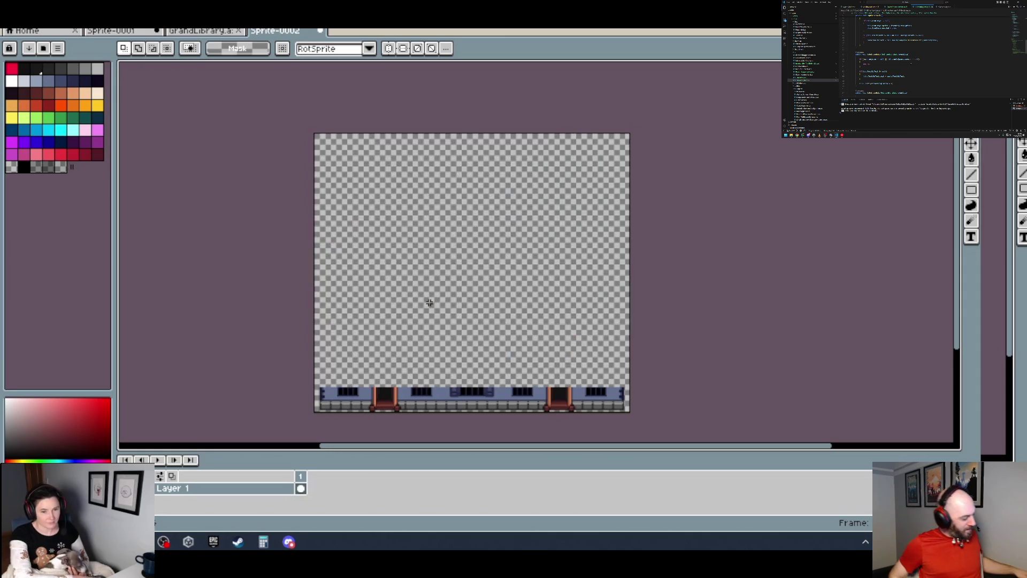
- Create a new 924×744 transparent sprite and paste the cut image into it
click(32, 21)
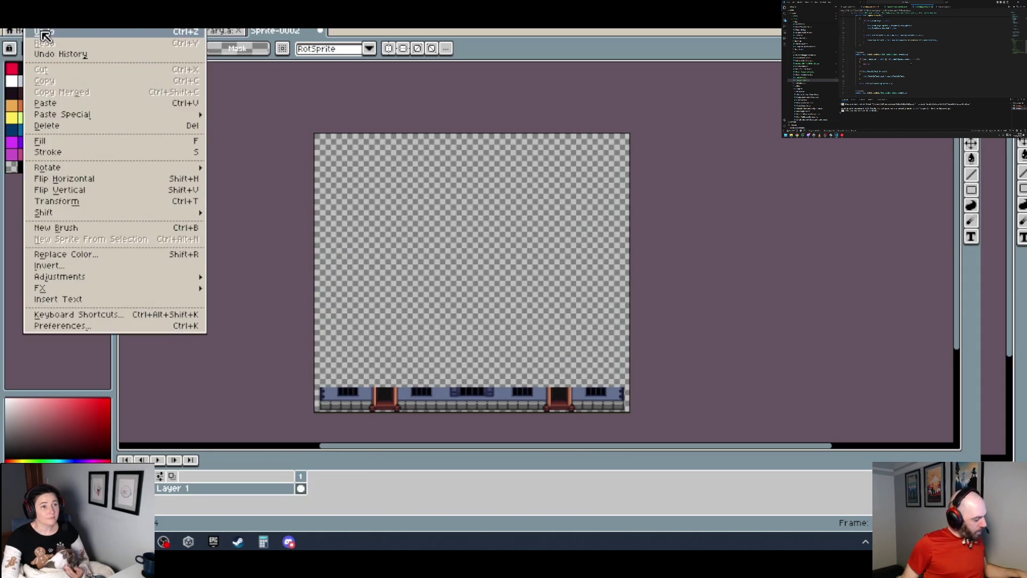
click(23, 32)
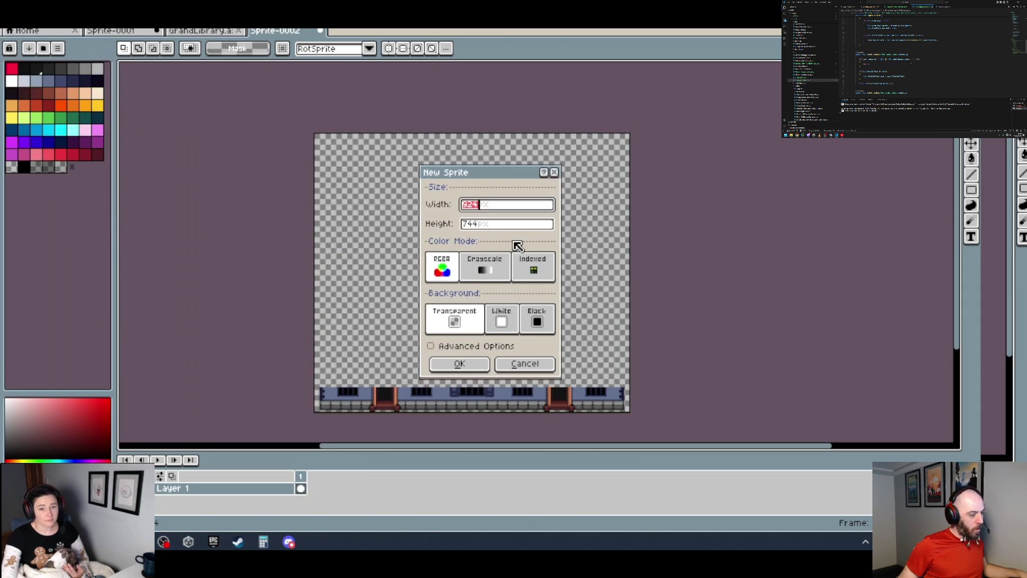
click(459, 364)
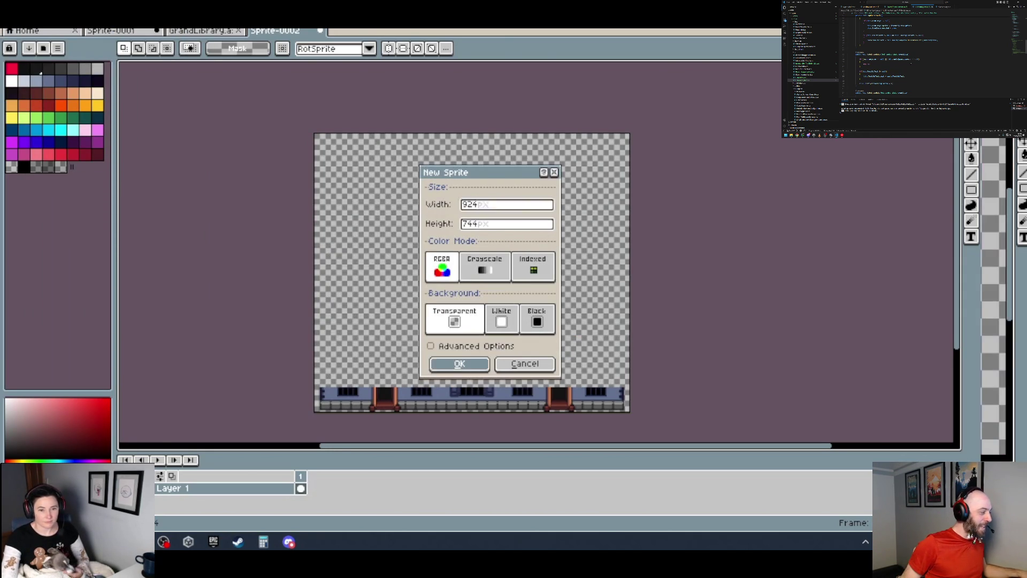
key(ctrl+v)
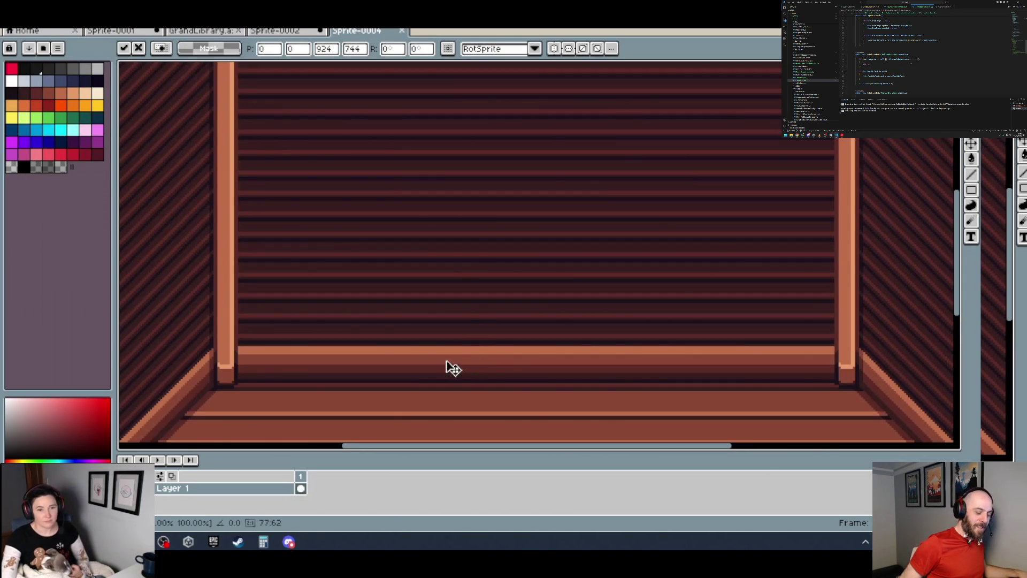
- Commit the pasted image in place on Sprite-0004
scroll(445, 367, down, 2)
scroll(515, 375, up, 2)
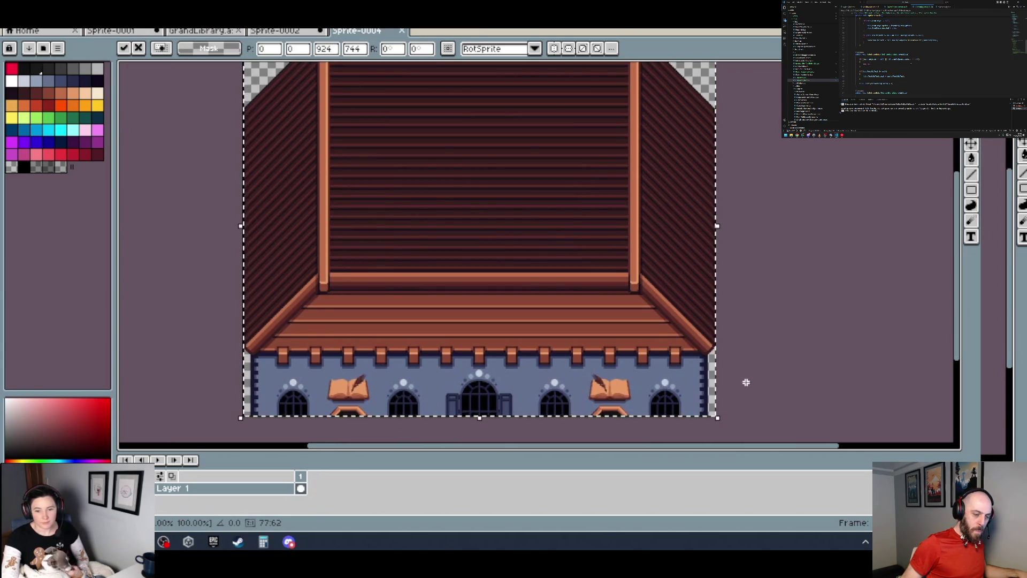
key(Return)
scroll(490, 400, up, 3)
scroll(286, 422, up, 1)
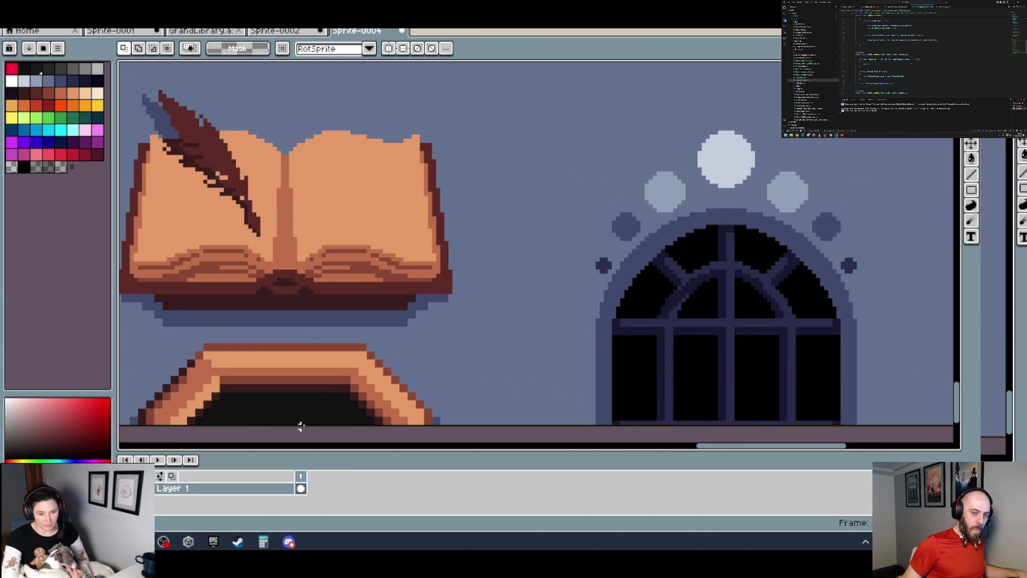
- Try marquee selections around the doorway top and table top, then deselect
mouse_move(374, 422)
mouse_down()
mouse_move(238, 402)
mouse_move(188, 349)
mouse_move(200, 339)
mouse_move(193, 328)
mouse_up()
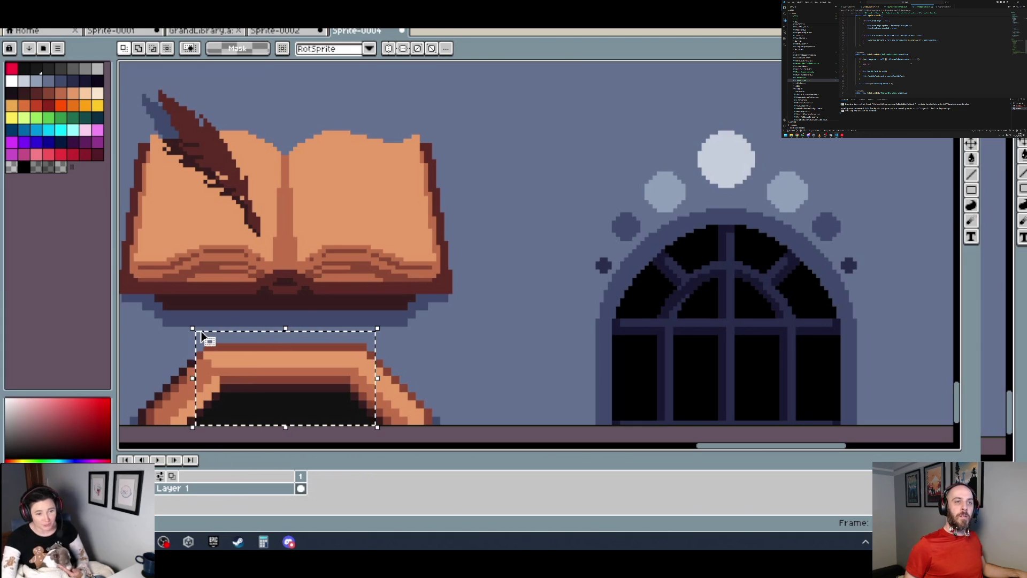
scroll(434, 342, down, 2)
scroll(425, 356, up, 2)
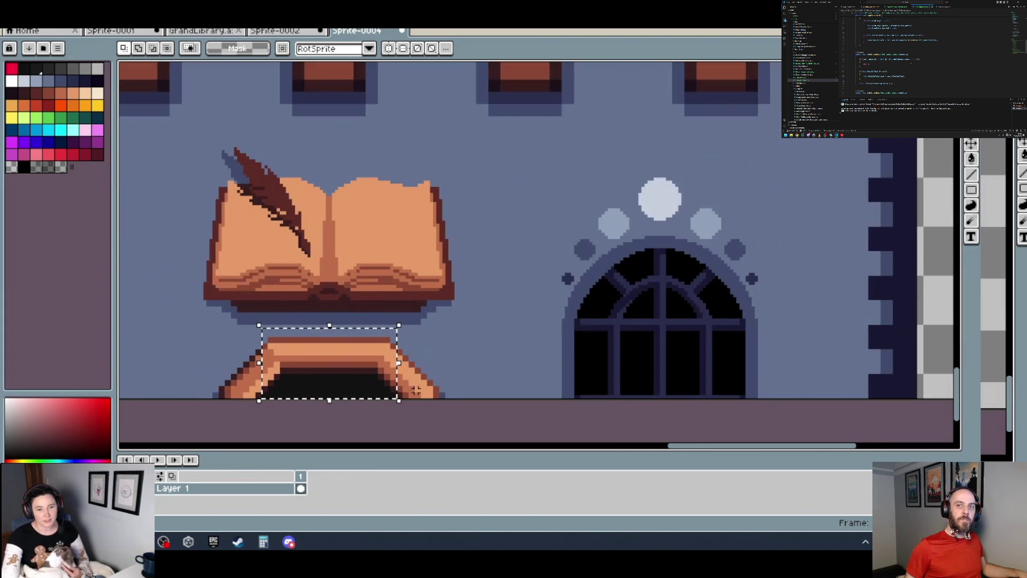
click(396, 402)
mouse_move(391, 402)
mouse_down()
mouse_move(953, 386)
mouse_move(909, 409)
mouse_up()
key(ctrl+d)
- Select the wall right of the book and table and delete it to transparency
mouse_move(248, 389)
mouse_down()
mouse_move(952, 390)
mouse_move(932, 265)
mouse_move(930, 69)
mouse_move(931, 190)
mouse_move(937, 161)
mouse_up()
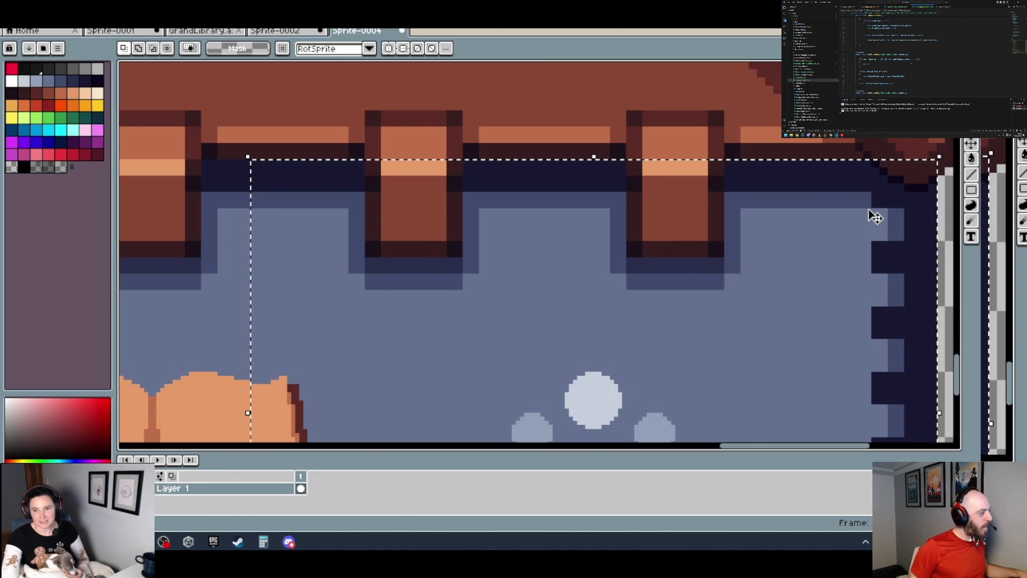
key(Delete)
scroll(869, 214, down, 5)
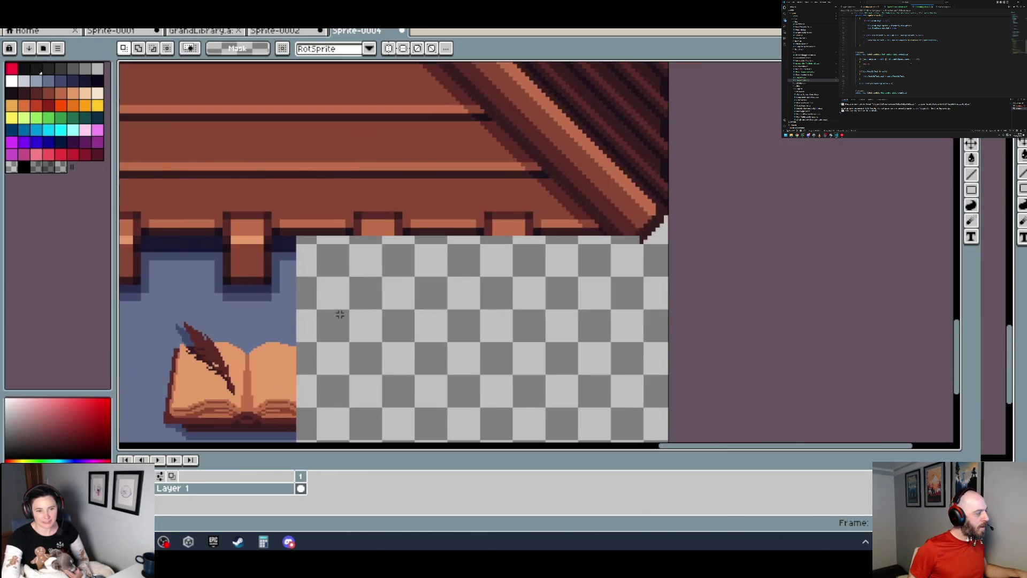
scroll(436, 414, up, 2)
scroll(310, 407, up, 1)
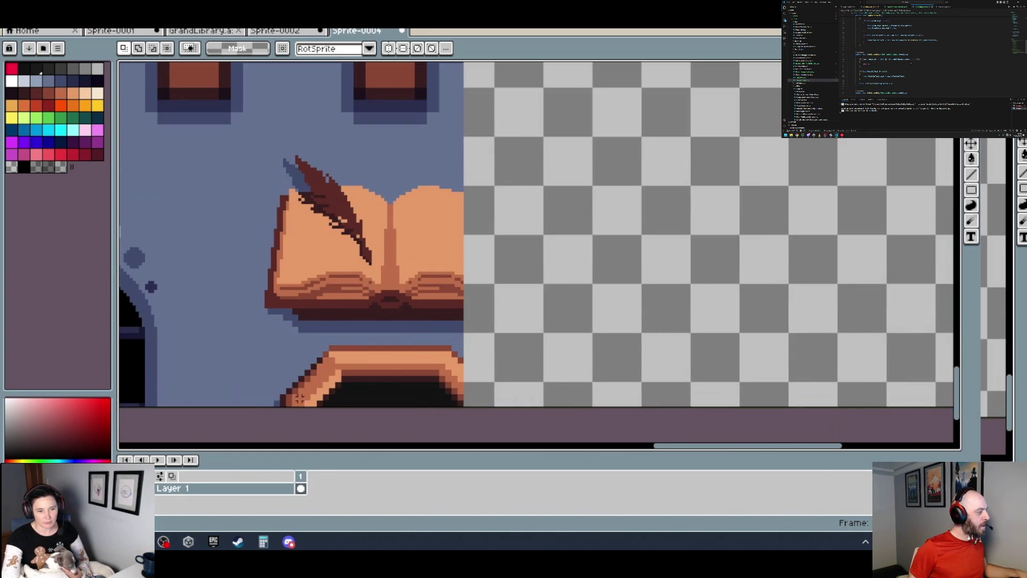
scroll(313, 404, up, 2)
mouse_move(289, 404)
mouse_down()
mouse_move(127, 378)
mouse_move(119, 271)
mouse_move(222, 168)
mouse_move(156, 183)
mouse_move(121, 156)
mouse_move(252, 133)
mouse_move(378, 145)
mouse_move(334, 254)
mouse_move(344, 407)
mouse_move(358, 256)
mouse_move(344, 426)
mouse_move(347, 289)
mouse_move(325, 211)
mouse_move(316, 101)
mouse_up()
scroll(127, 379, down, 2)
scroll(223, 168, down, 2)
scroll(252, 133, up, 3)
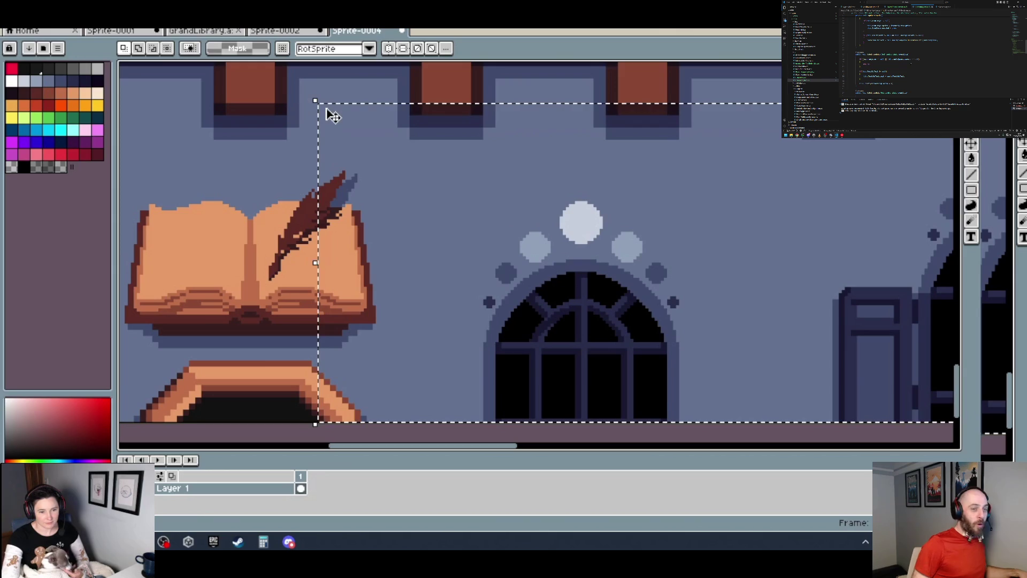
click(364, 362)
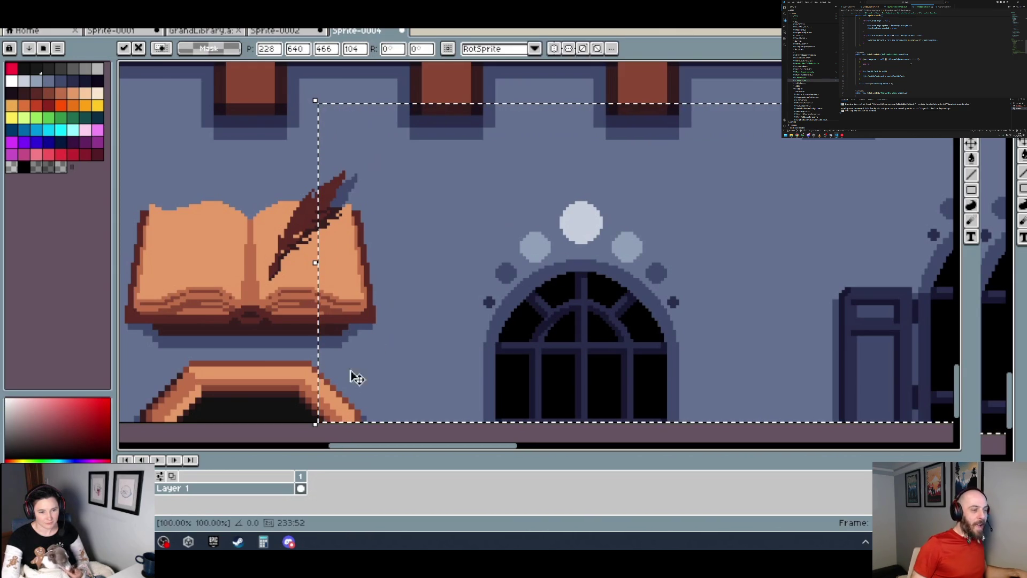
- Select the lower wall band beside the book and delete it
click(289, 392)
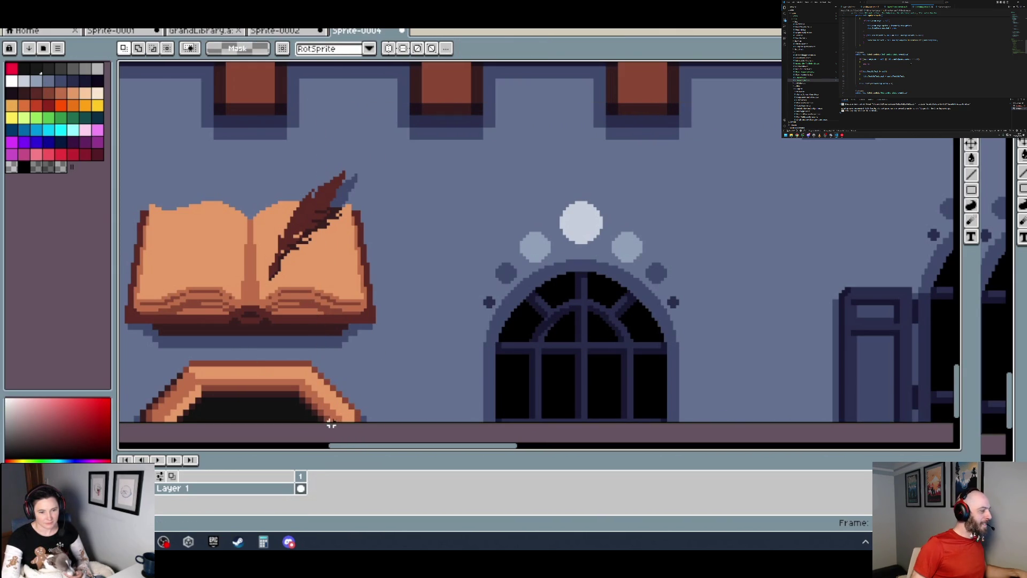
mouse_move(325, 420)
mouse_down()
mouse_move(961, 420)
mouse_move(961, 450)
mouse_move(634, 192)
mouse_move(733, 179)
mouse_move(729, 163)
mouse_move(739, 165)
mouse_up()
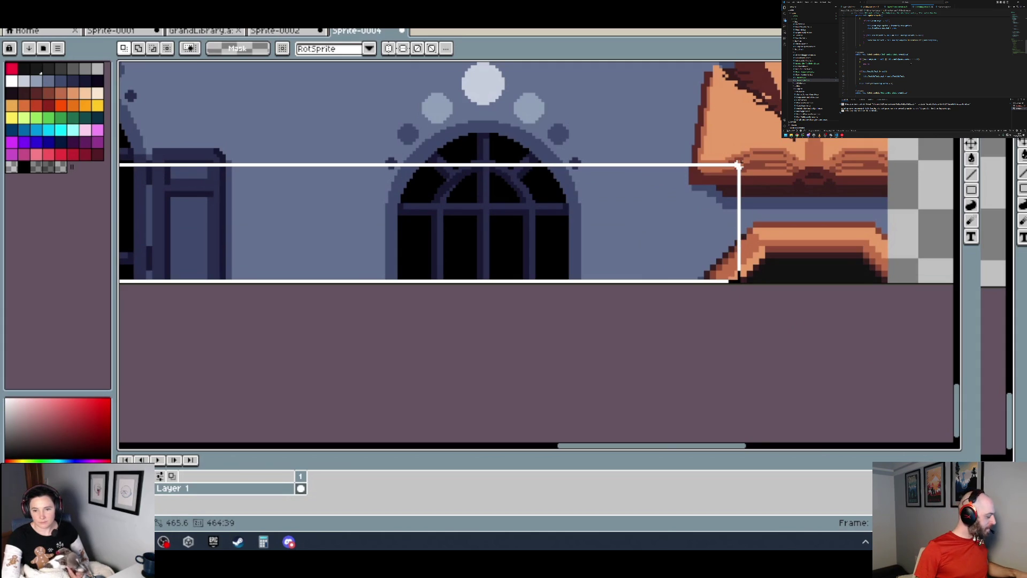
drag(739, 165, 746, 167)
click(757, 274)
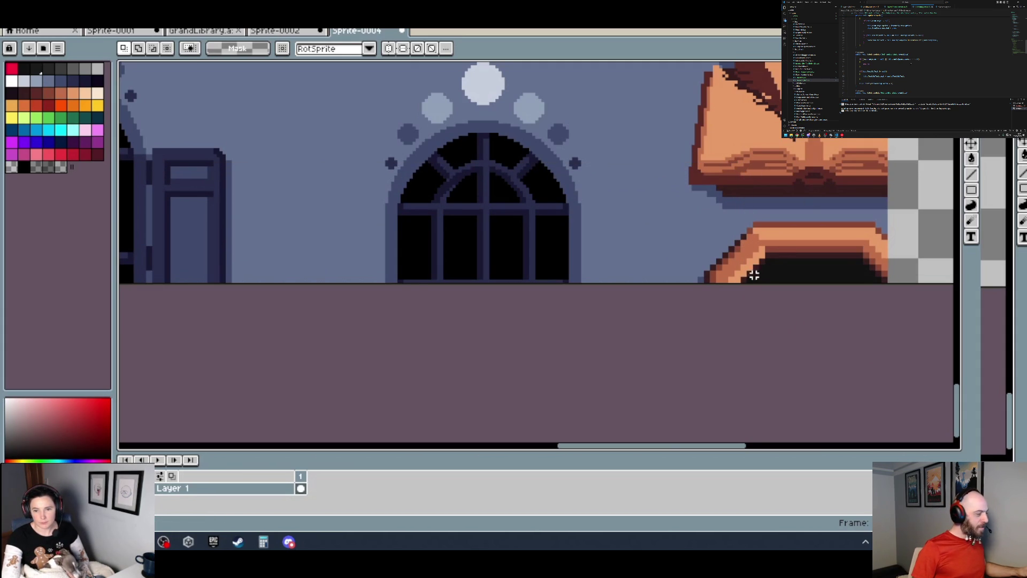
mouse_move(745, 281)
mouse_down()
mouse_move(124, 198)
mouse_move(124, 175)
mouse_move(344, 143)
mouse_move(268, 126)
mouse_move(266, 98)
mouse_move(241, 360)
mouse_move(225, 368)
mouse_move(248, 156)
mouse_move(507, 165)
mouse_move(557, 206)
mouse_move(464, 193)
mouse_move(483, 164)
mouse_up()
key(Delete)
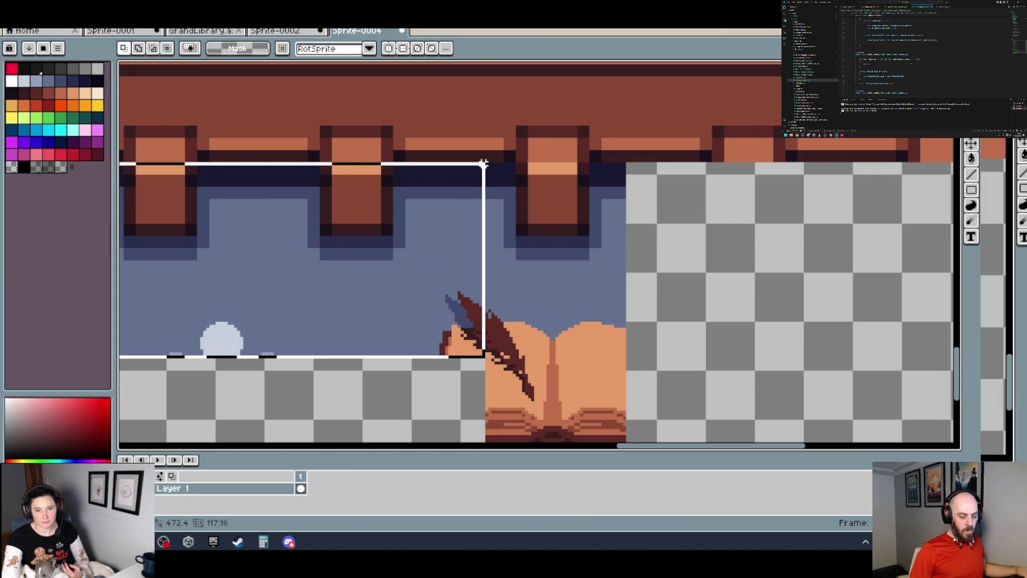
- Delete the wall left of the book strip, including the windowed section
drag(483, 164, 486, 161)
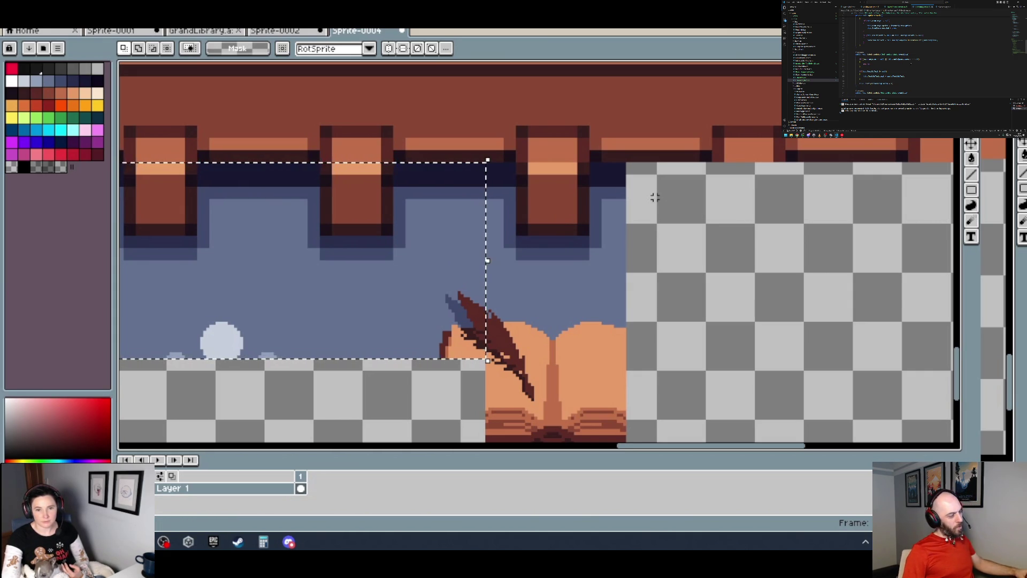
key(Delete)
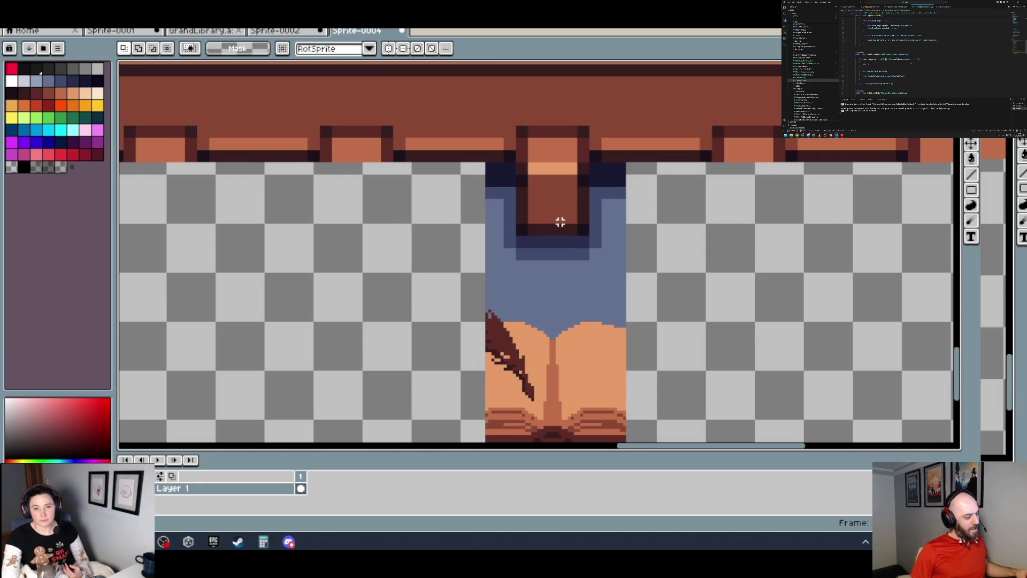
scroll(547, 235, down, 3)
scroll(359, 328, up, 5)
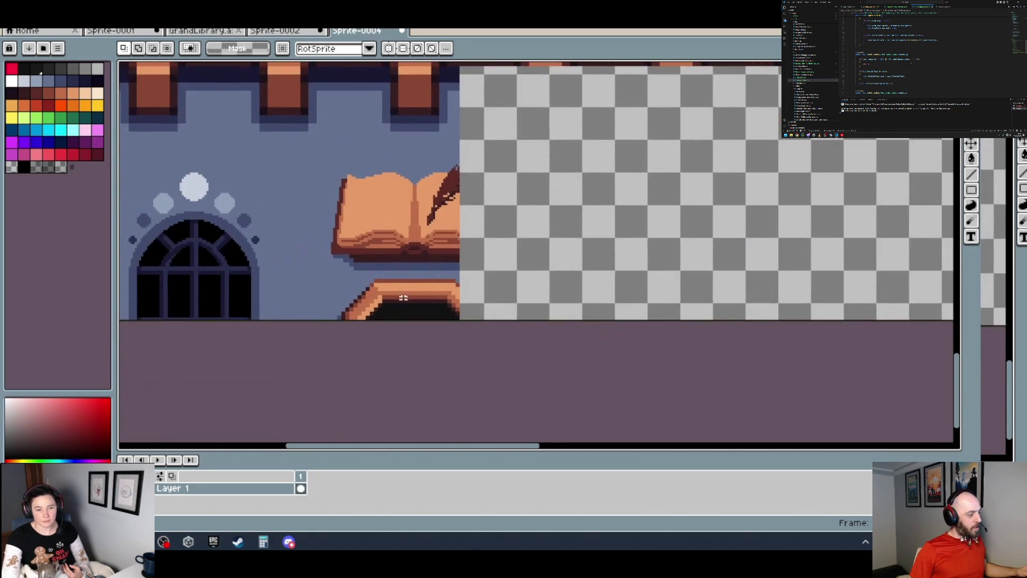
mouse_move(381, 317)
mouse_down()
mouse_move(191, 279)
mouse_move(119, 149)
mouse_move(119, 114)
mouse_move(221, 63)
mouse_move(194, 135)
mouse_move(183, 122)
mouse_move(196, 132)
mouse_up()
key(Delete)
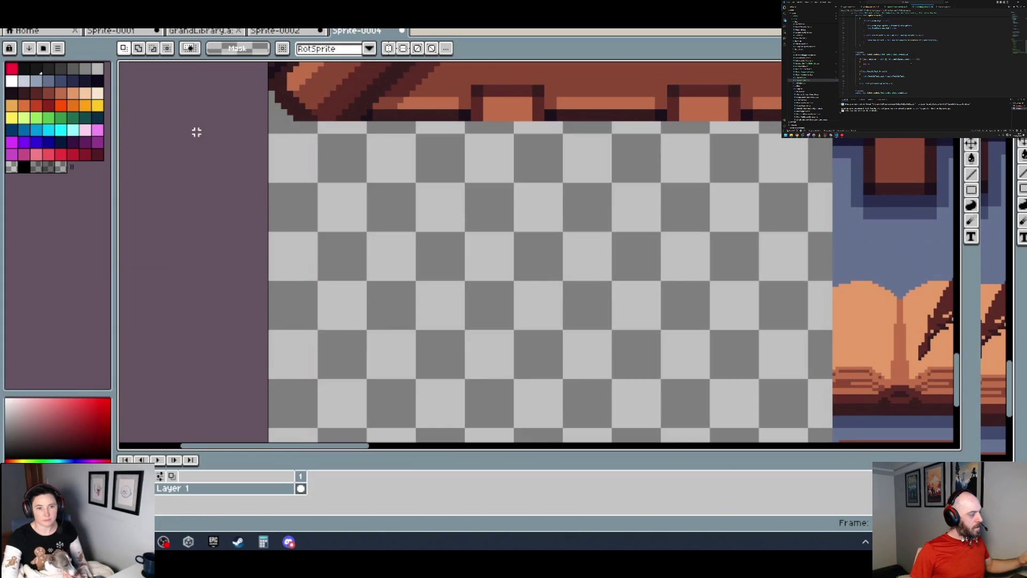
scroll(537, 215, down, 5)
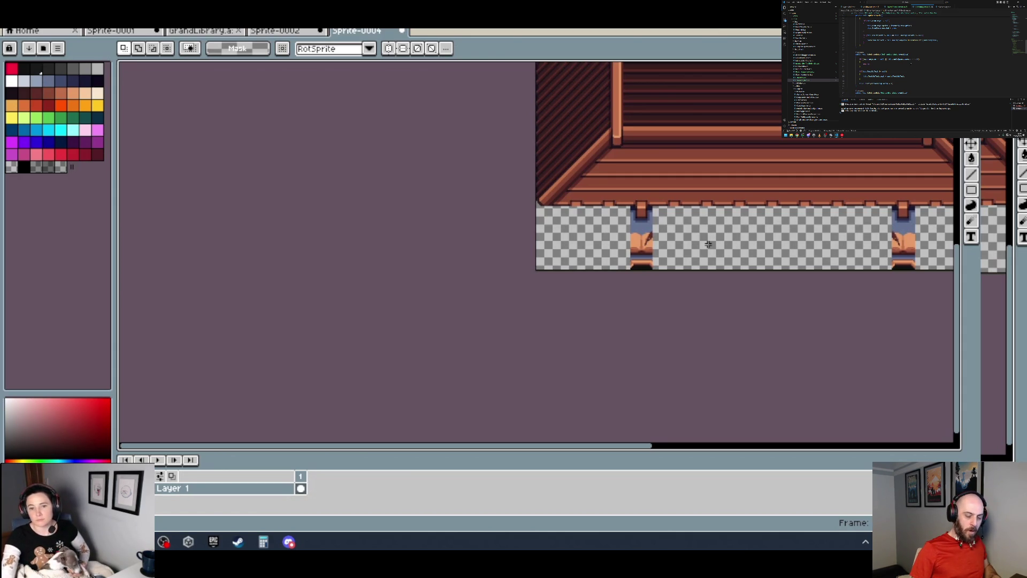
drag(775, 263, 615, 339)
scroll(615, 339, up, 1)
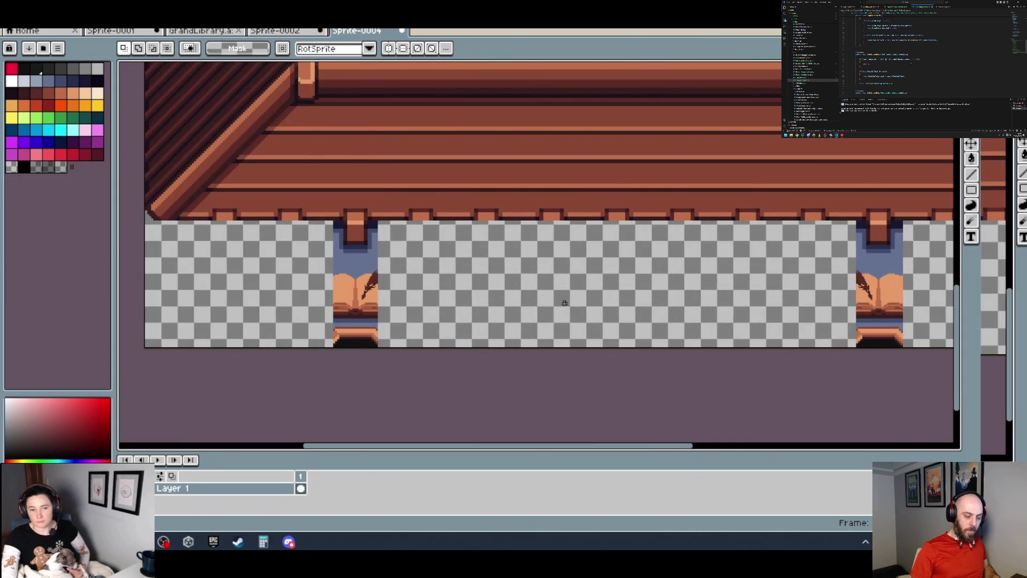
scroll(369, 368, up, 2)
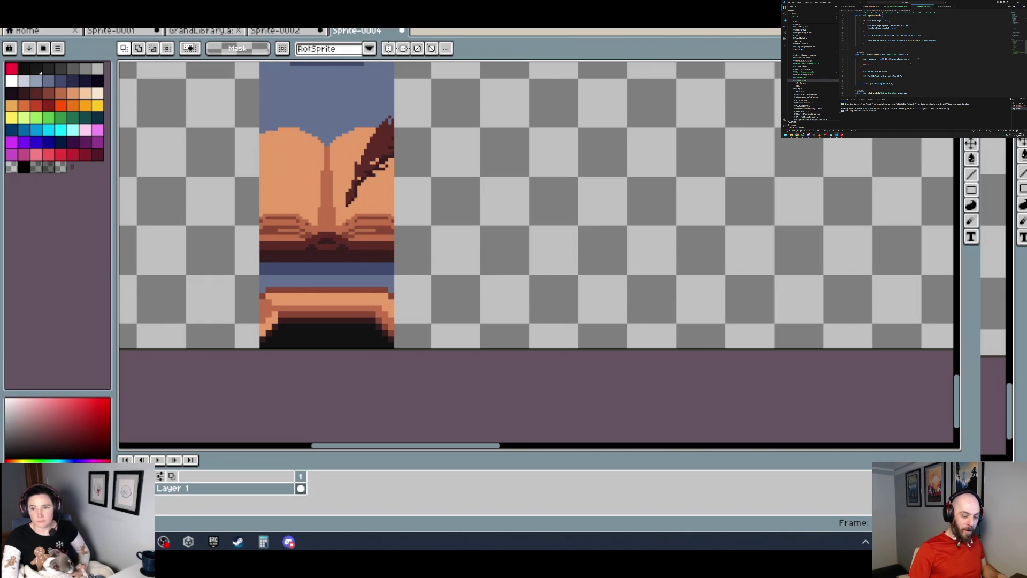
- Magic-wand the black area under the bench, delete it, then undo and redo the deletion
key(w)
click(346, 340)
key(Delete)
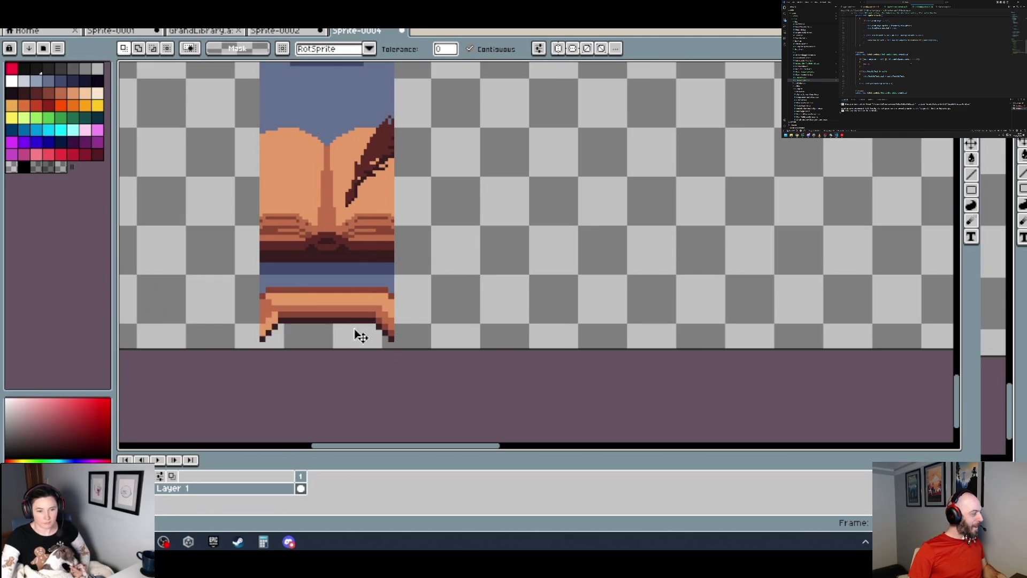
key(ctrl+z)
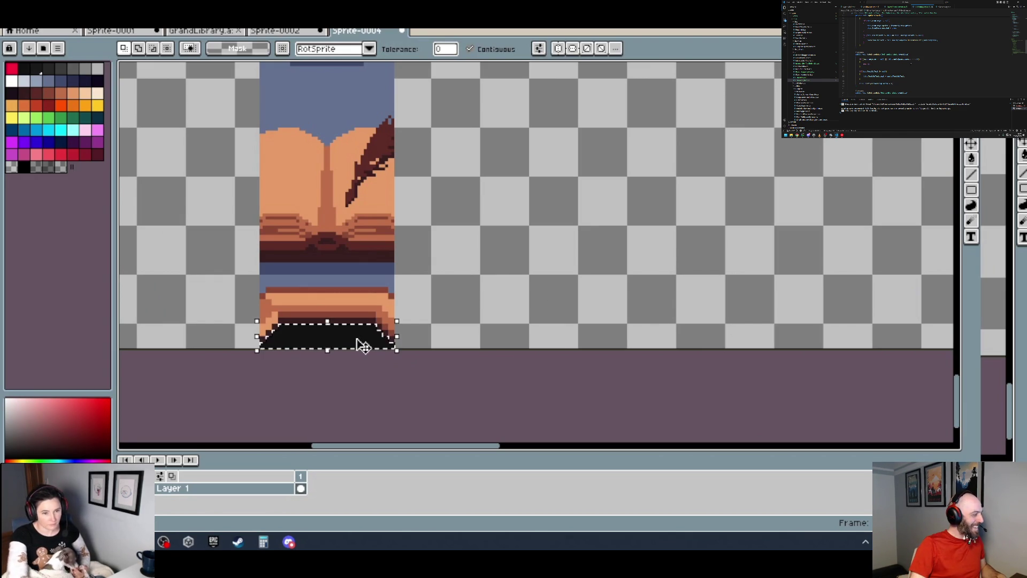
key(ctrl+y)
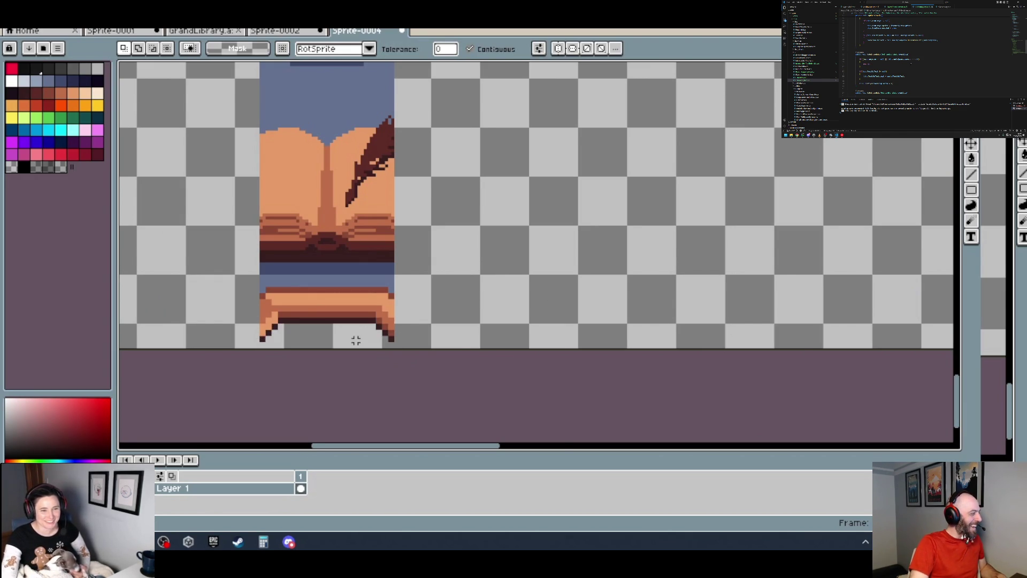
key(ctrl+z)
key(ctrl+z)
key(ctrl+z)
key(ctrl+y)
key(ctrl+y)
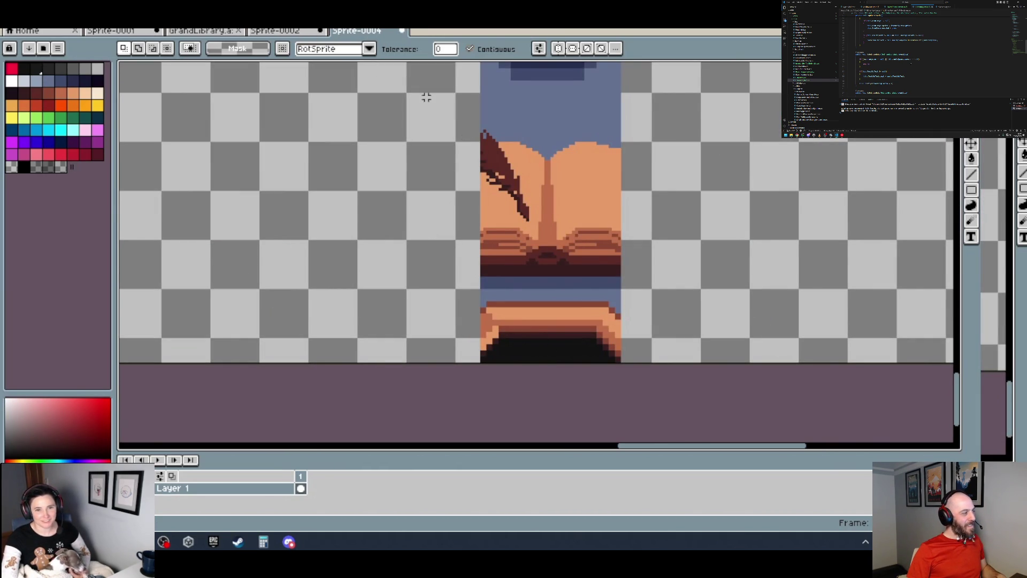
- Undo the earlier wall erasures to bring back the arched windows and book signs
scroll(586, 243, down, 1)
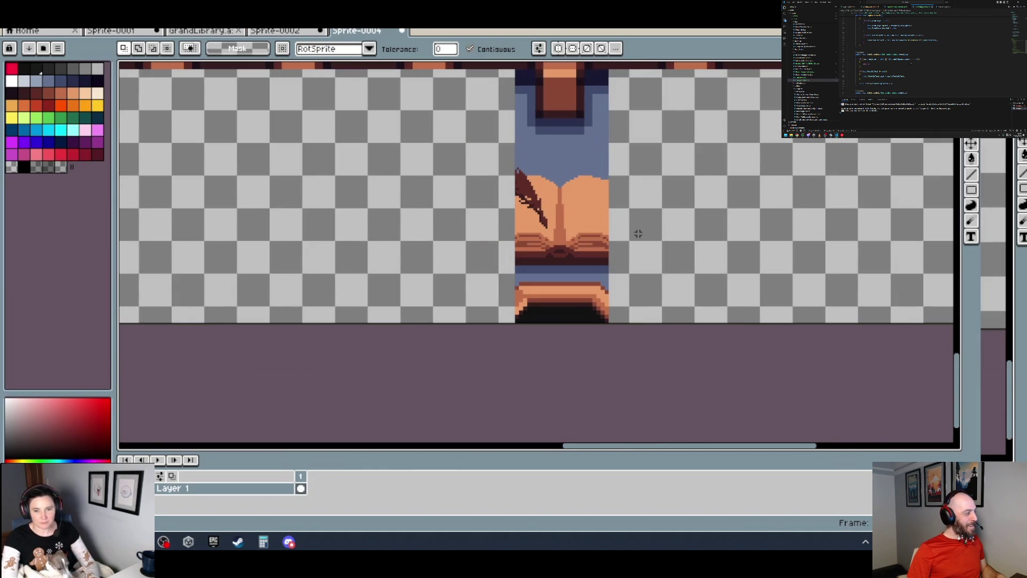
scroll(638, 233, down, 1)
scroll(356, 247, down, 1)
scroll(356, 247, left, 2)
key(ctrl+z)
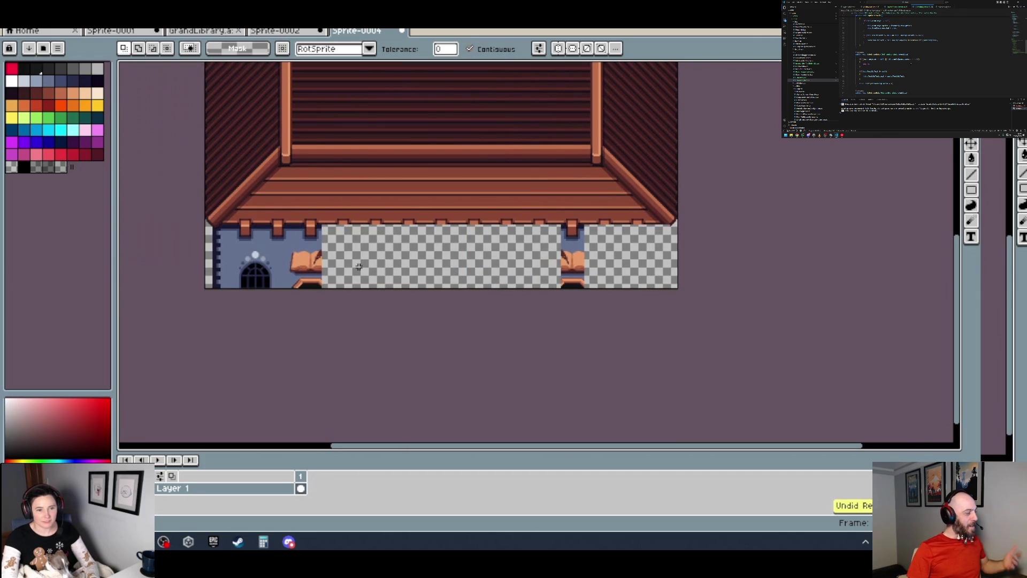
key(ctrl+z)
key(ctrl+z)
key(ctrl+z)
key(ctrl+z)
key(ctrl+z)
key(ctrl+z)
scroll(666, 276, up, 3)
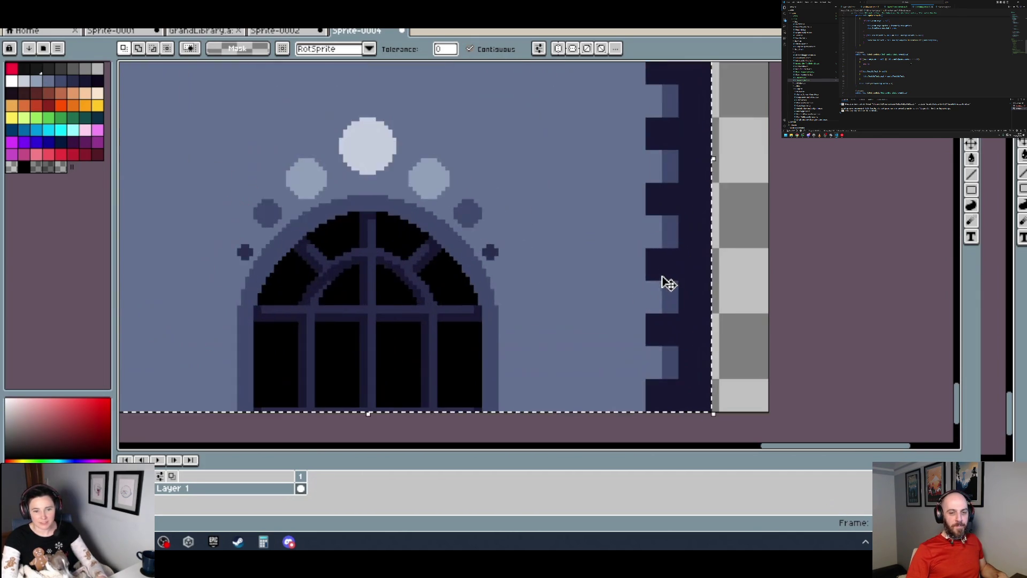
scroll(671, 279, down, 1)
key(ctrl+z)
scroll(181, 384, down, 1)
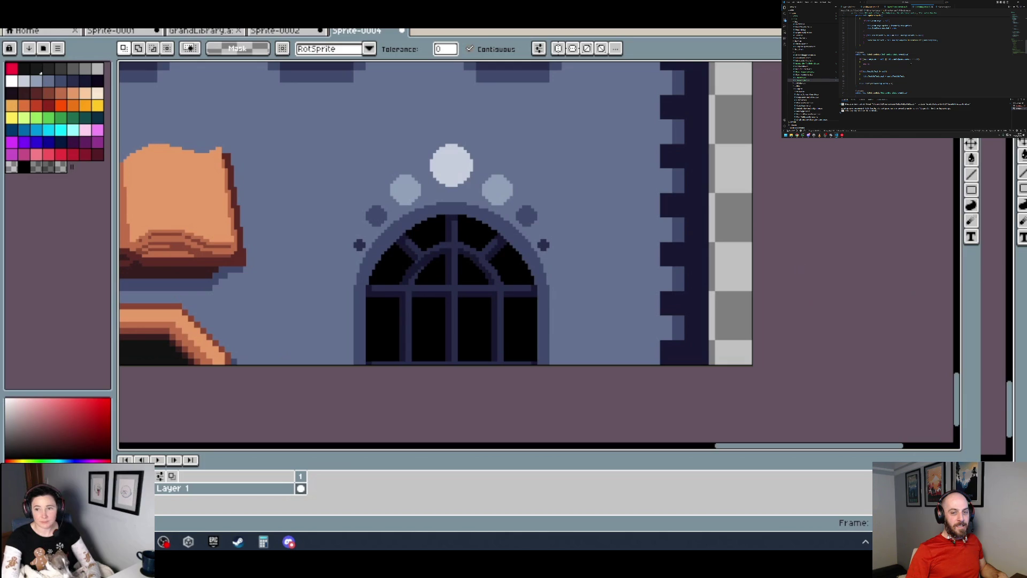
- Marquee-delete the window area, the wall beside it, and the wall between window and book
key(m)
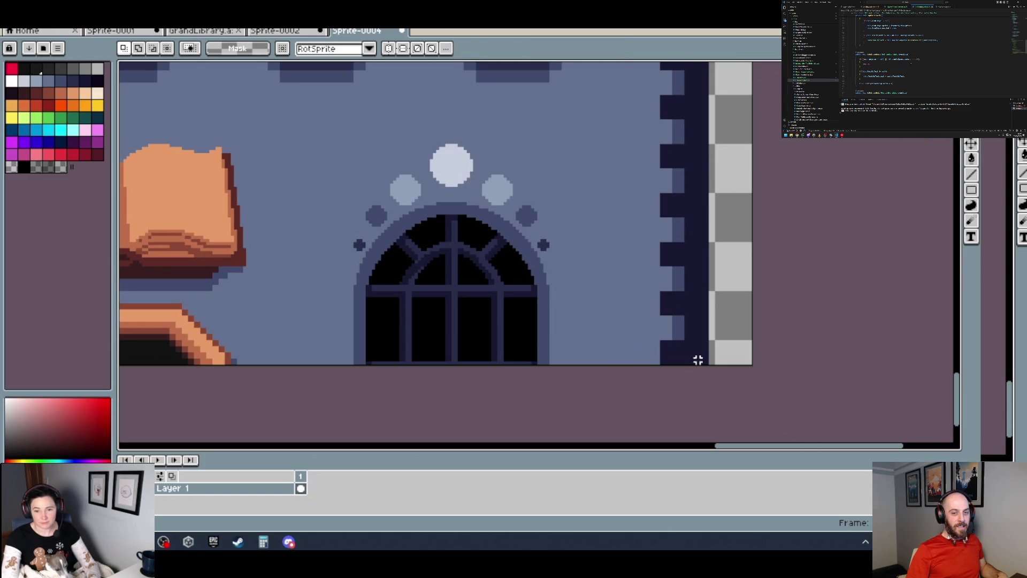
mouse_move(706, 363)
mouse_down()
mouse_move(214, 242)
mouse_move(187, 206)
mouse_move(196, 78)
mouse_up()
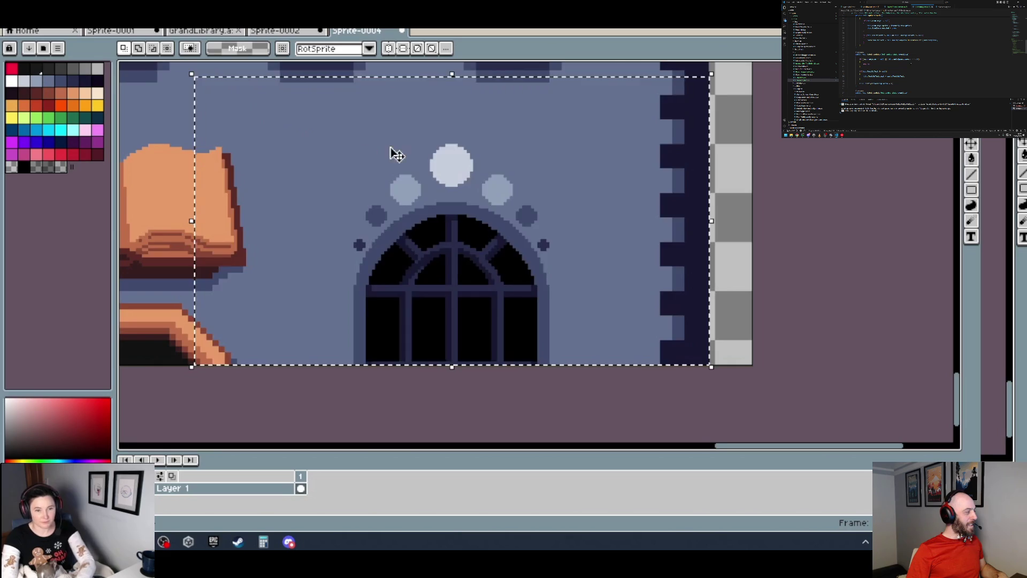
key(Delete)
scroll(424, 154, down, 1)
drag(424, 153, 459, 349)
scroll(634, 291, up, 1)
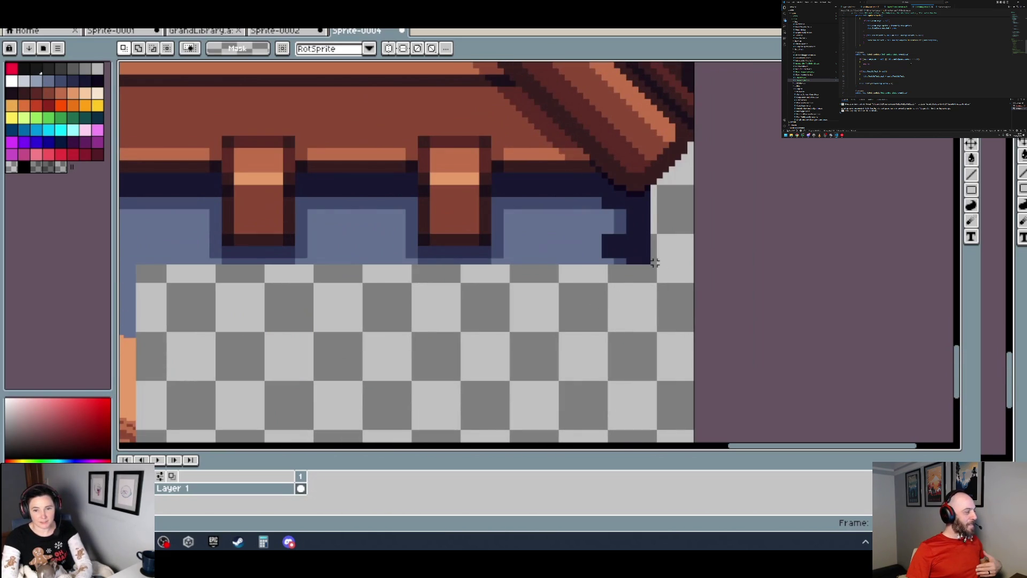
mouse_move(651, 262)
mouse_down()
mouse_move(133, 202)
mouse_move(225, 174)
mouse_up()
key(Delete)
scroll(331, 242, down, 2)
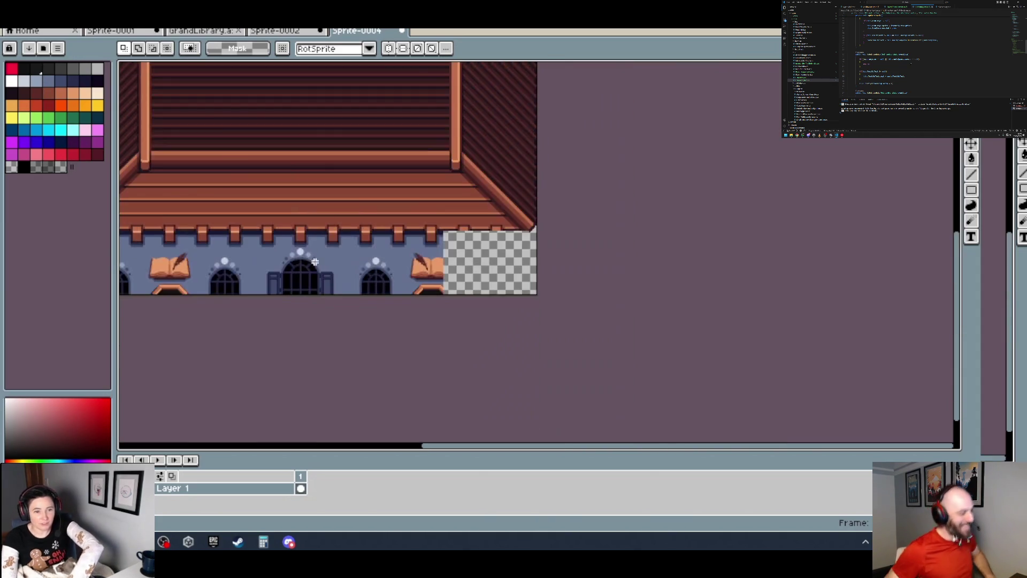
scroll(454, 305, up, 2)
scroll(303, 310, up, 1)
mouse_move(300, 298)
mouse_down()
mouse_move(121, 294)
mouse_move(134, 173)
mouse_move(353, 163)
mouse_move(156, 110)
mouse_move(119, 161)
mouse_move(375, 108)
mouse_move(485, 108)
mouse_move(413, 104)
mouse_up()
key(Delete)
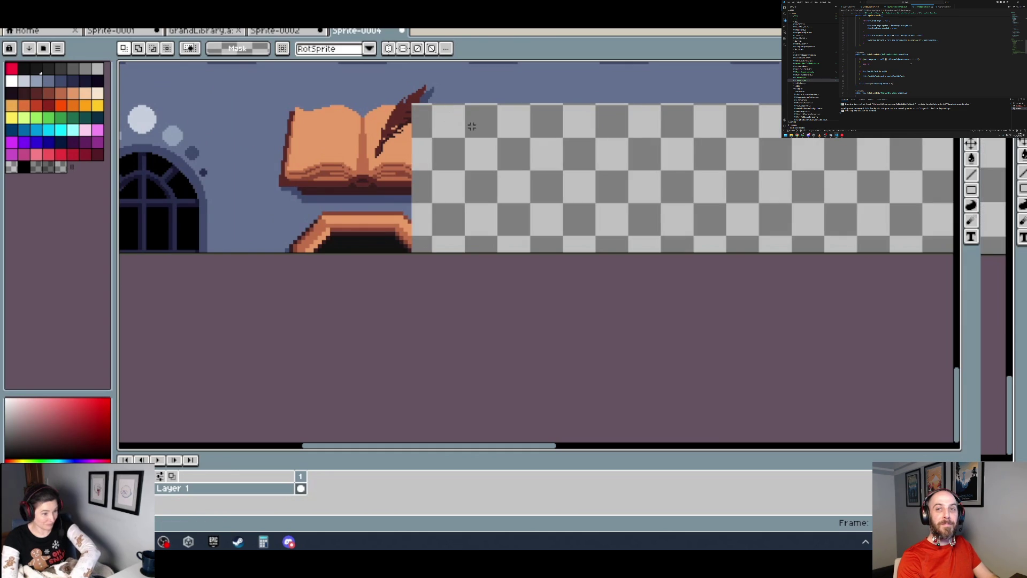
- Erase the wall right of the book and the strip under the roof beams to transparency
drag(478, 124, 460, 149)
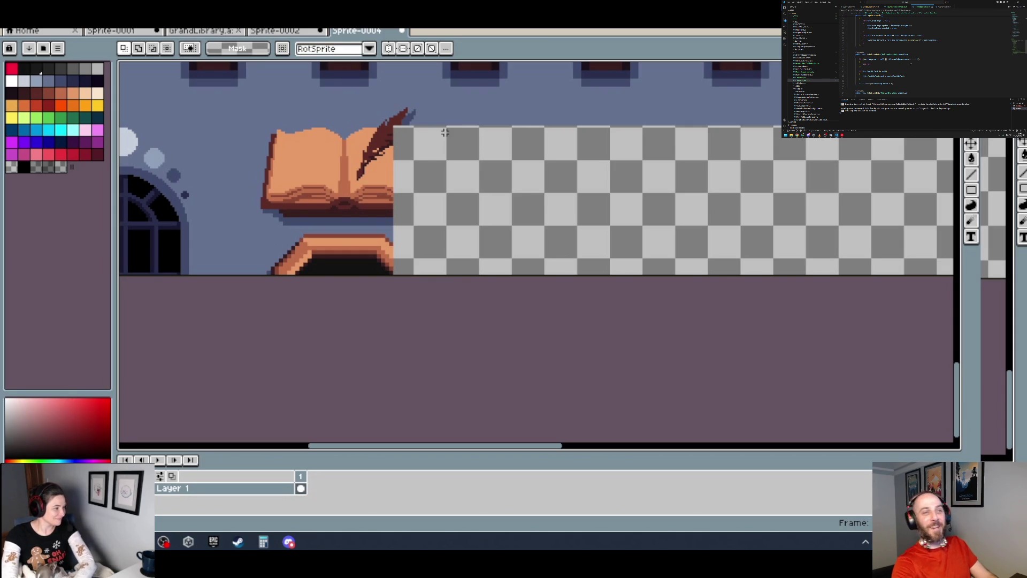
scroll(437, 124, up, 2)
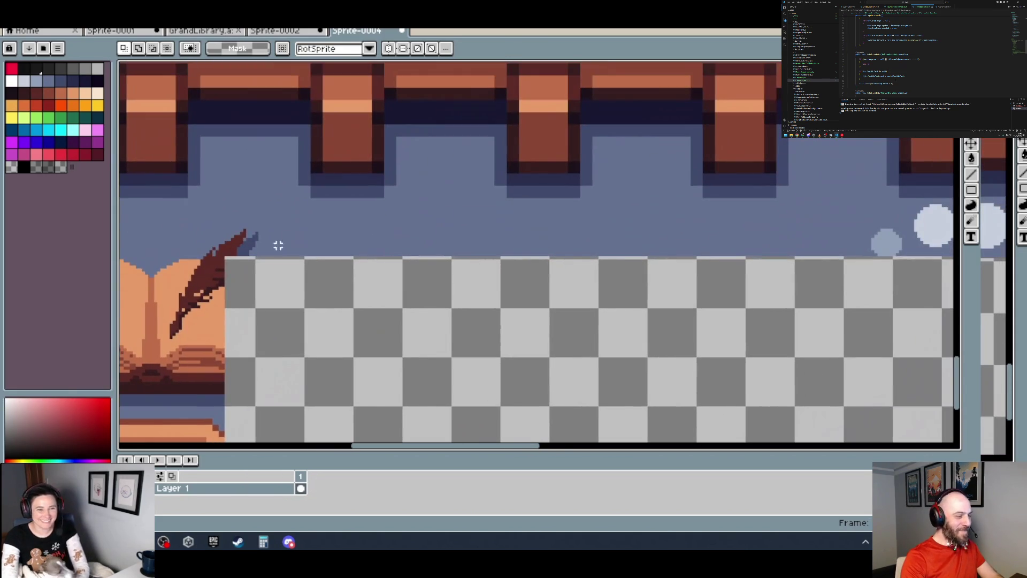
mouse_move(226, 258)
mouse_down()
mouse_move(255, 151)
mouse_move(402, 104)
mouse_move(828, 102)
mouse_up()
key(Delete)
scroll(819, 123, down, 1)
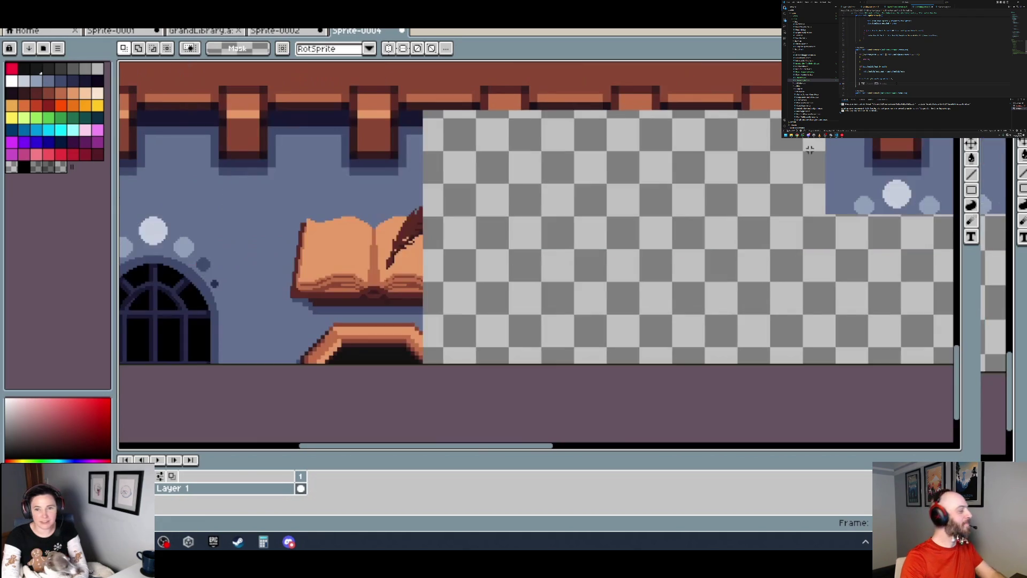
drag(814, 146, 433, 246)
scroll(474, 218, up, 1)
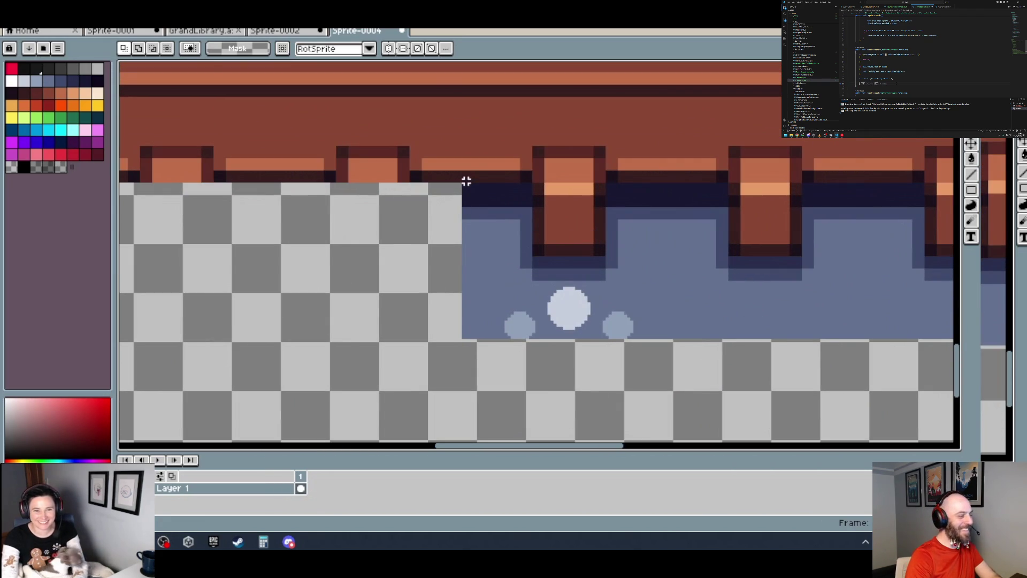
mouse_move(463, 183)
mouse_down()
mouse_move(901, 432)
mouse_move(953, 409)
mouse_up()
key(Delete)
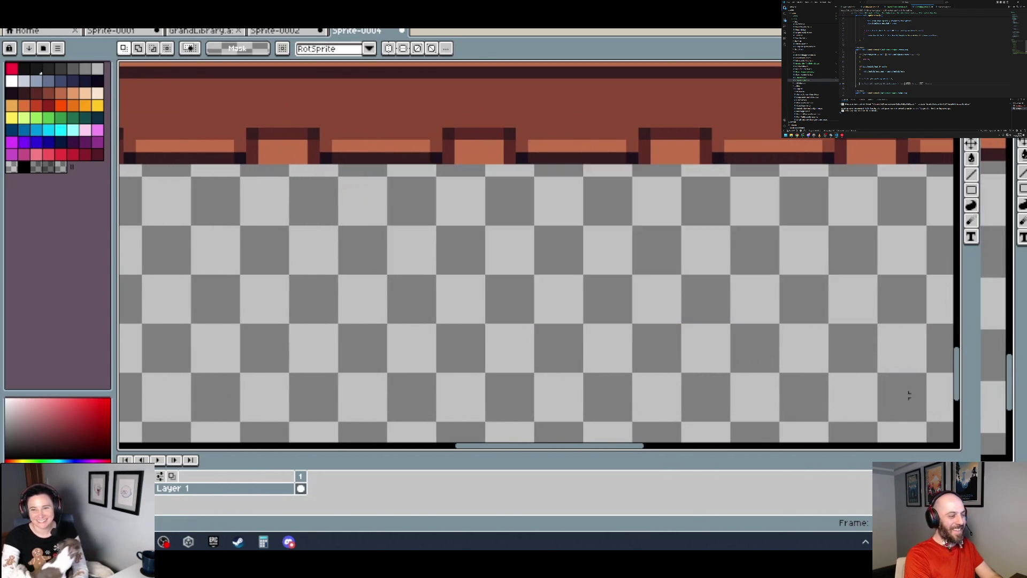
scroll(869, 372, down, 2)
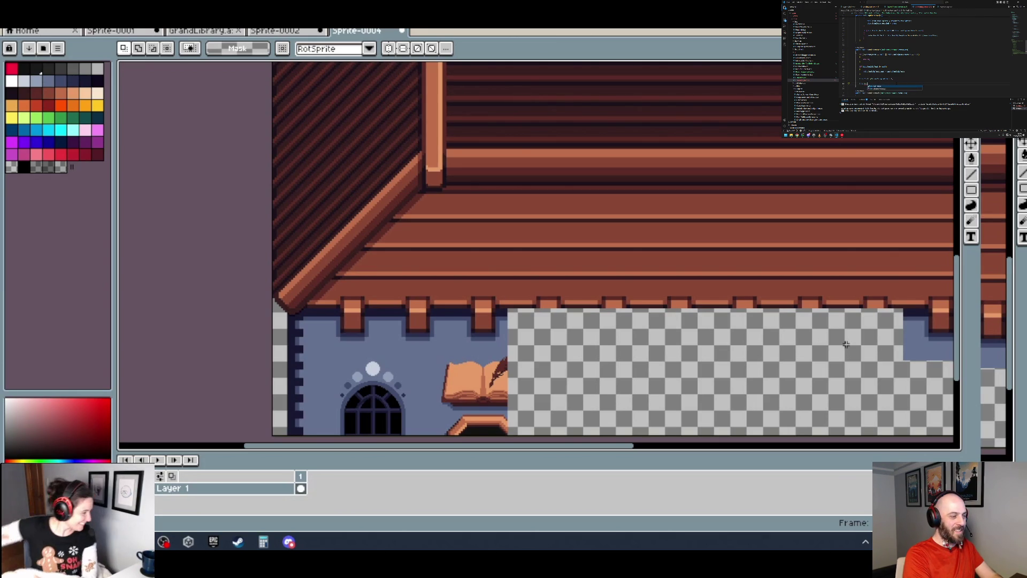
- Marquee-select and delete the wall section around the quill
scroll(624, 202, right, 5)
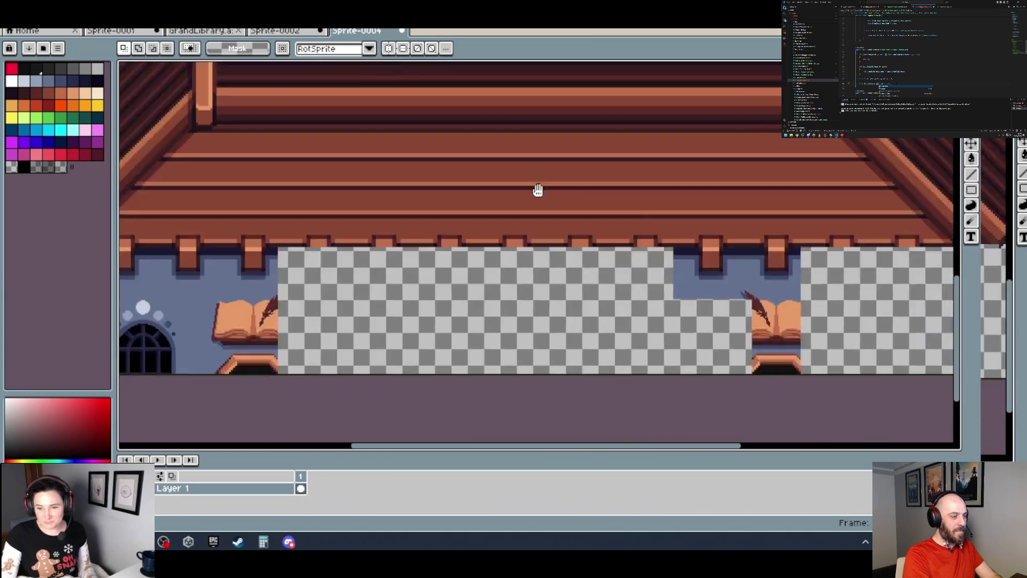
scroll(506, 383, up, 3)
scroll(544, 407, down, 1)
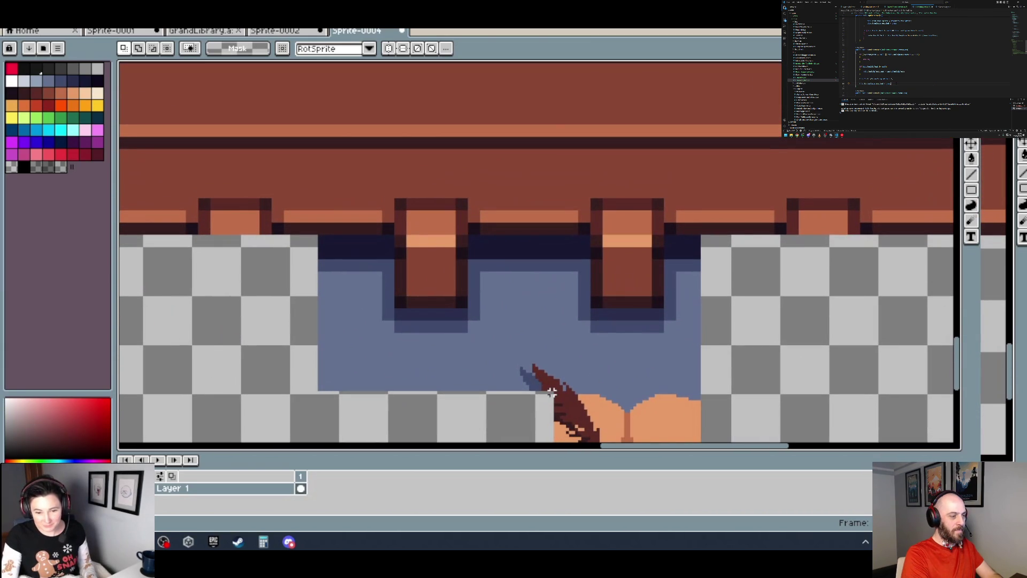
mouse_move(554, 395)
mouse_down()
mouse_move(298, 271)
mouse_move(290, 232)
mouse_up()
key(Delete)
scroll(303, 248, down, 3)
scroll(529, 234, up, 1)
scroll(540, 246, up, 1)
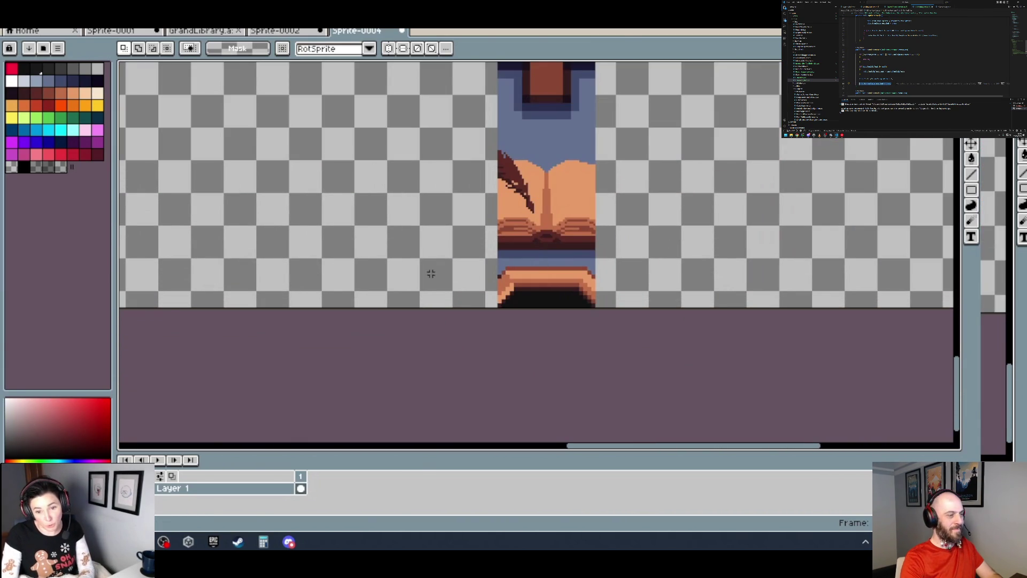
scroll(465, 259, left, 2)
scroll(271, 246, down, 1)
scroll(657, 207, up, 1)
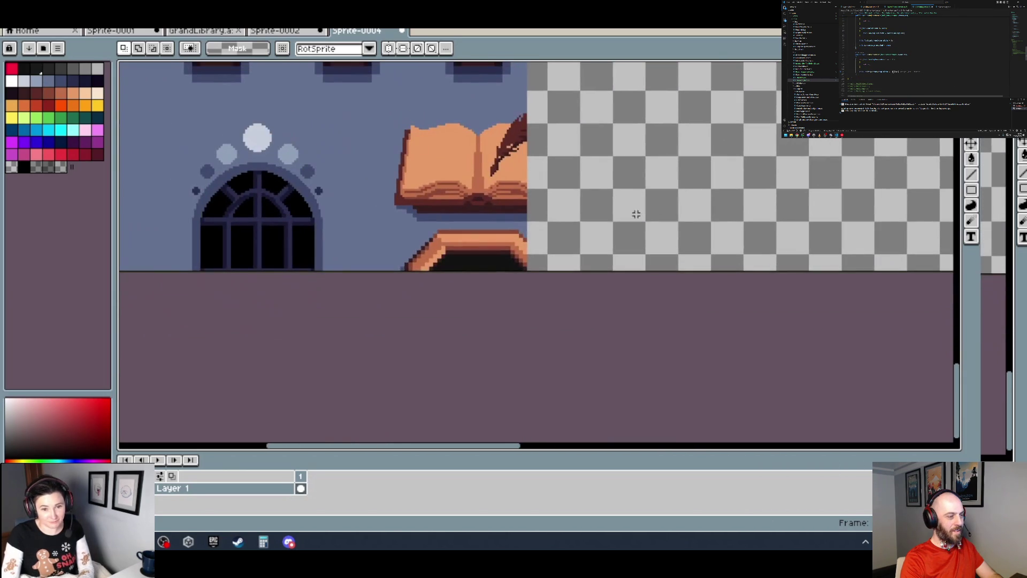
scroll(455, 257, up, 1)
scroll(404, 266, up, 2)
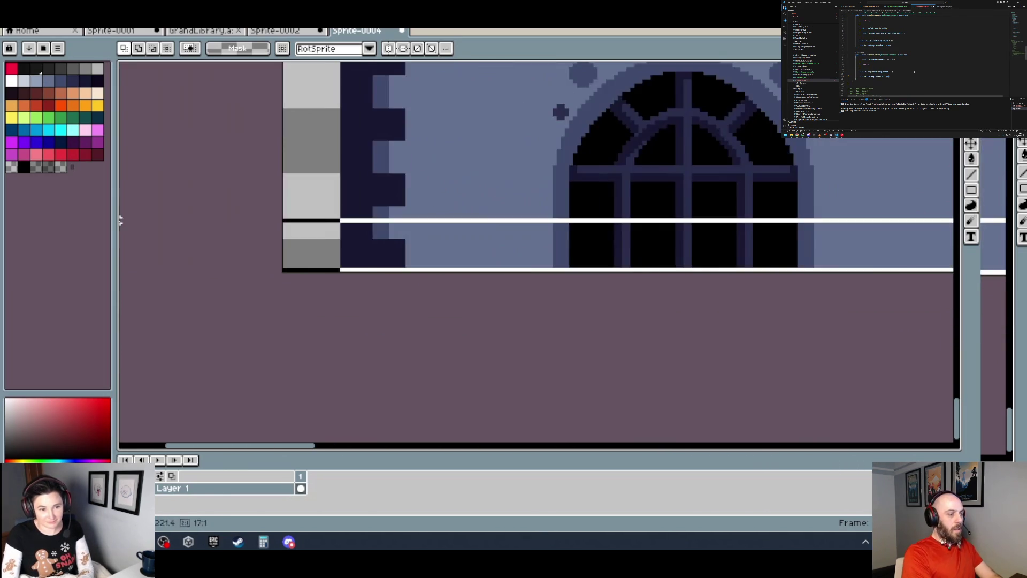
scroll(165, 218, up, 3)
scroll(209, 175, down, 2)
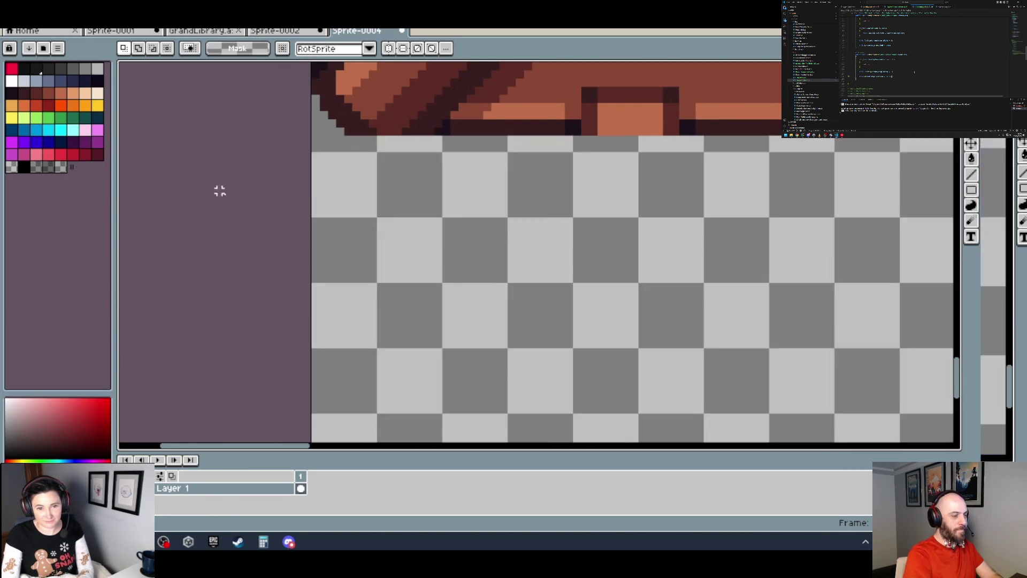
scroll(245, 179, right, 3)
scroll(245, 179, down, 2)
scroll(254, 276, up, 1)
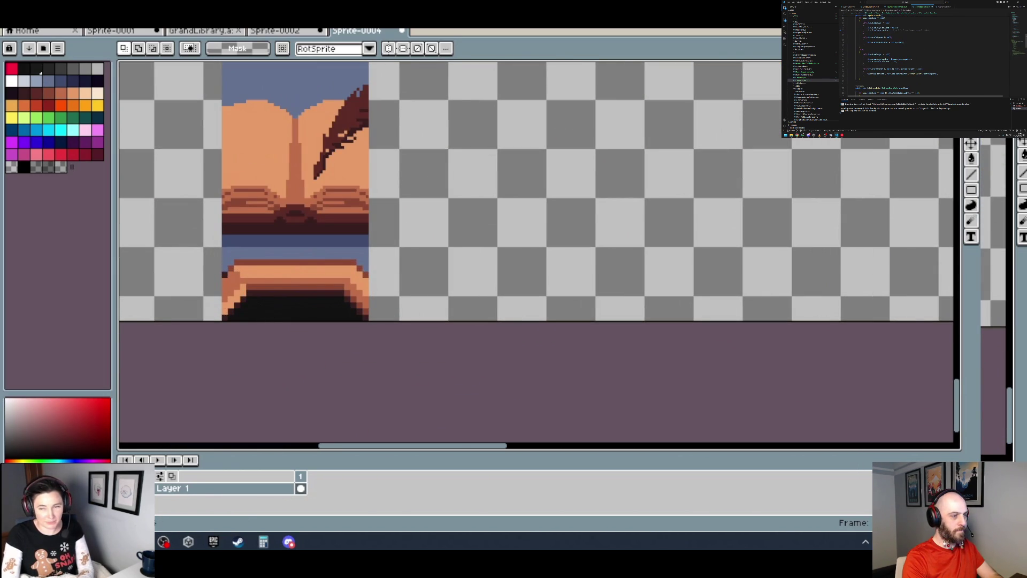
- Magic-wand the black opening below the book and delete it
key(w)
click(289, 315)
scroll(289, 318, down, 2)
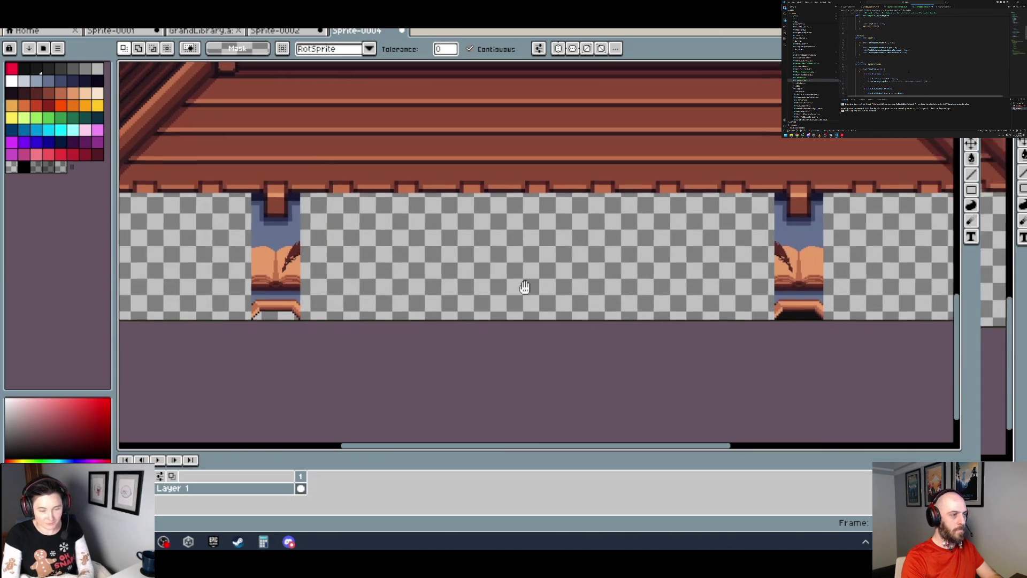
scroll(592, 436, up, 2)
key(Delete)
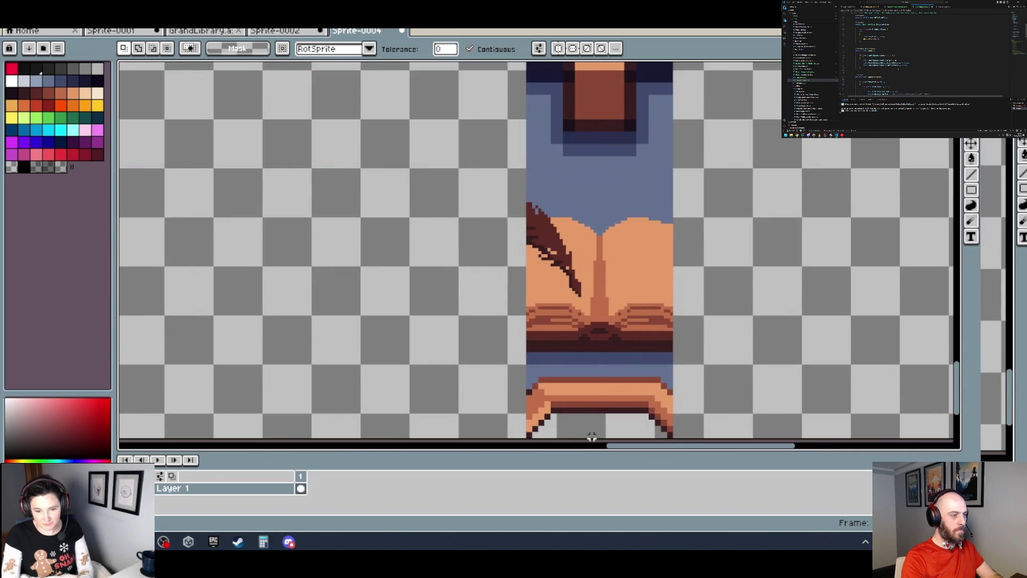
scroll(588, 434, down, 2)
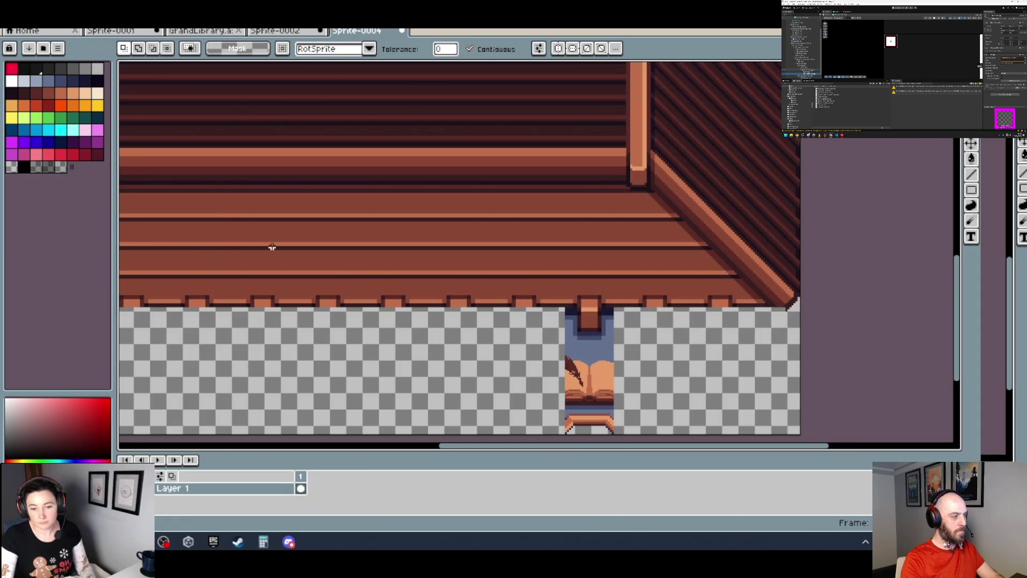
- Export the sprite as GrandLibraryExteriorRoof.png, which fails with a can't-save-here error
scroll(193, 245, down, 2)
drag(478, 230, 490, 262)
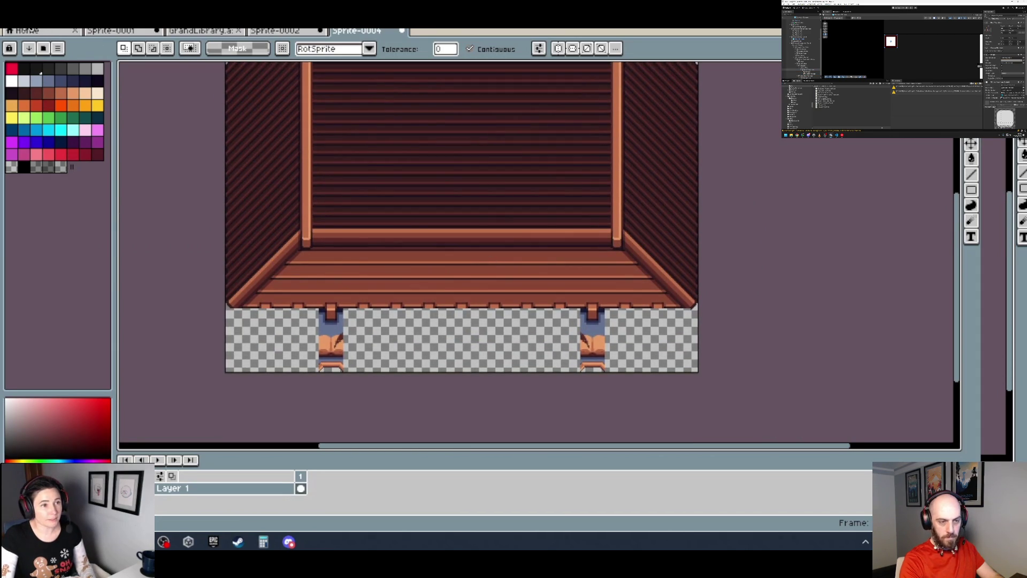
click(27, 30)
mouse_move(32, 130)
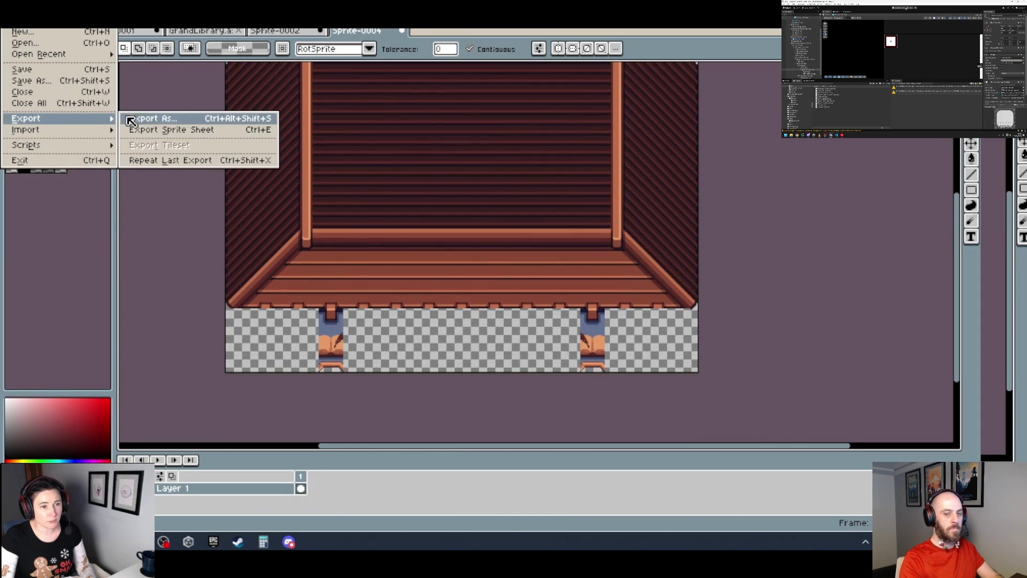
click(145, 119)
double_click(583, 213)
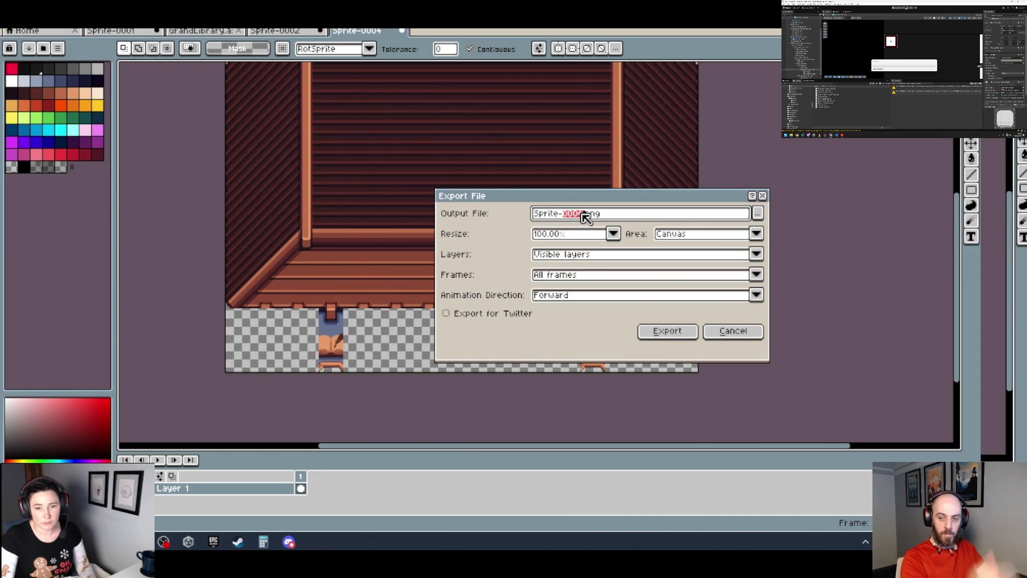
key(BackSpace)
key(BackSpace)
key(BackSpace)
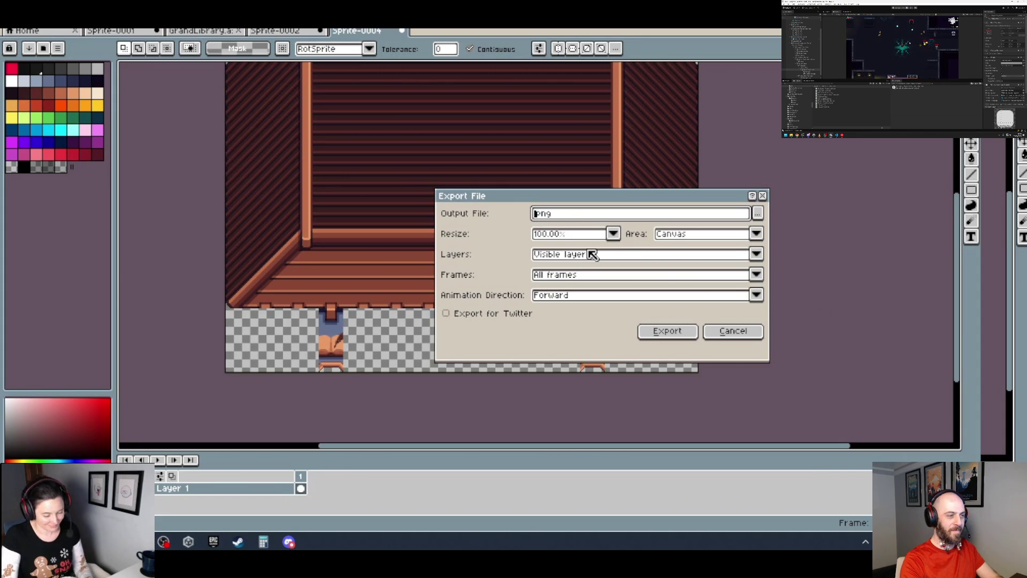
text(GrandLibrary)
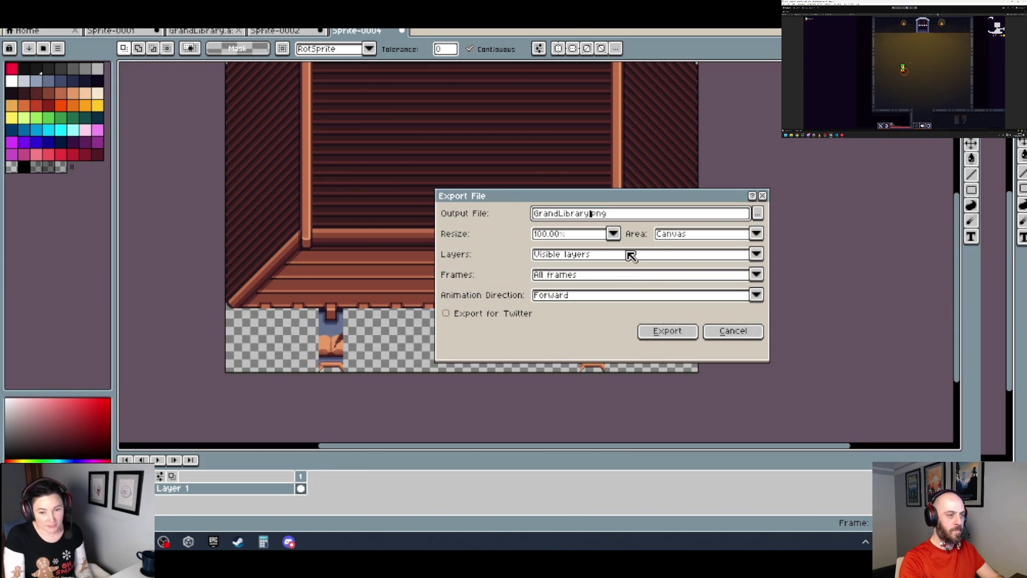
click(651, 209)
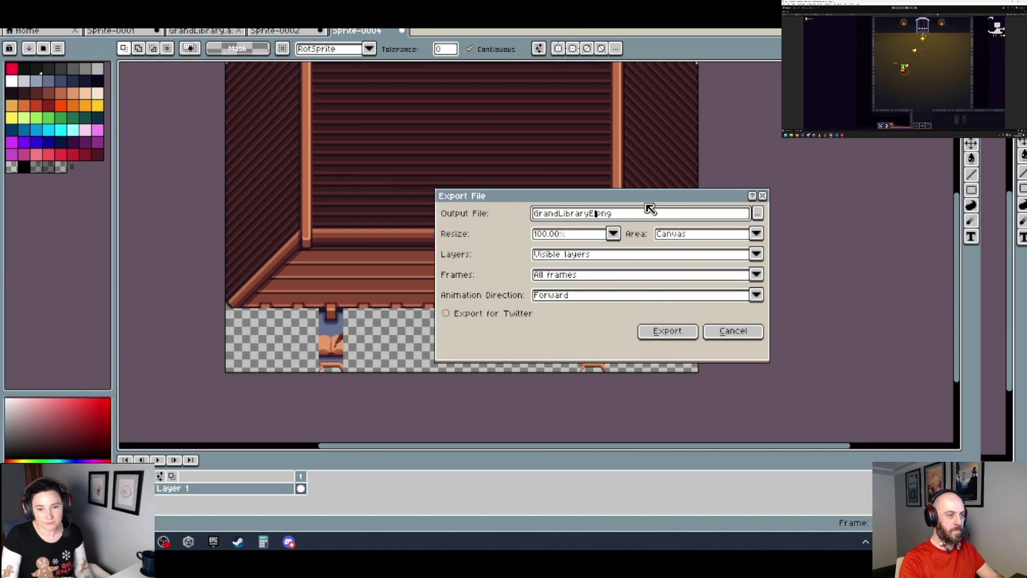
text(xteriorRoof)
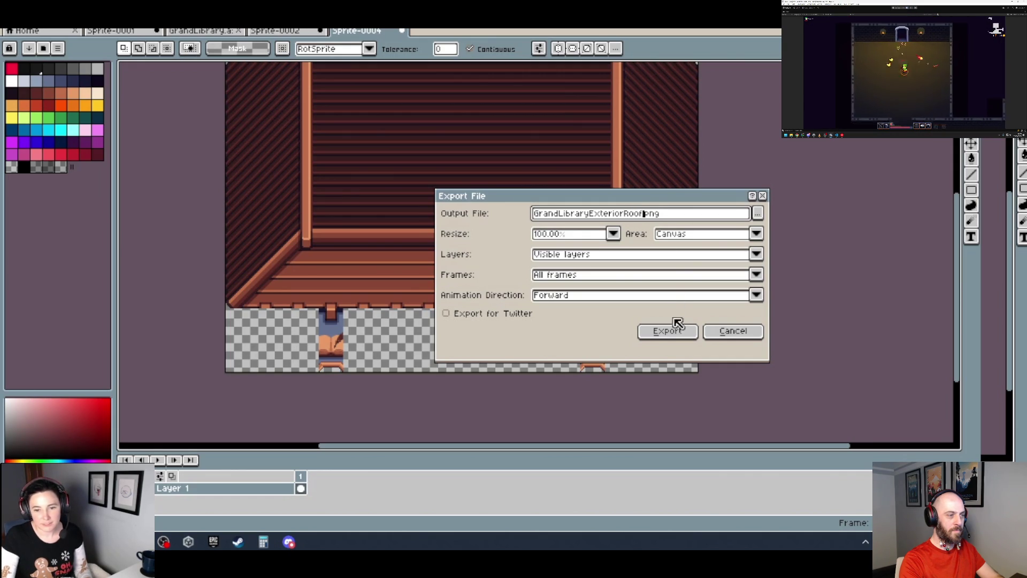
click(673, 330)
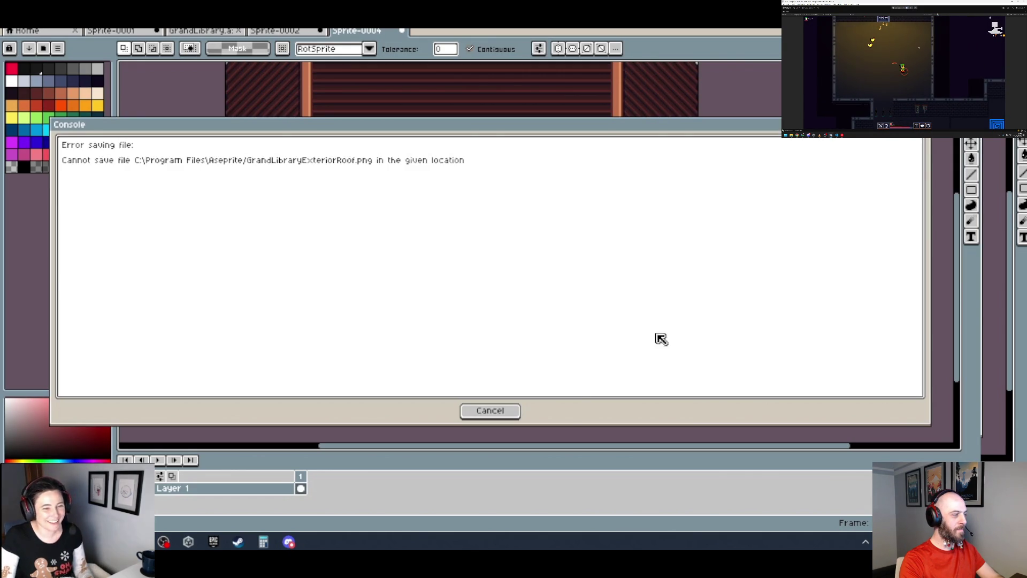
- Dismiss the save error and reopen the Export As settings
click(511, 411)
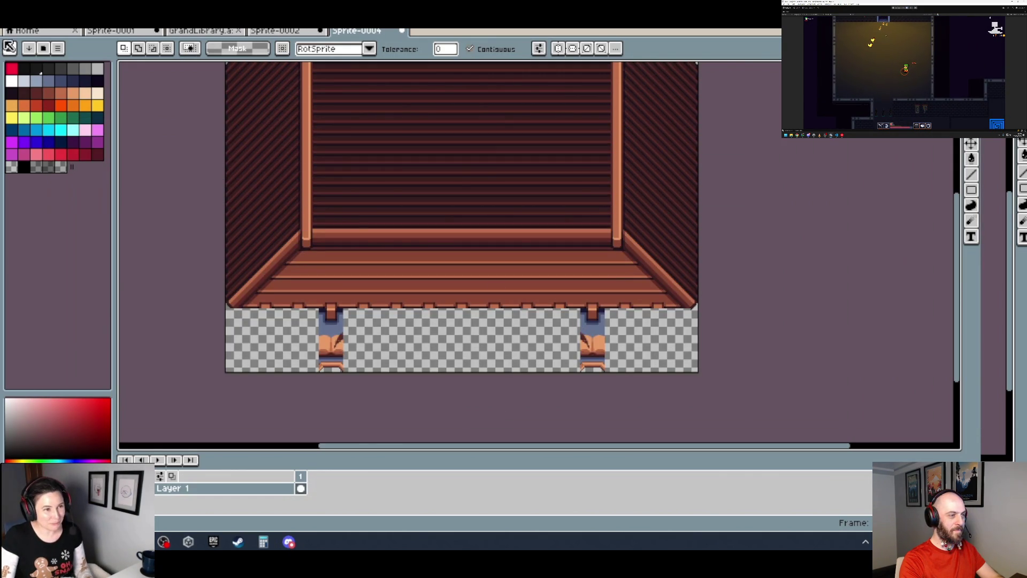
click(11, 21)
mouse_move(59, 118)
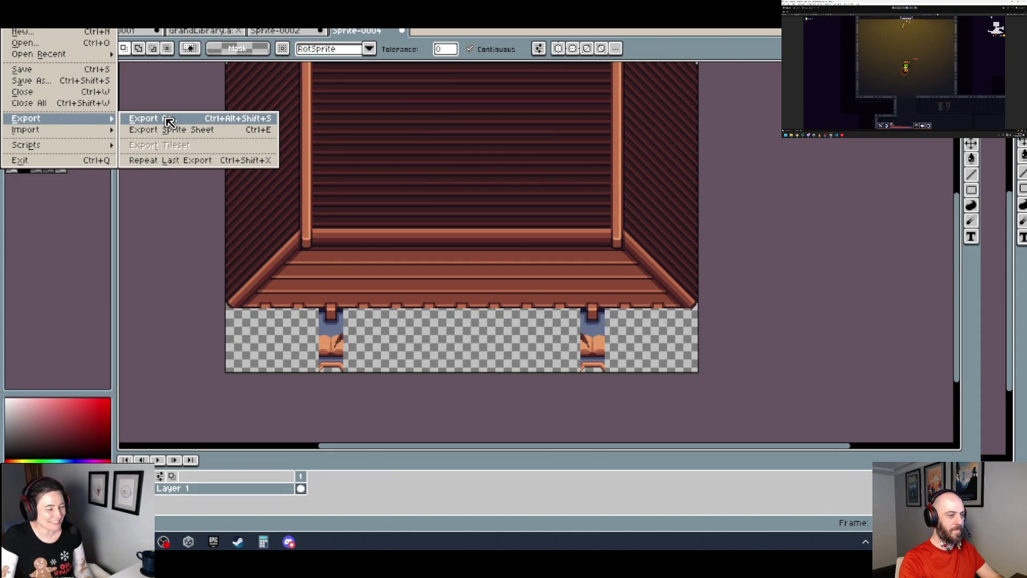
click(169, 122)
- Check the output location options, export the wall sprite, and close the Sprite-0004 tab
click(758, 214)
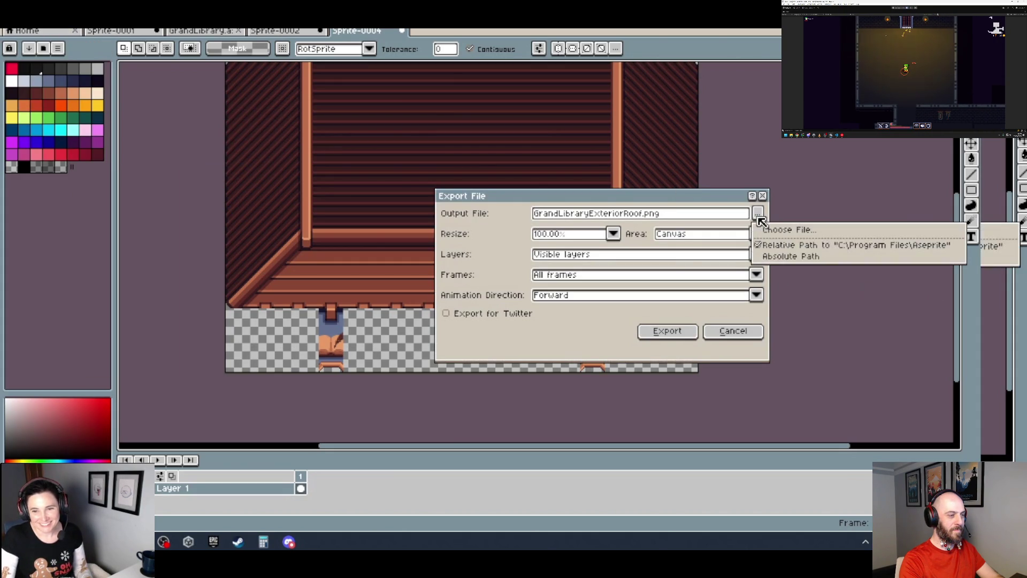
click(792, 247)
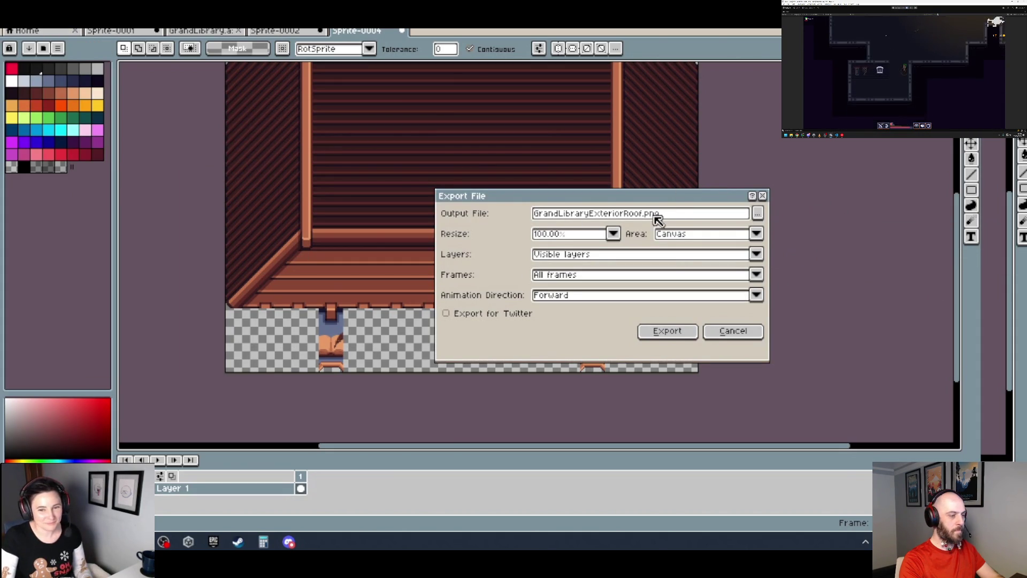
click(758, 214)
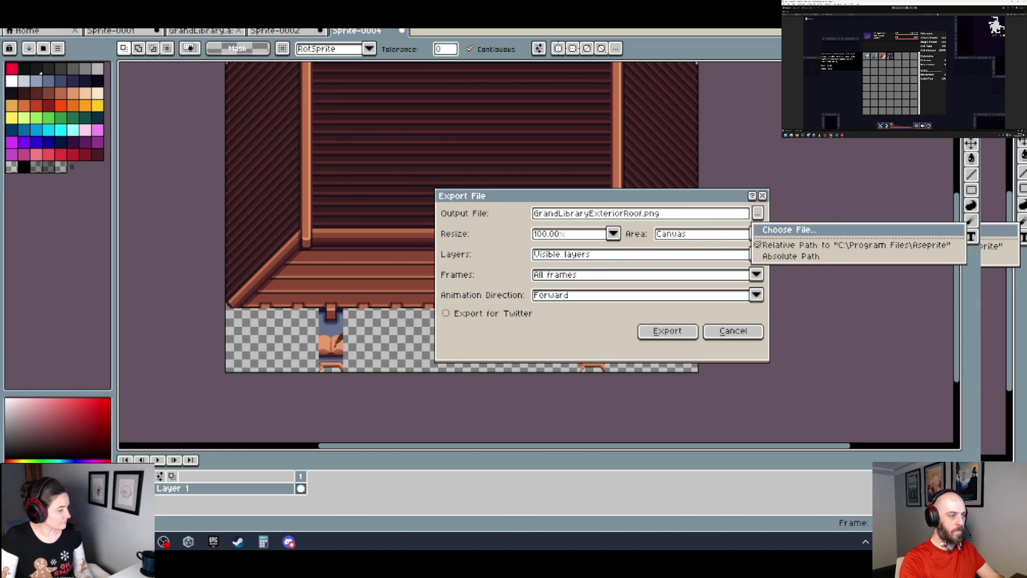
key(Escape)
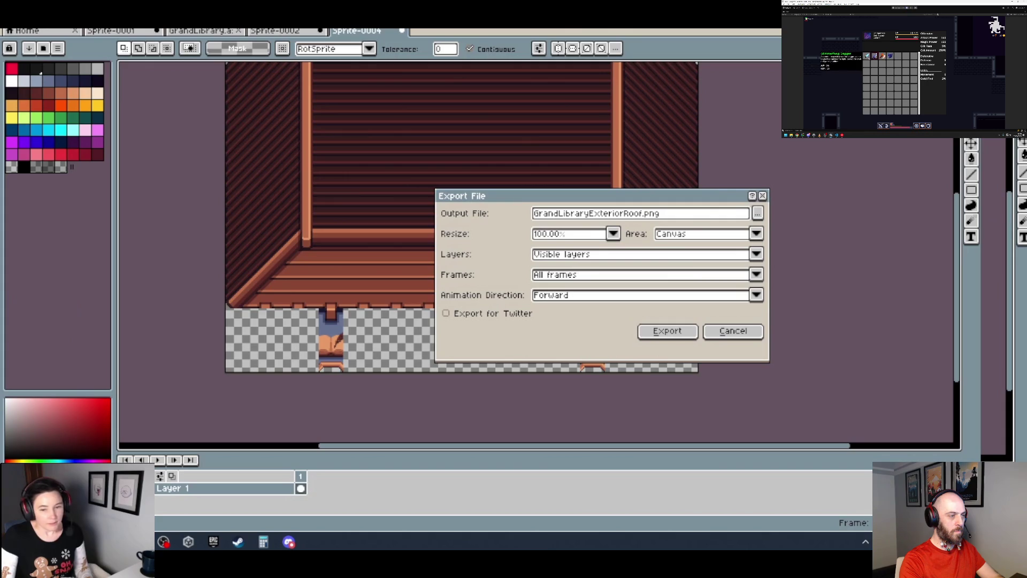
click(690, 329)
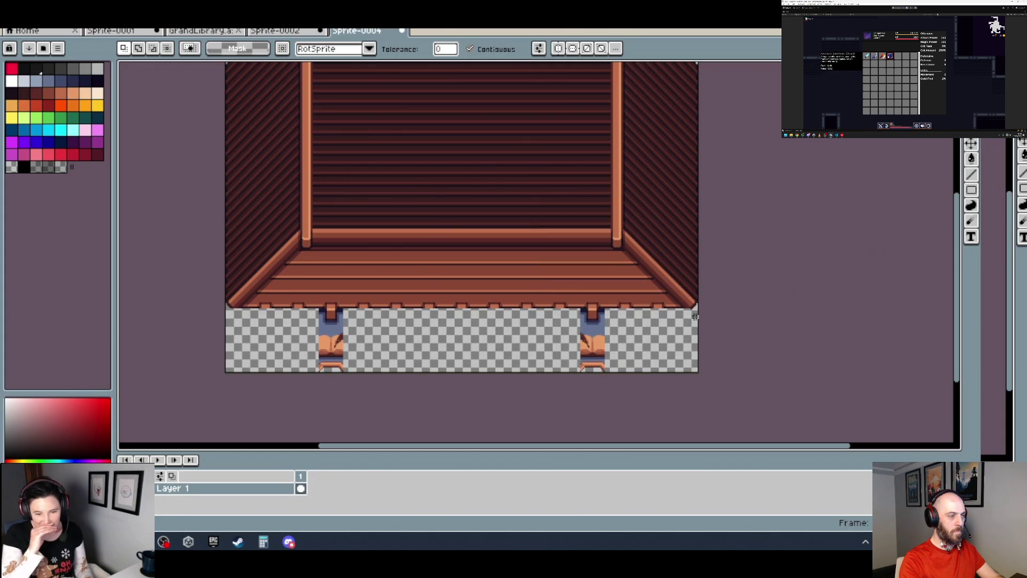
click(402, 31)
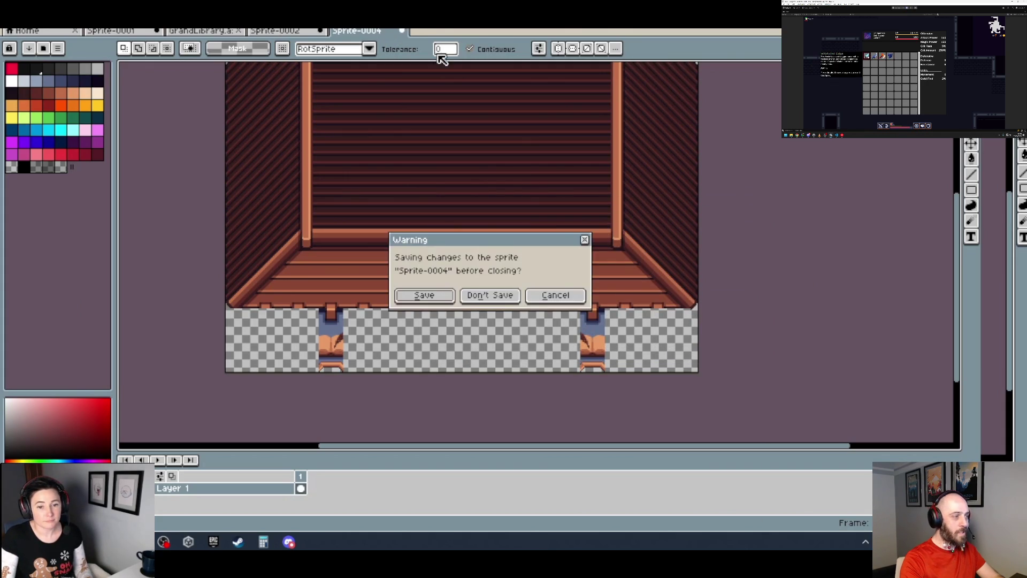
- Discard changes to Sprite-0004 and Sprite-0002, close GrandLibrary, and frame the Sprite-0001 plank wall
click(488, 296)
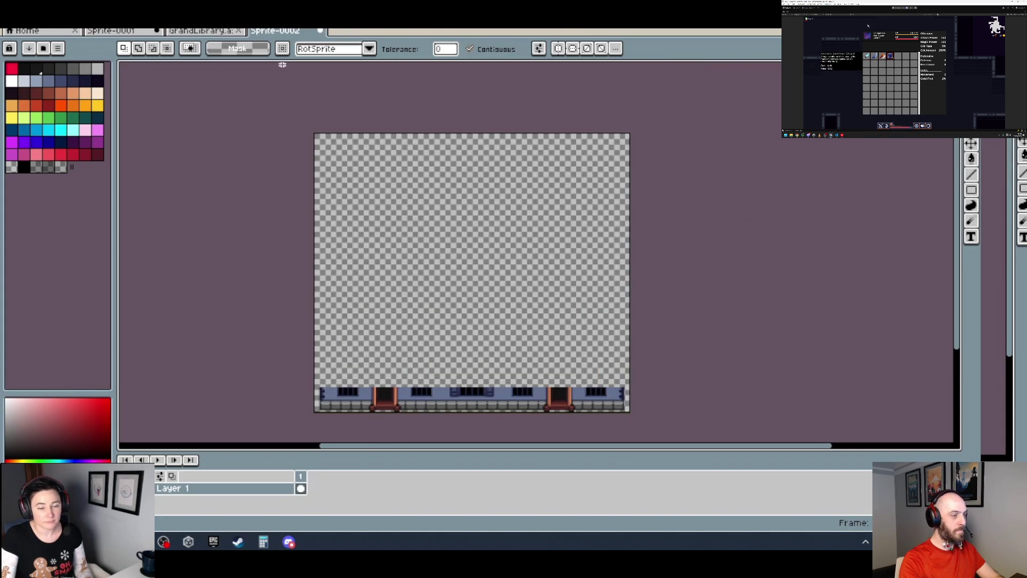
click(320, 31)
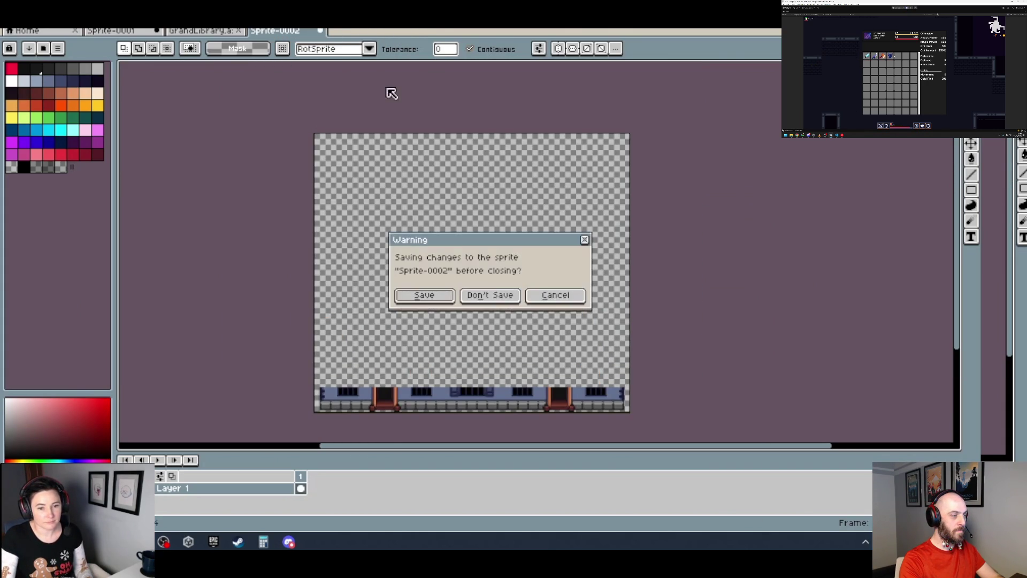
click(488, 294)
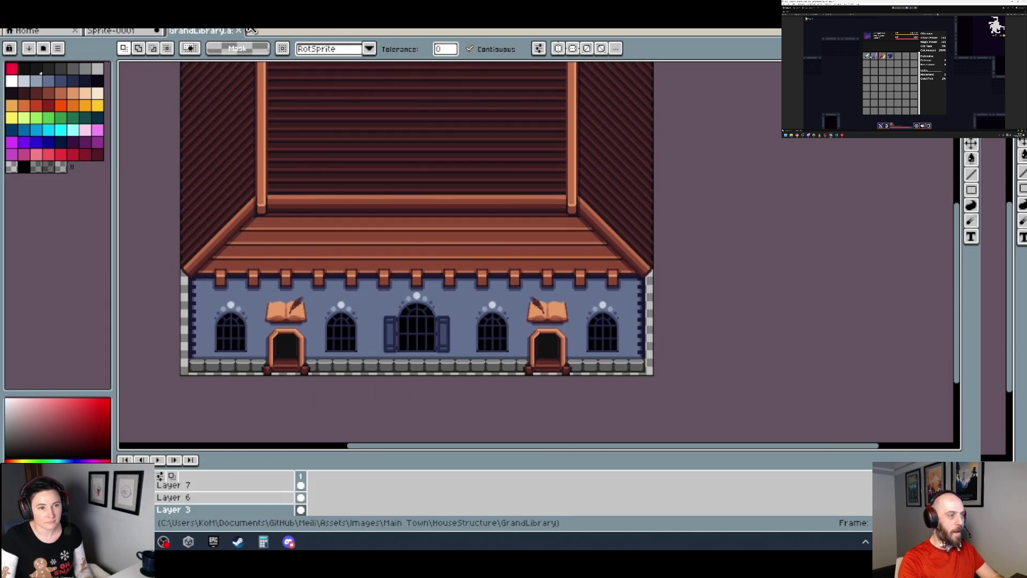
click(238, 30)
mouse_move(502, 252)
mouse_down()
mouse_move(427, 233)
mouse_move(393, 202)
mouse_move(349, 196)
mouse_up()
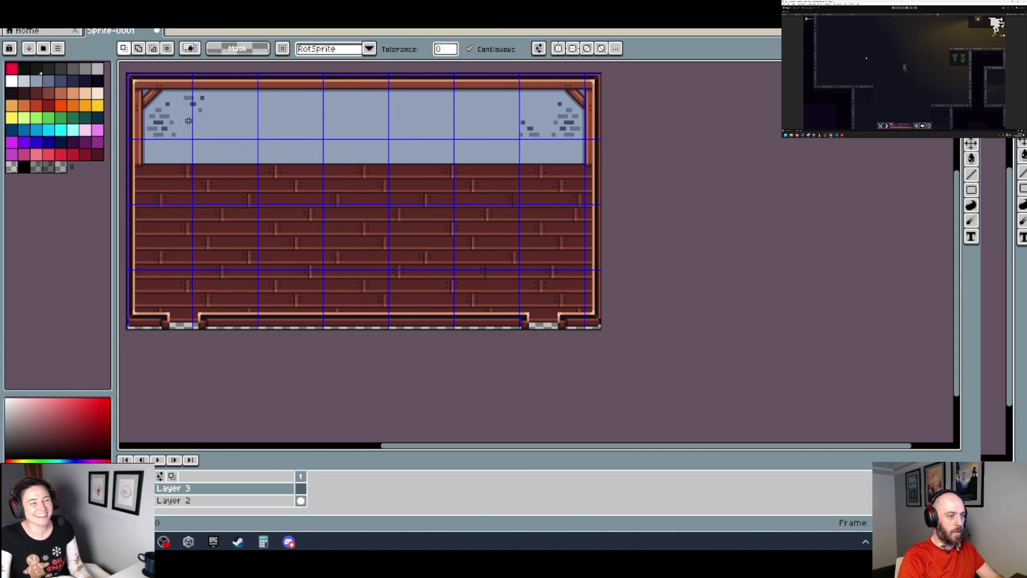
- Select the bottom-middle section and merge Layer 3 down into Layer 2
scroll(636, 249, down, 2)
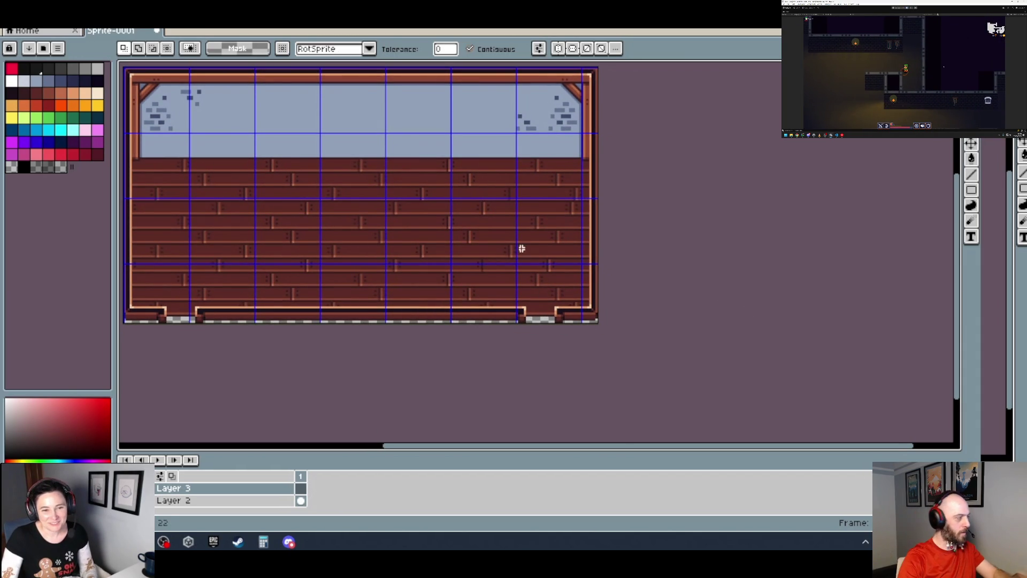
key(m)
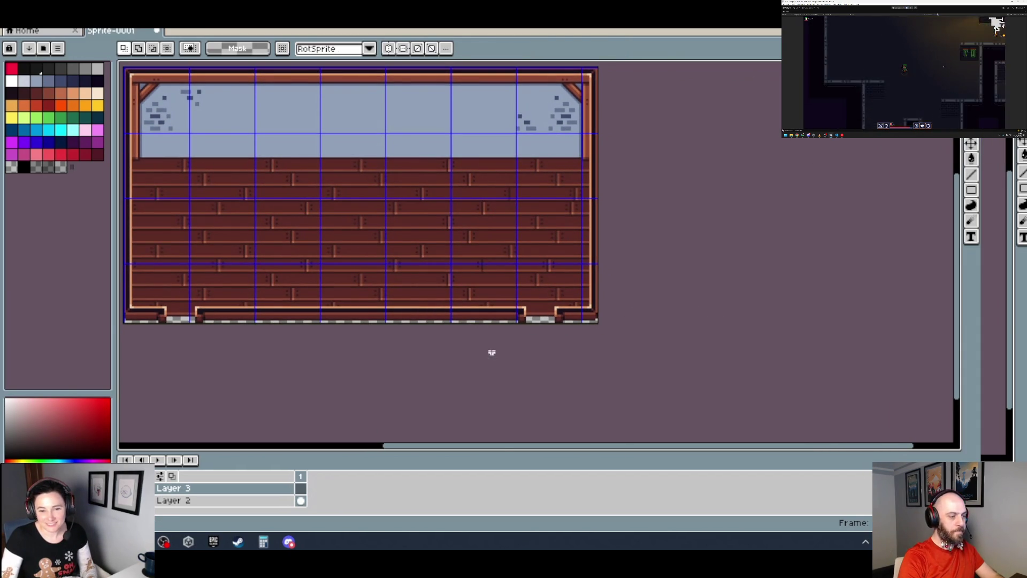
scroll(489, 355, up, 3)
mouse_move(707, 322)
mouse_down()
mouse_move(532, 294)
mouse_move(383, 252)
mouse_move(414, 227)
mouse_up()
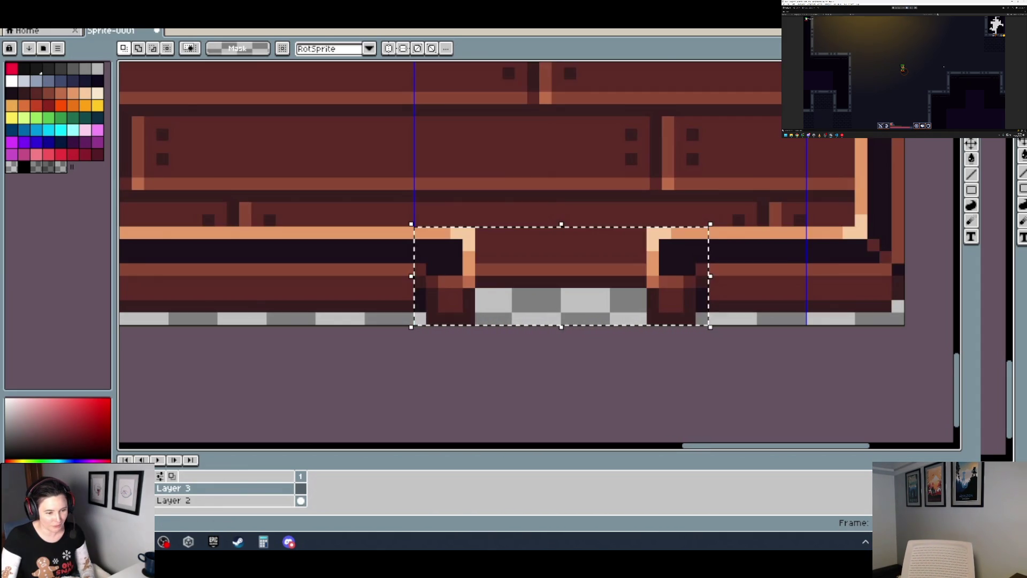
right_click(198, 488)
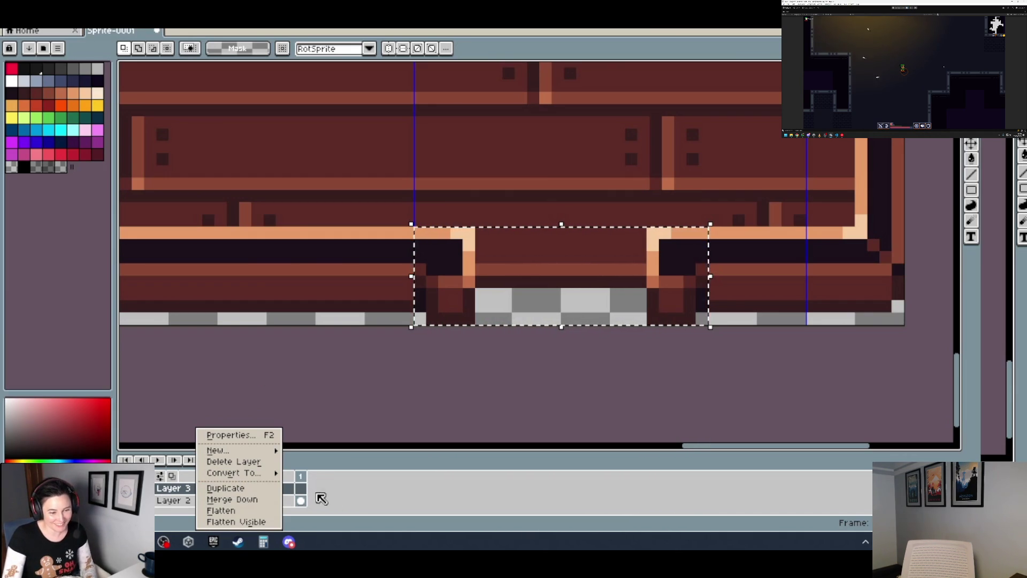
mouse_move(262, 473)
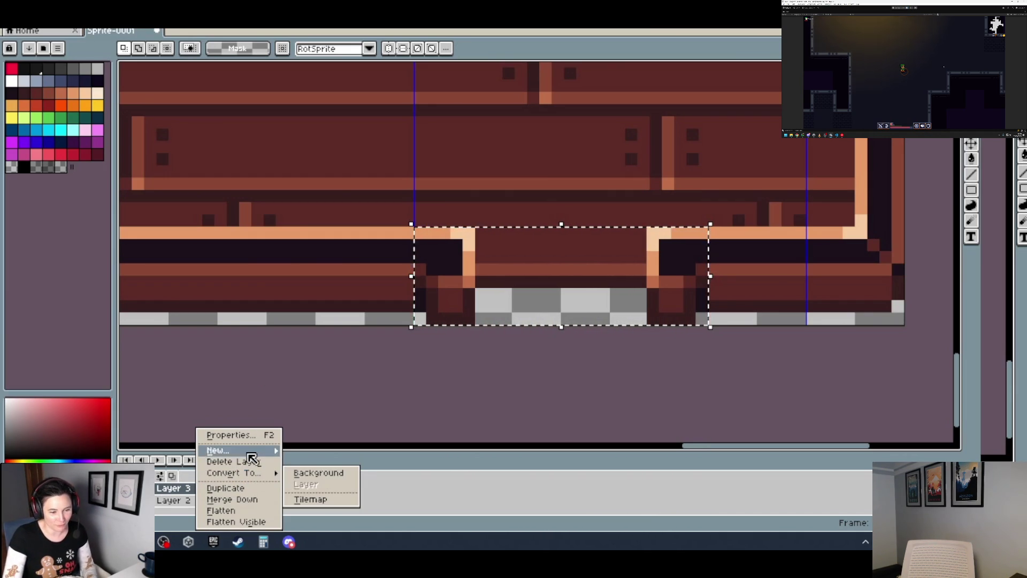
click(249, 510)
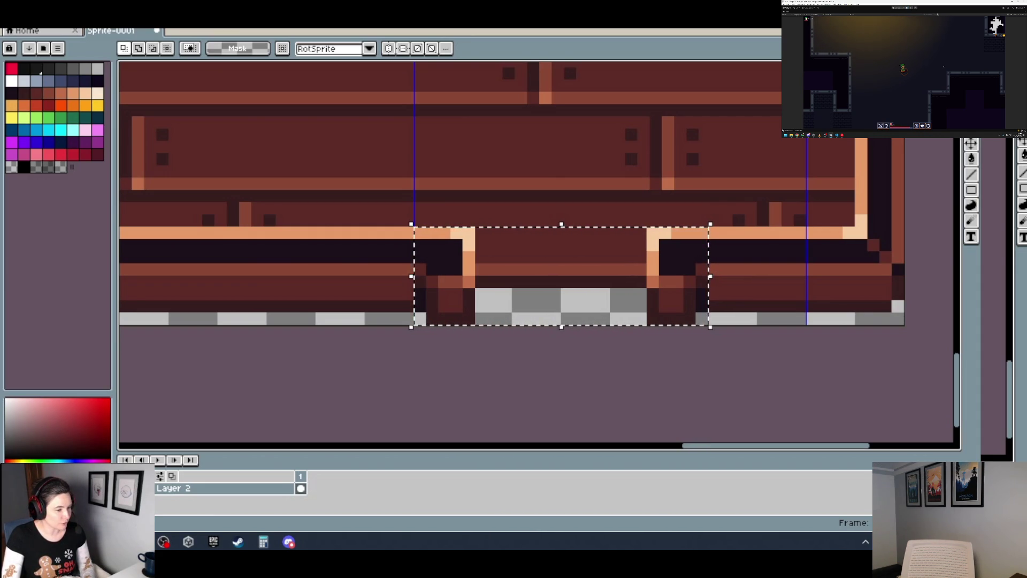
drag(418, 321, 451, 252)
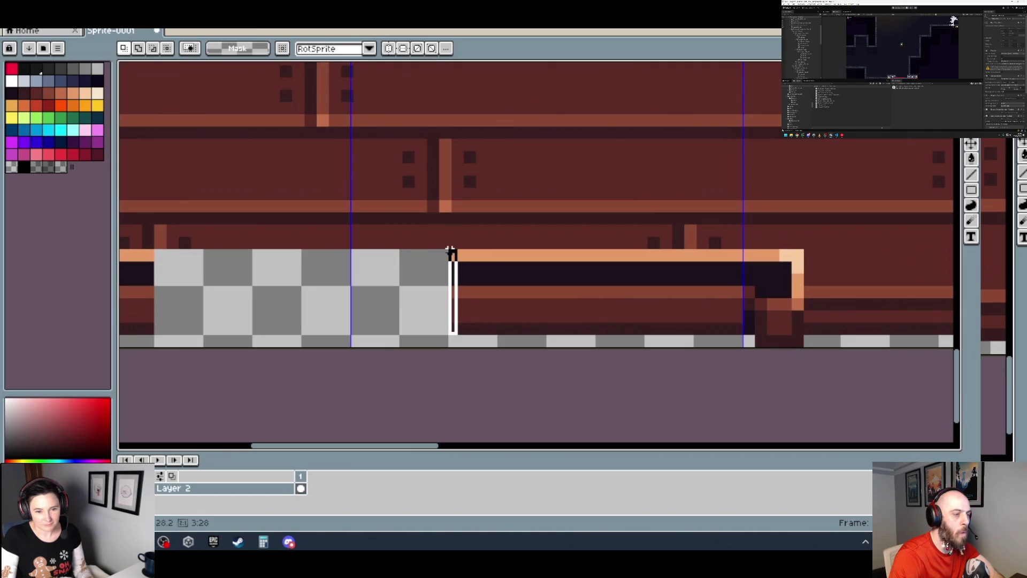
- Stretch a trim strip and a one-pixel column leftward to fill the transparent hole
drag(451, 296, 149, 289)
scroll(149, 289, down, 5)
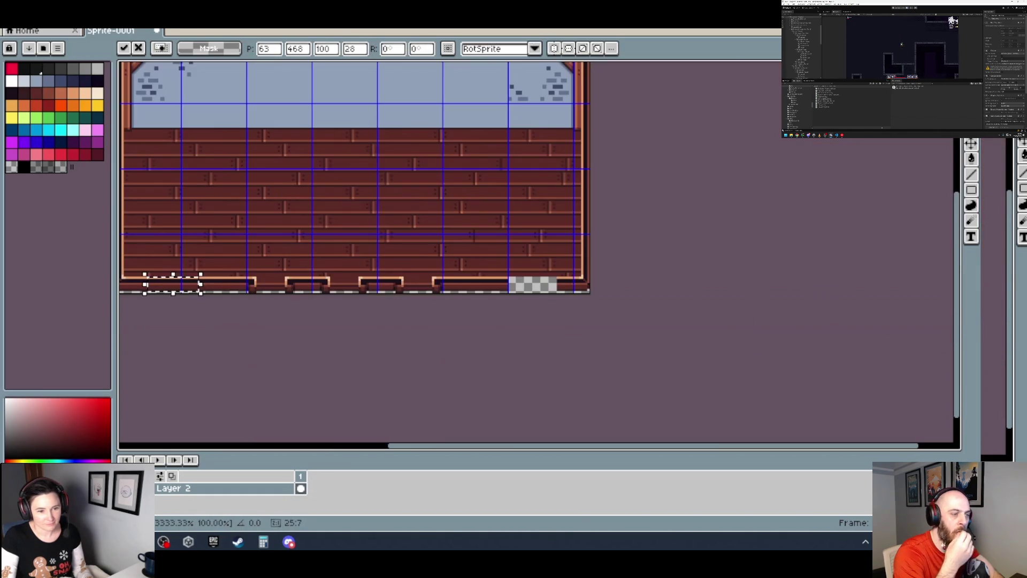
scroll(549, 288, up, 5)
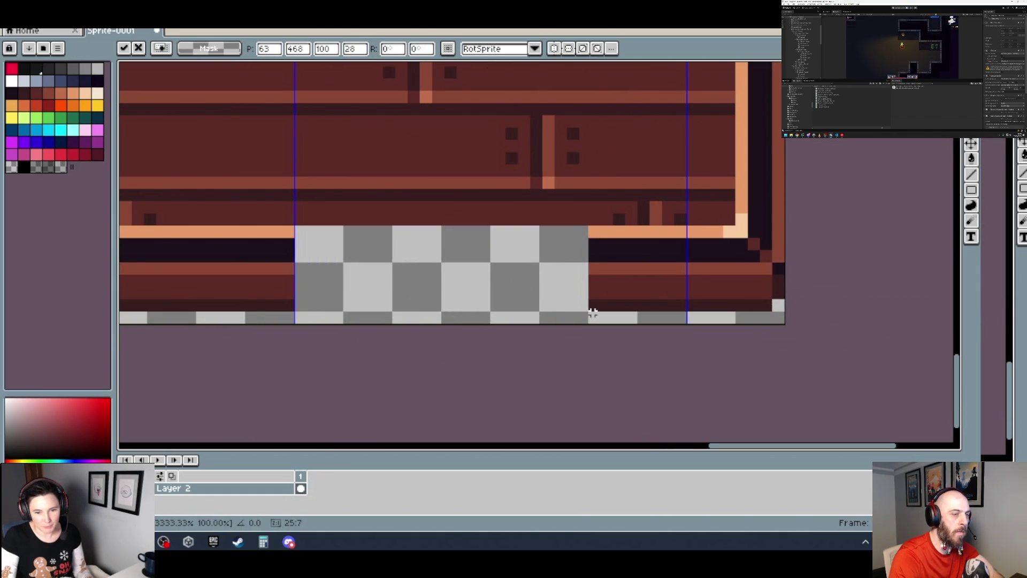
key(Return)
drag(591, 303, 591, 230)
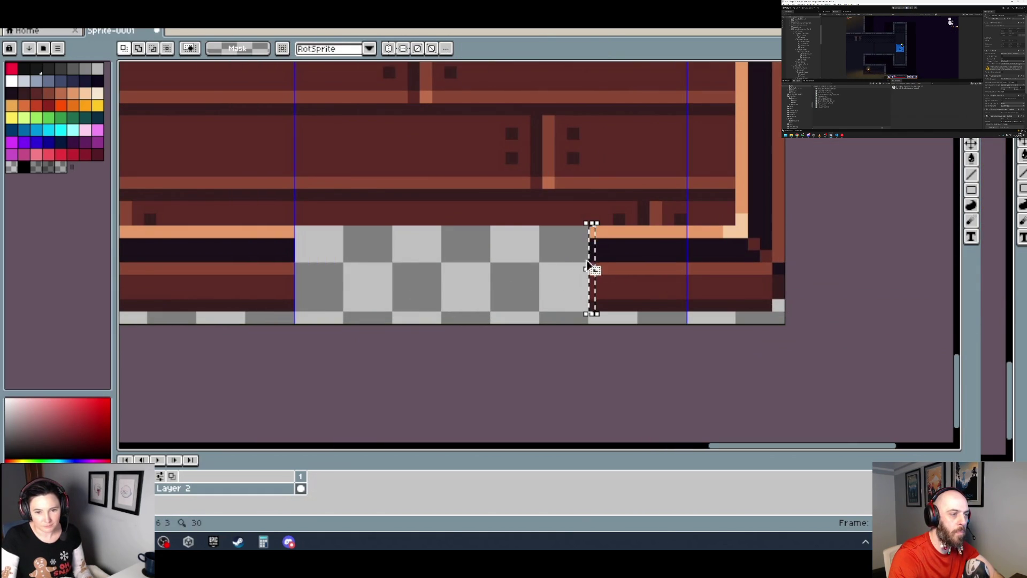
drag(586, 267, 297, 271)
scroll(335, 291, down, 3)
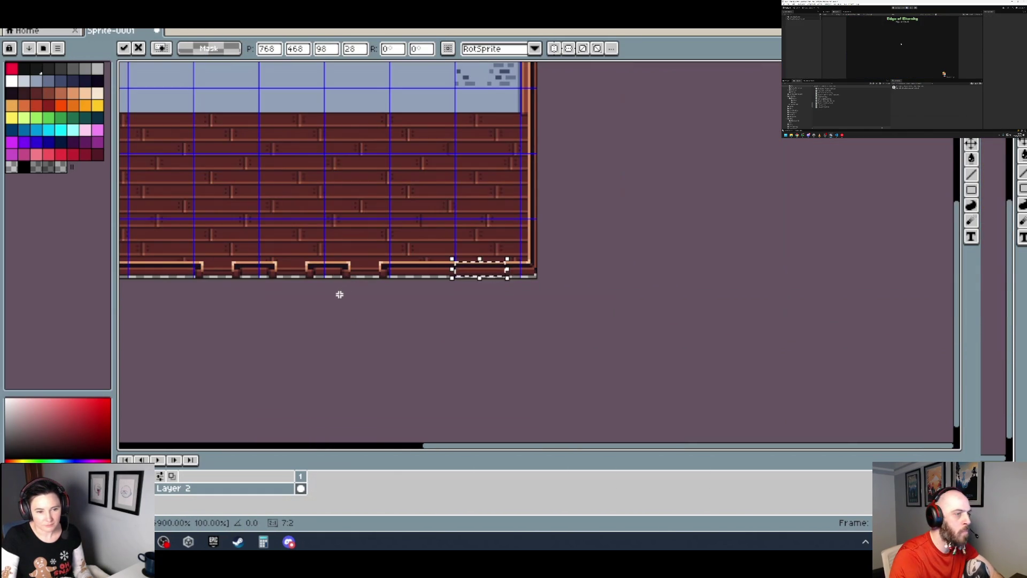
key(Return)
- Cut a bench piece from the bottom edge and paste it further left
drag(378, 291, 485, 310)
scroll(482, 310, down, 1)
scroll(471, 312, up, 1)
scroll(471, 310, up, 4)
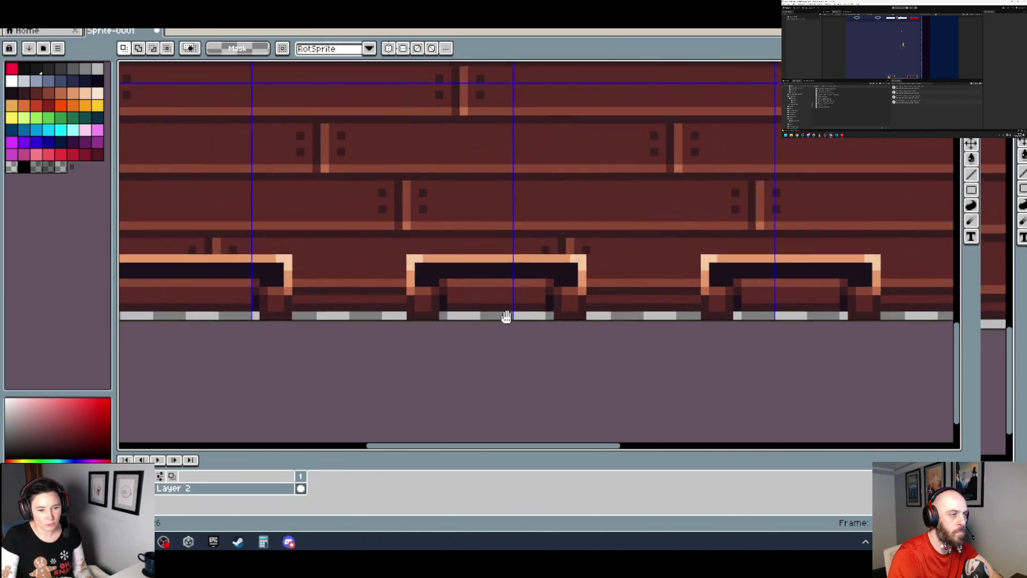
scroll(477, 318, up, 1)
mouse_move(502, 330)
mouse_down()
mouse_move(128, 191)
mouse_move(360, 222)
mouse_move(324, 203)
mouse_up()
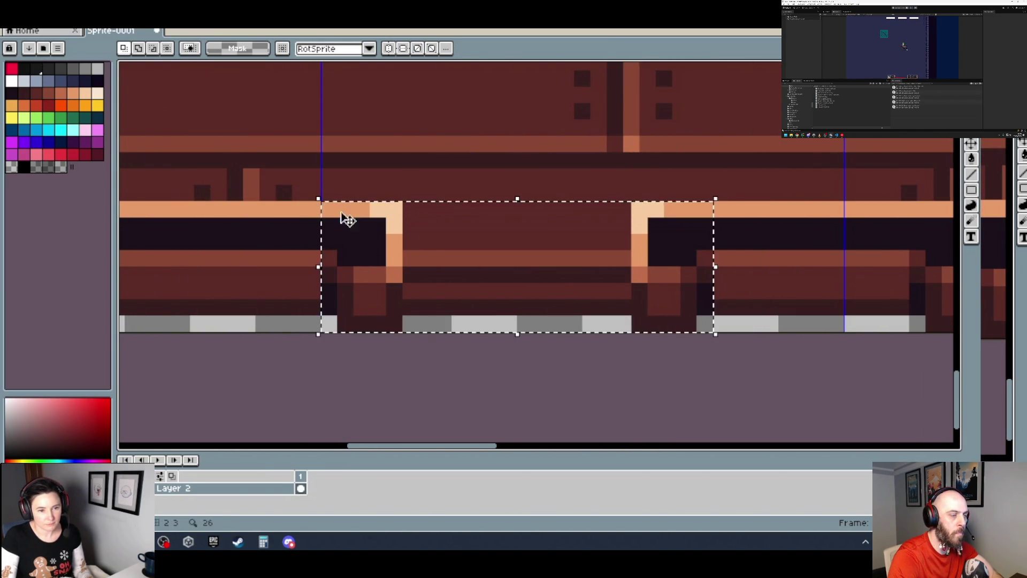
scroll(419, 246, down, 2)
scroll(412, 247, up, 1)
key(Delete)
key(ctrl+v)
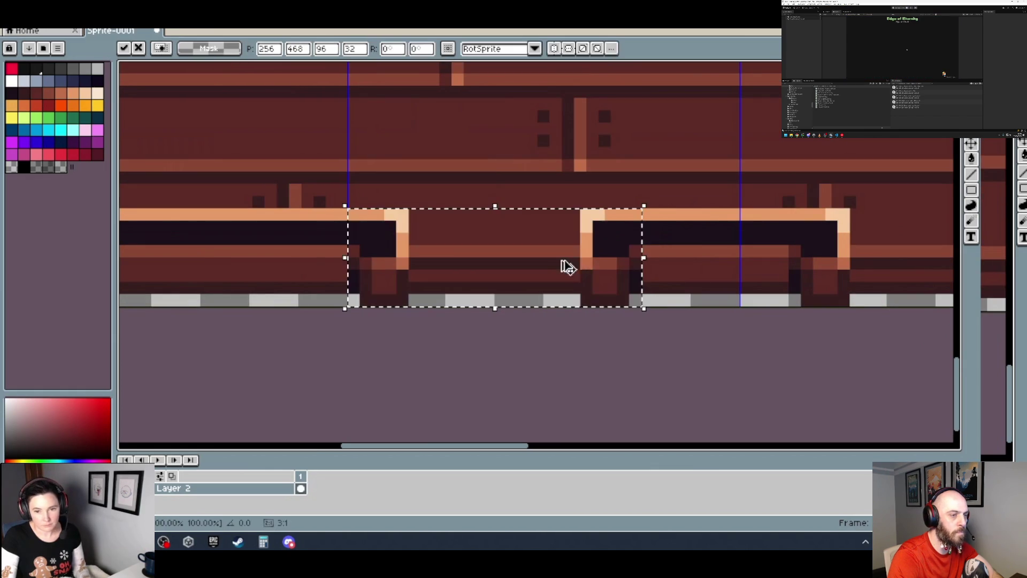
drag(615, 268, 471, 268)
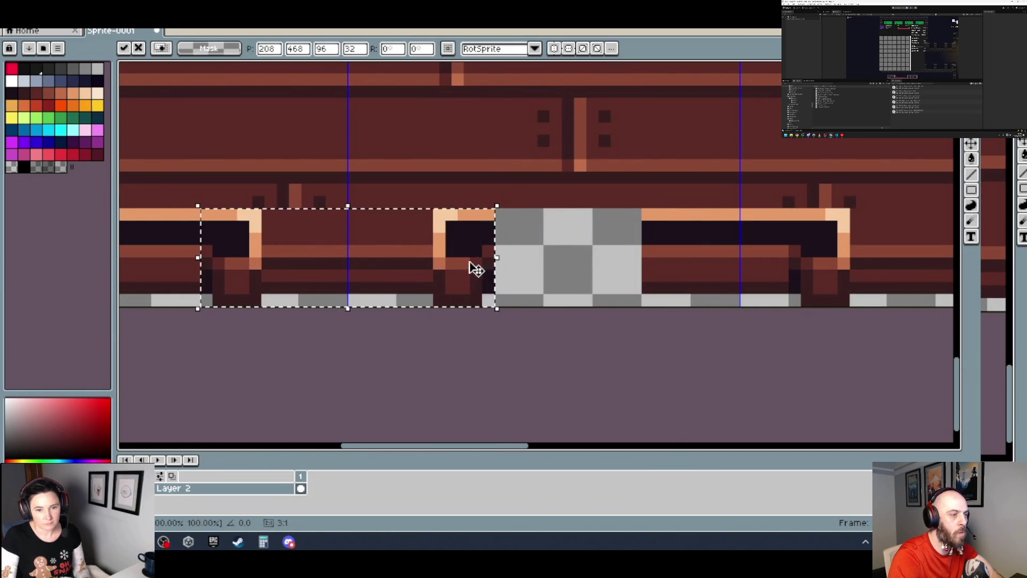
scroll(470, 268, down, 2)
key(Return)
- Stretch a narrow trim column across the gap the bench left
scroll(537, 270, up, 2)
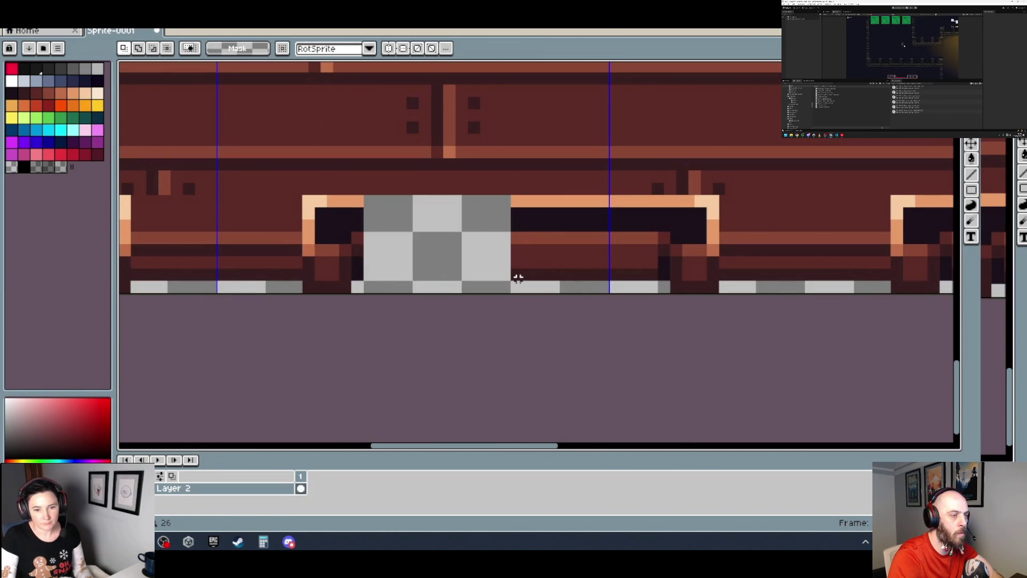
drag(515, 273, 511, 192)
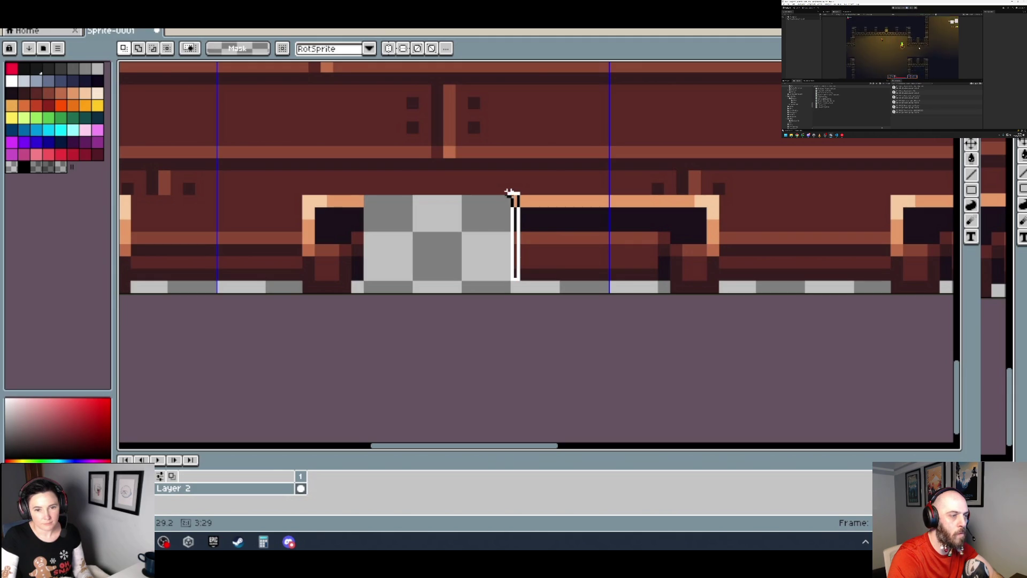
mouse_move(518, 241)
mouse_down()
mouse_move(367, 239)
mouse_move(379, 248)
mouse_move(364, 239)
mouse_up()
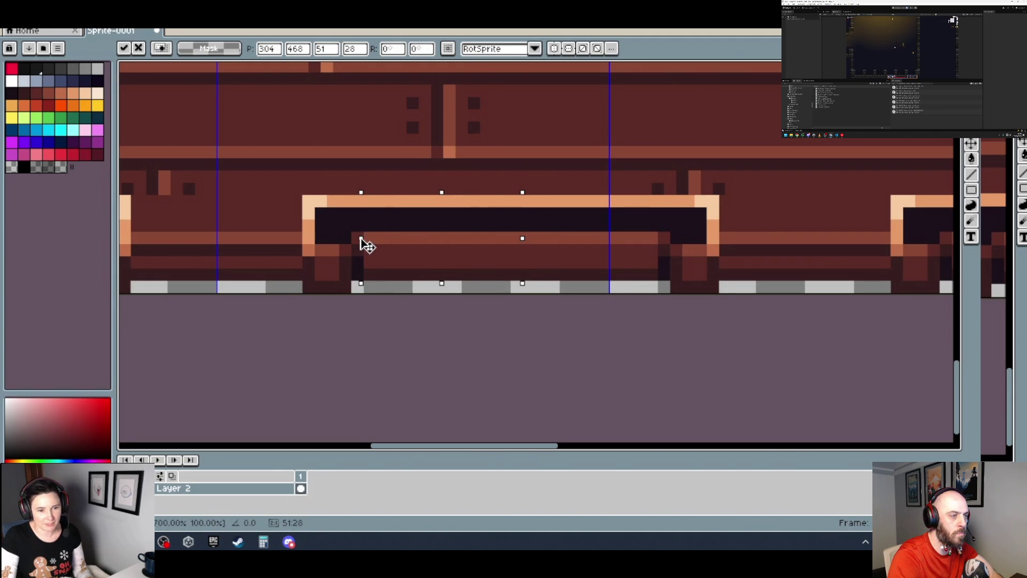
scroll(384, 246, down, 4)
key(Return)
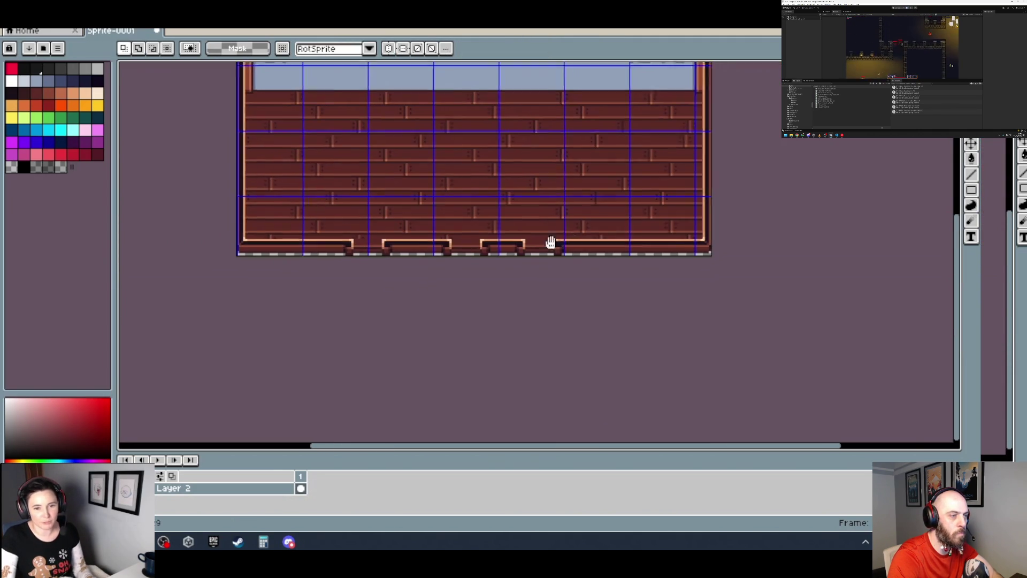
- Move the next bench piece to the right and deselect it
scroll(474, 278, up, 5)
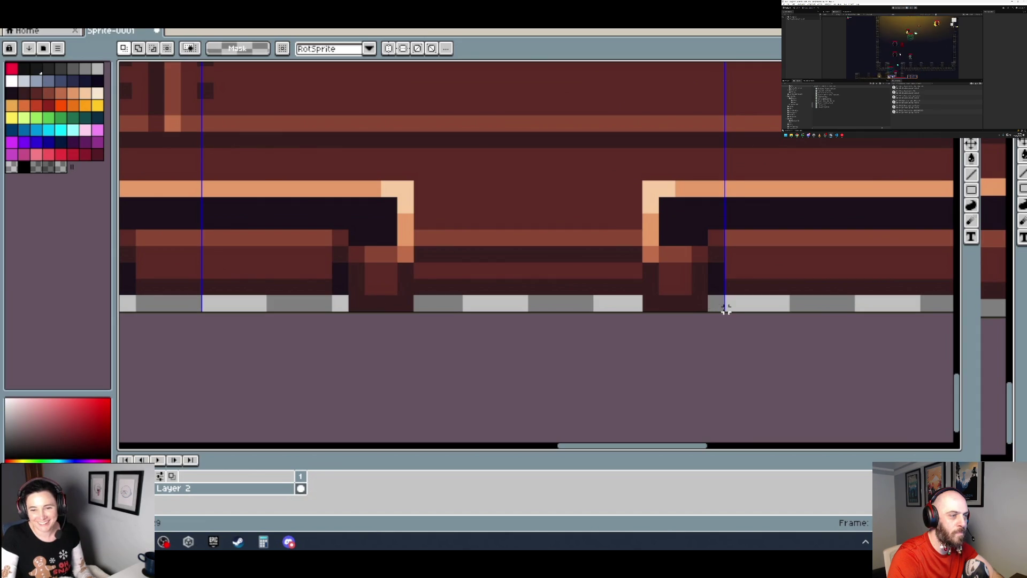
mouse_move(725, 310)
mouse_down()
mouse_move(328, 188)
mouse_move(329, 178)
mouse_up()
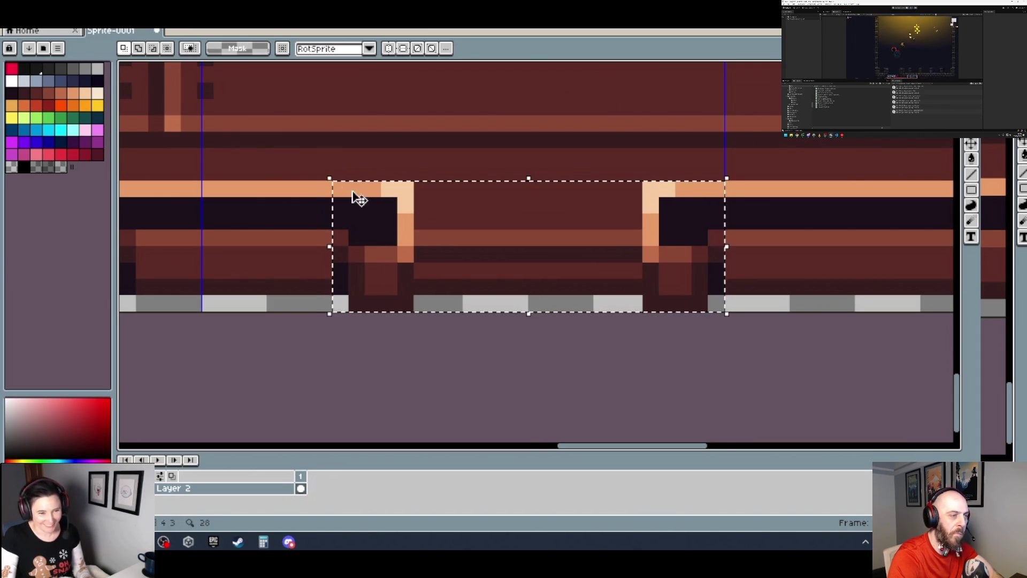
scroll(350, 195, down, 2)
scroll(505, 223, right, 3)
mouse_move(378, 211)
mouse_down()
mouse_move(422, 232)
mouse_move(500, 232)
mouse_up()
scroll(489, 232, up, 1)
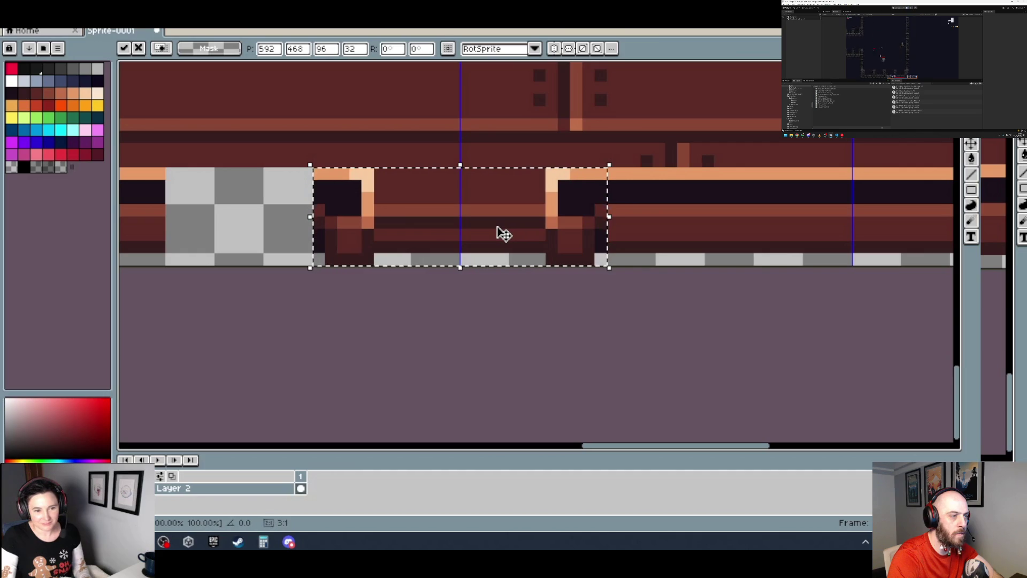
key(ctrl+d)
scroll(496, 225, down, 1)
scroll(337, 238, up, 2)
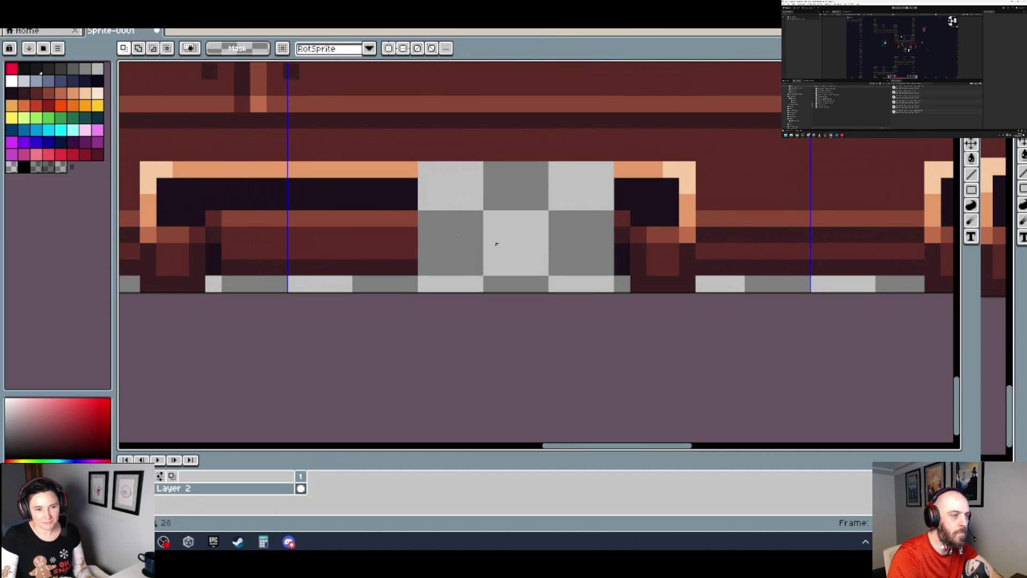
- Widen the dark 3-pixel column to 51 pixels over the remaining hole
drag(407, 163, 419, 277)
click(428, 224)
drag(422, 219, 617, 222)
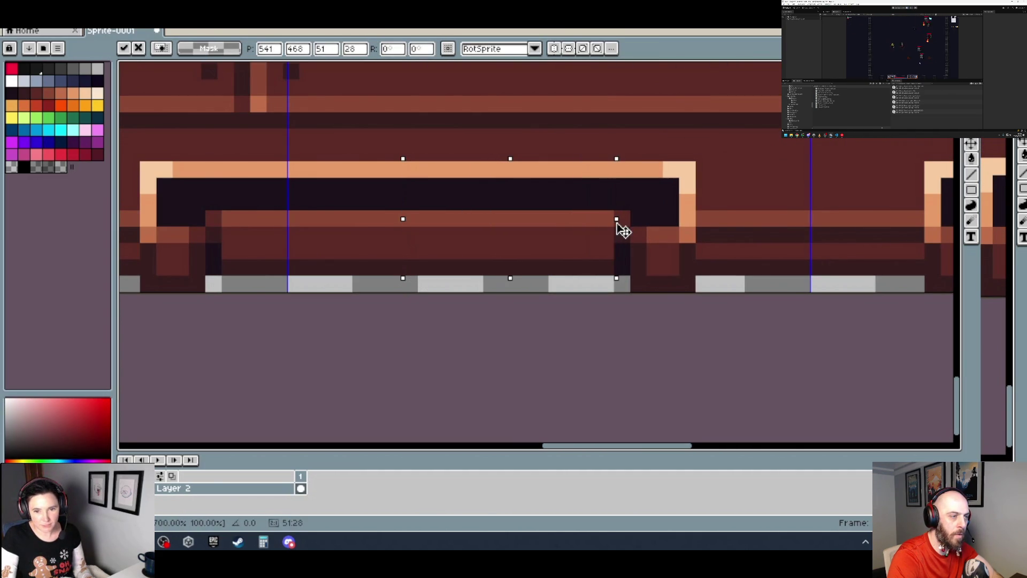
scroll(623, 230, down, 1)
scroll(610, 229, down, 1)
key(Return)
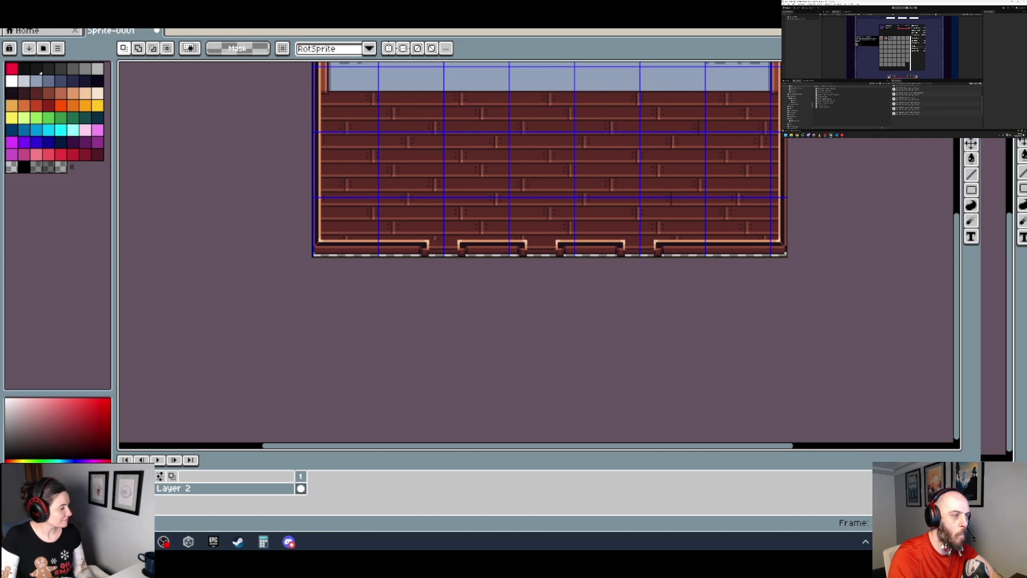
mouse_move(632, 173)
mouse_down()
mouse_move(525, 237)
mouse_move(516, 287)
mouse_move(480, 251)
mouse_up()
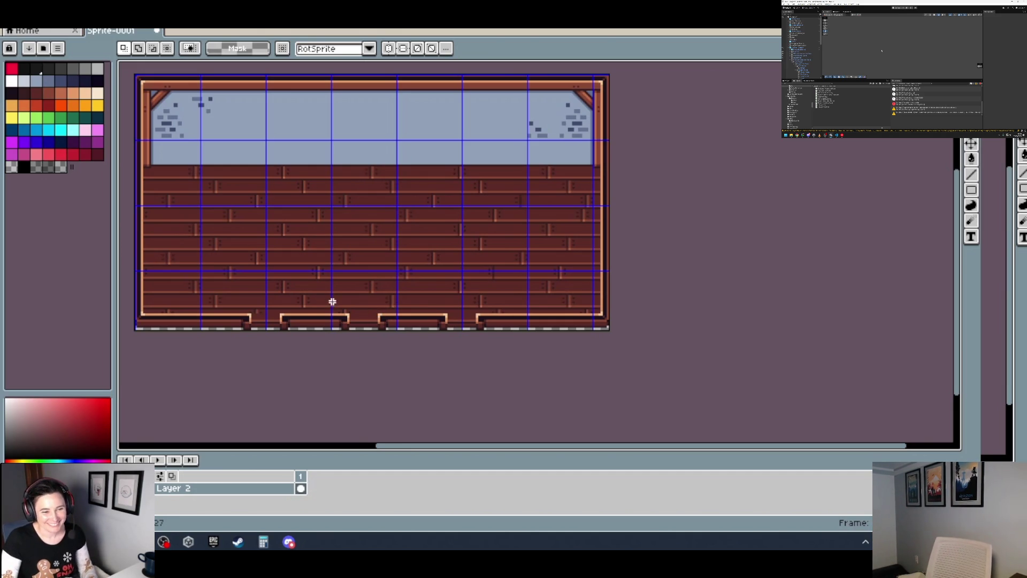
scroll(278, 327, up, 2)
- Draw a dark vertical plank seam down to the bench top, right of the leftmost bench
scroll(278, 252, up, 4)
alt+click(233, 278)
click(239, 300)
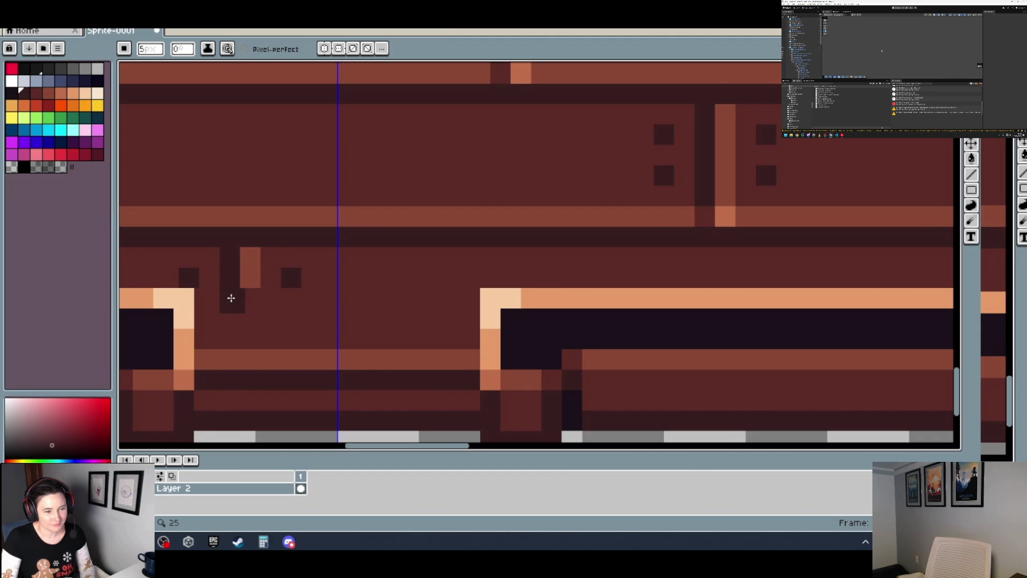
drag(229, 298, 233, 341)
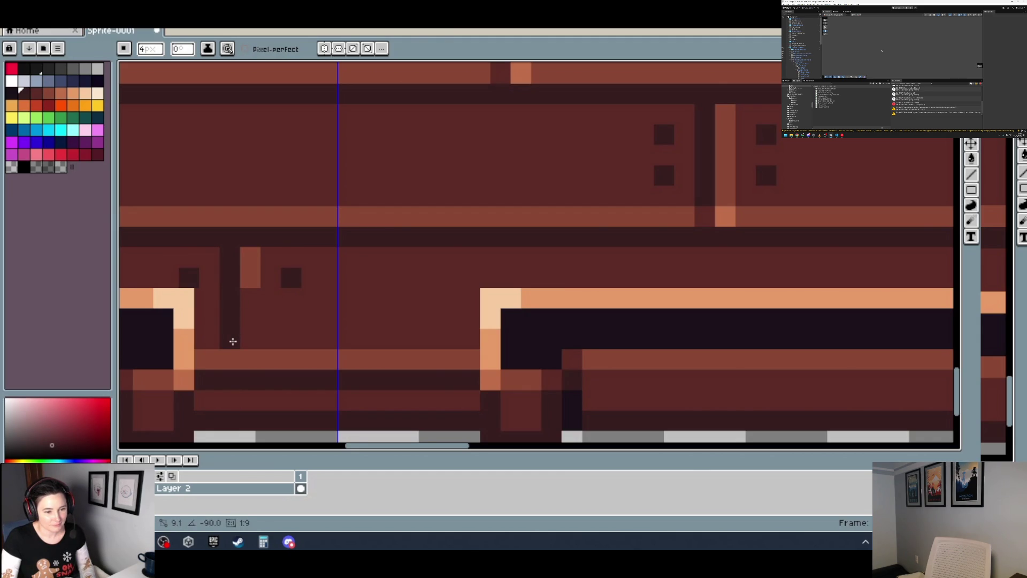
alt+click(706, 213)
click(239, 362)
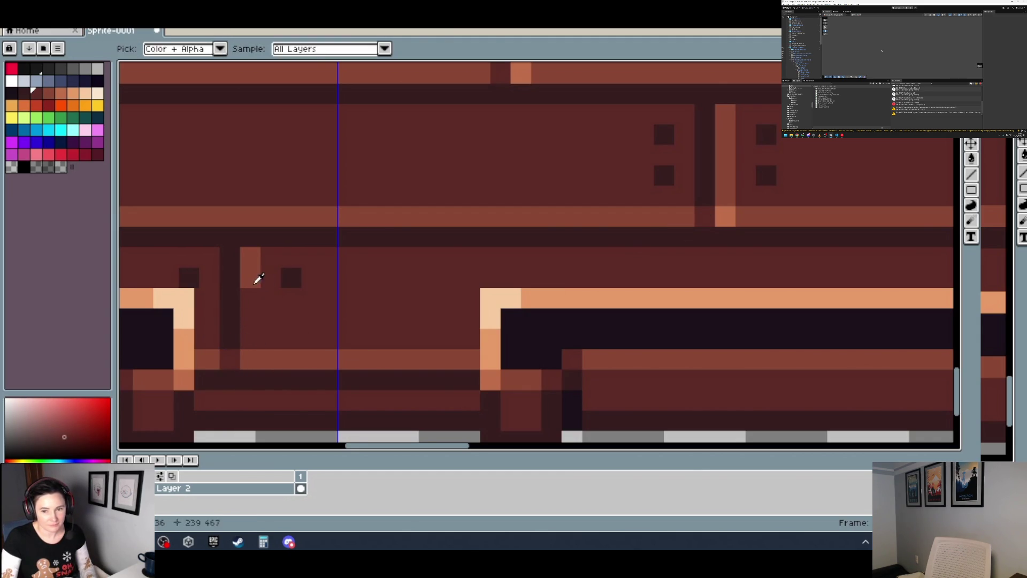
- Add a light highlight beside the seam with orange pixels at its base
alt+click(254, 278)
drag(253, 307, 250, 345)
alt+click(728, 214)
click(273, 357)
click(254, 360)
- Add dark nail dots beside the new seam
alt+click(294, 272)
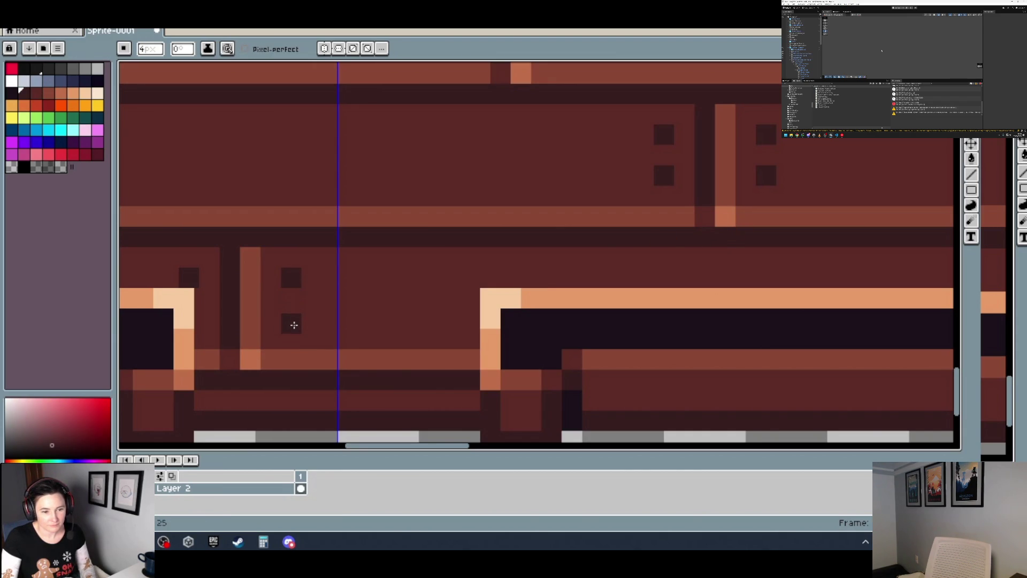
click(292, 319)
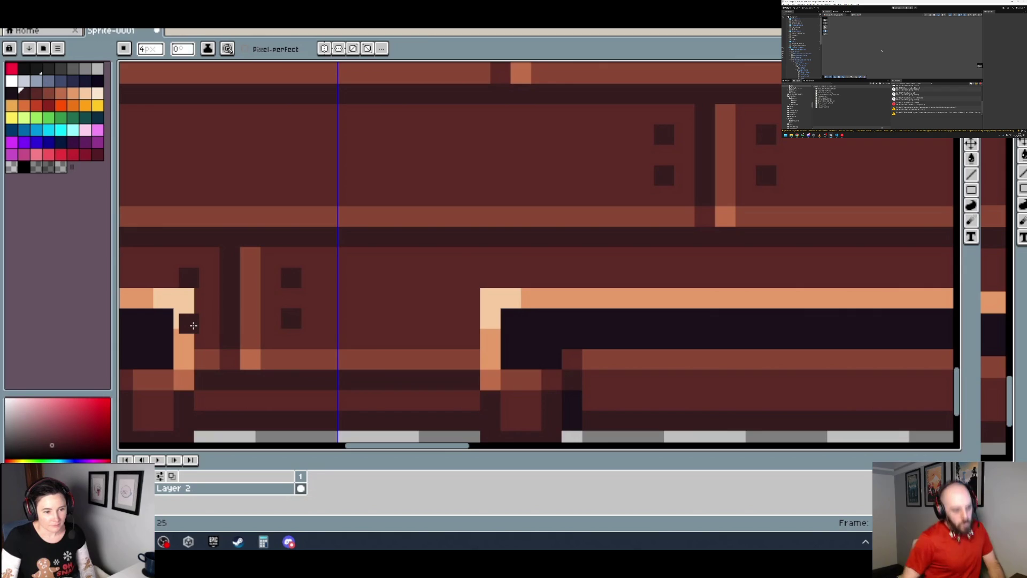
scroll(263, 300, down, 7)
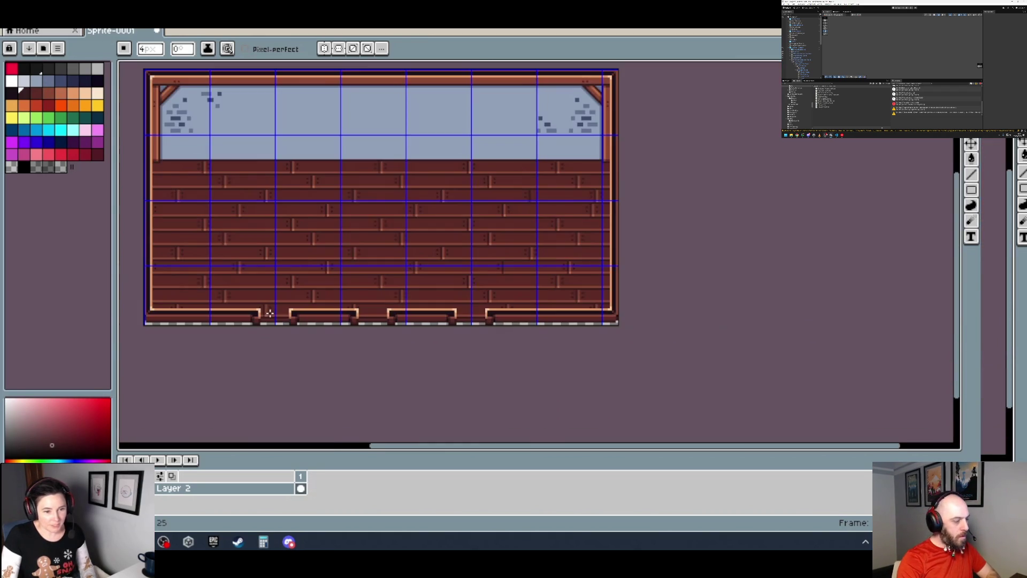
- Try a tall dark seam line up through the lower planks twice, undoing it each time
scroll(346, 314, down, 1)
scroll(290, 313, up, 4)
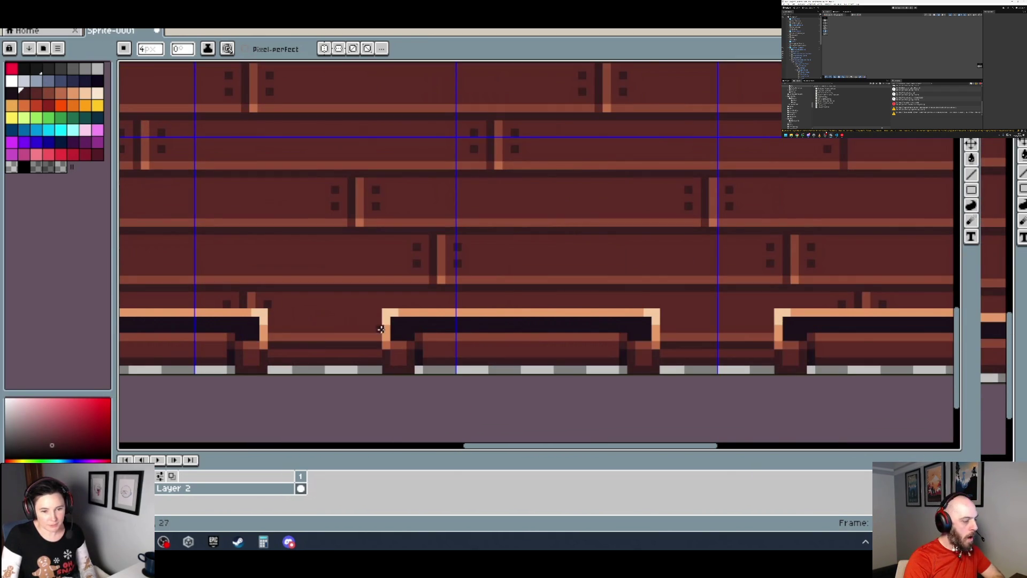
scroll(528, 321, down, 2)
scroll(306, 343, up, 2)
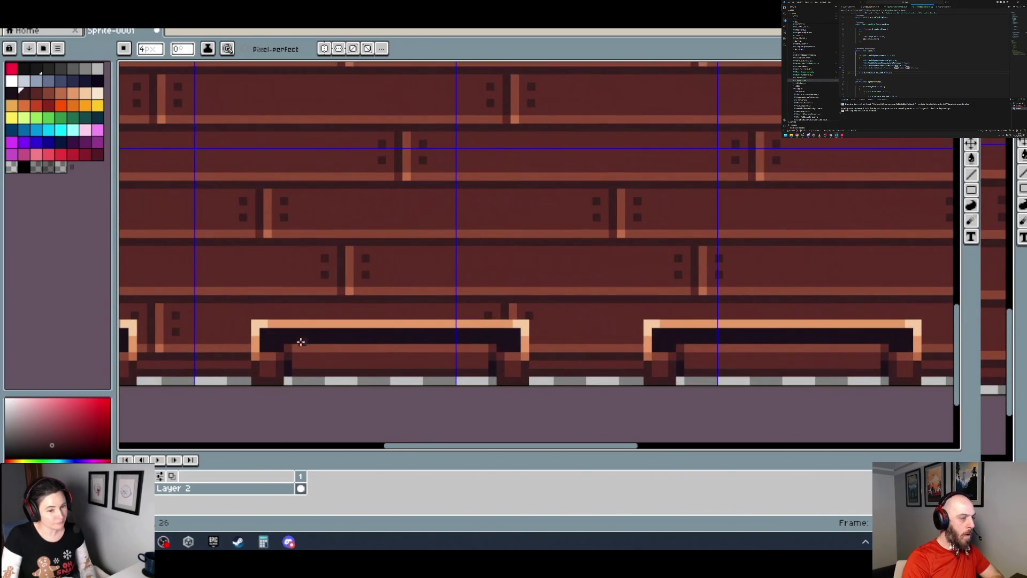
drag(182, 327, 525, 327)
mouse_move(652, 329)
mouse_down()
mouse_move(789, 321)
mouse_move(360, 245)
mouse_move(192, 262)
mouse_up()
drag(395, 263, 664, 254)
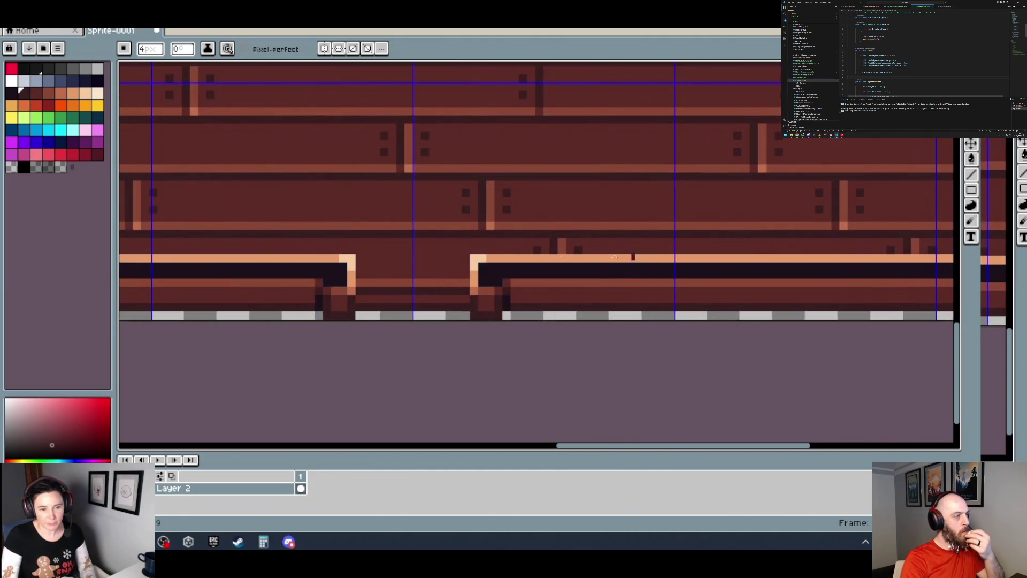
scroll(445, 256, down, 2)
drag(358, 254, 412, 265)
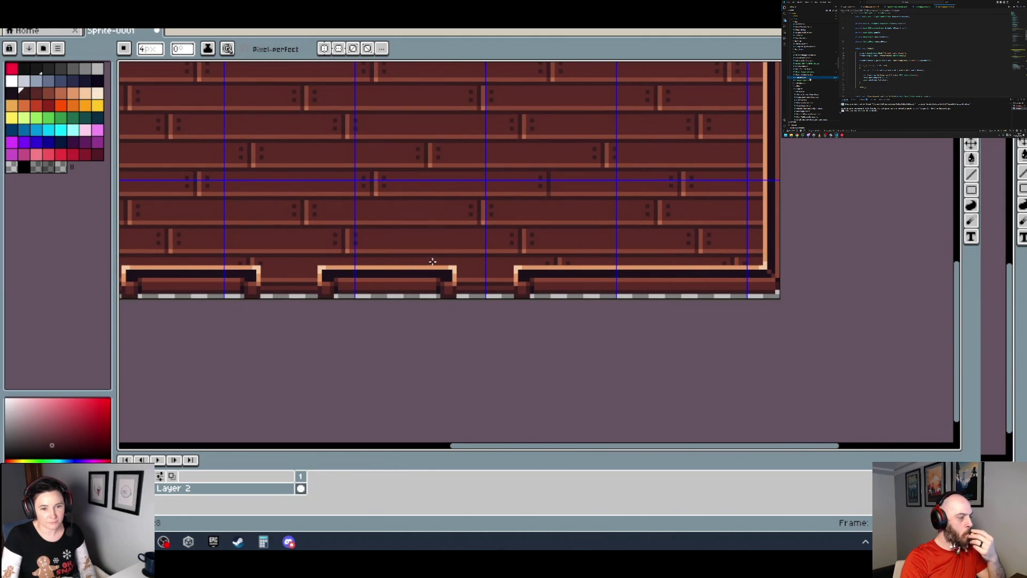
scroll(428, 256, up, 1)
scroll(419, 75, up, 1)
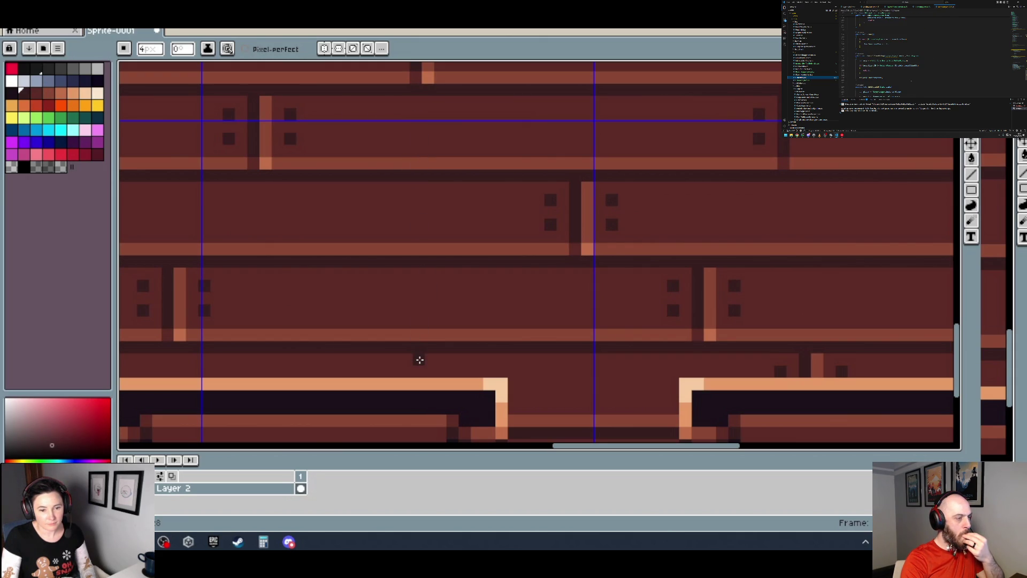
click(420, 359)
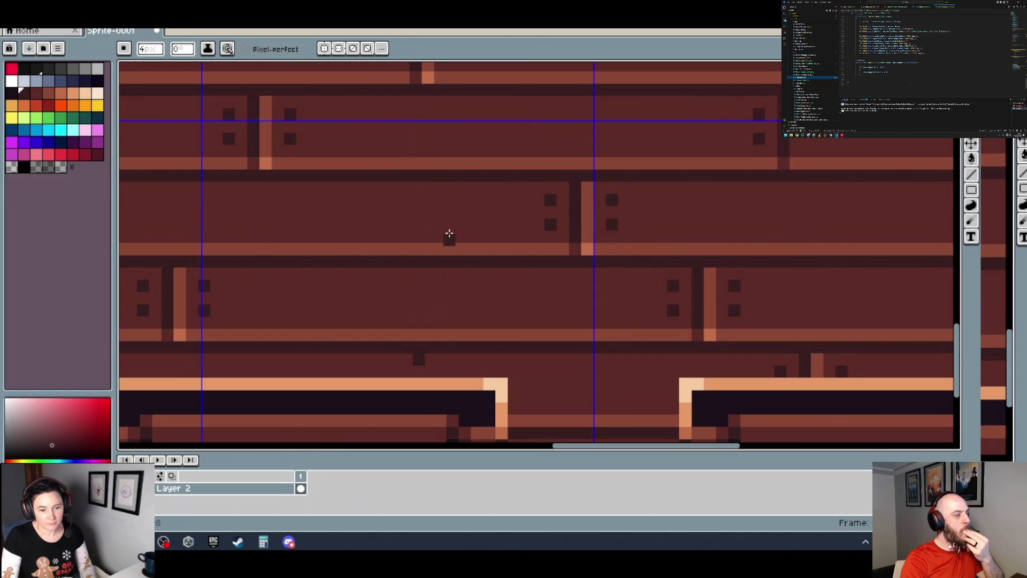
shift+click(417, 87)
key(ctrl+z)
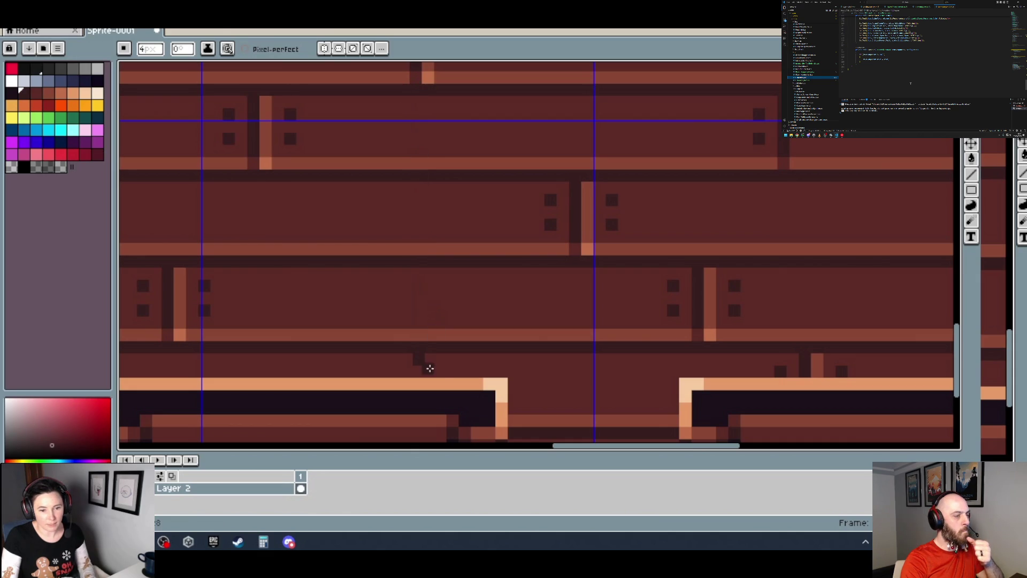
shift+click(416, 88)
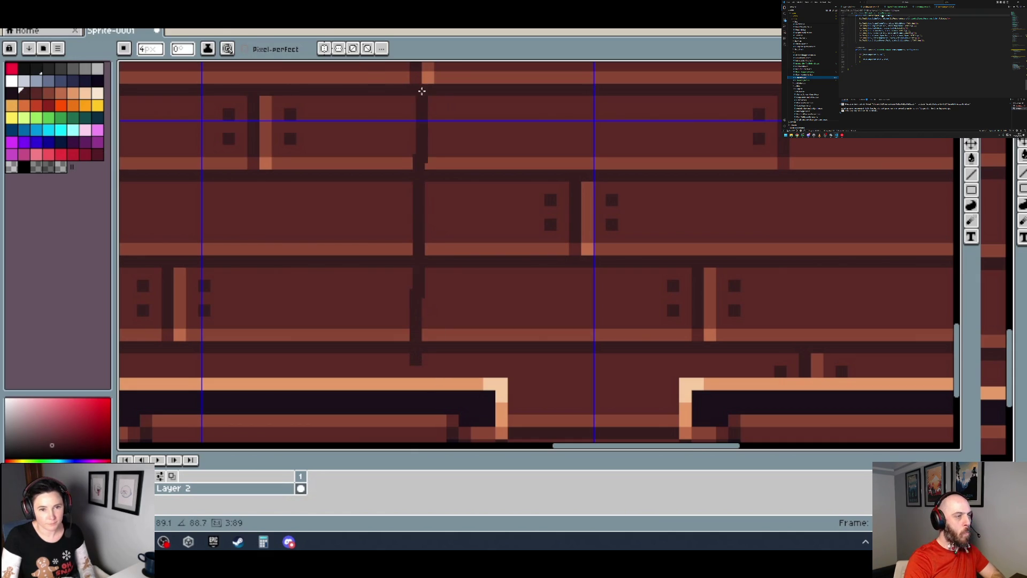
key(ctrl+z)
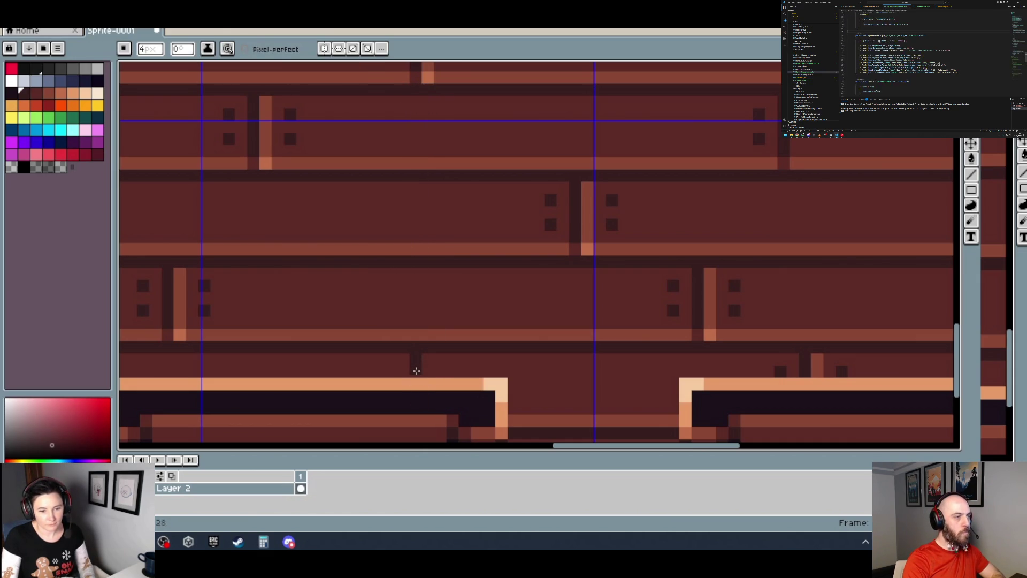
- Sample dark red-brown colours from the top plank band and the bench
alt+click(435, 72)
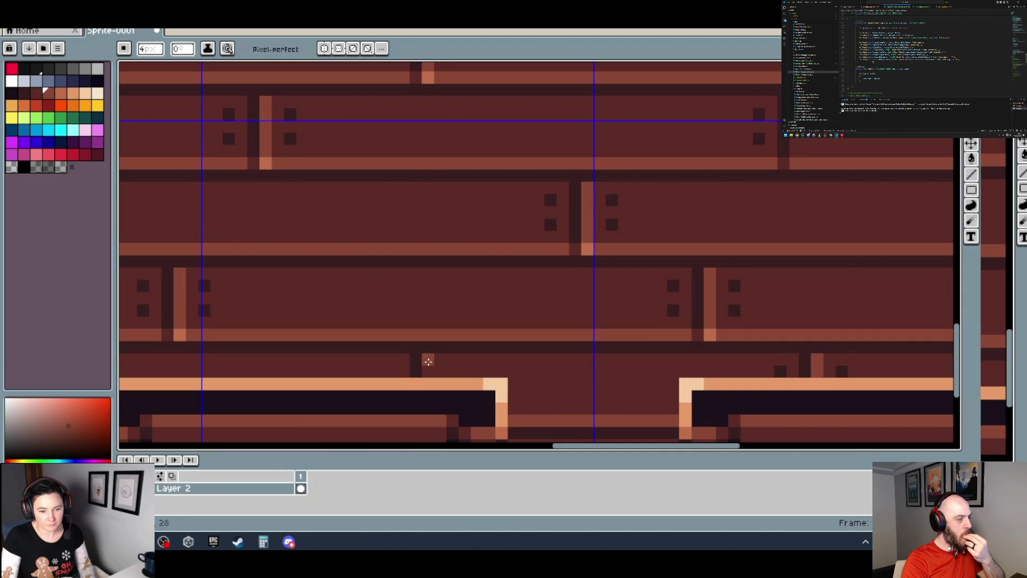
scroll(504, 364, down, 3)
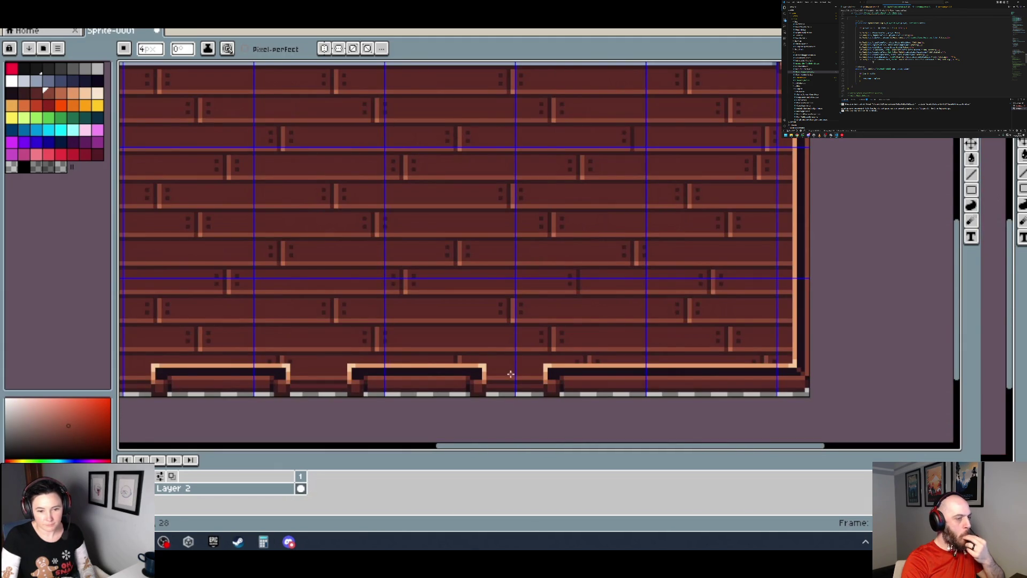
scroll(507, 358, down, 2)
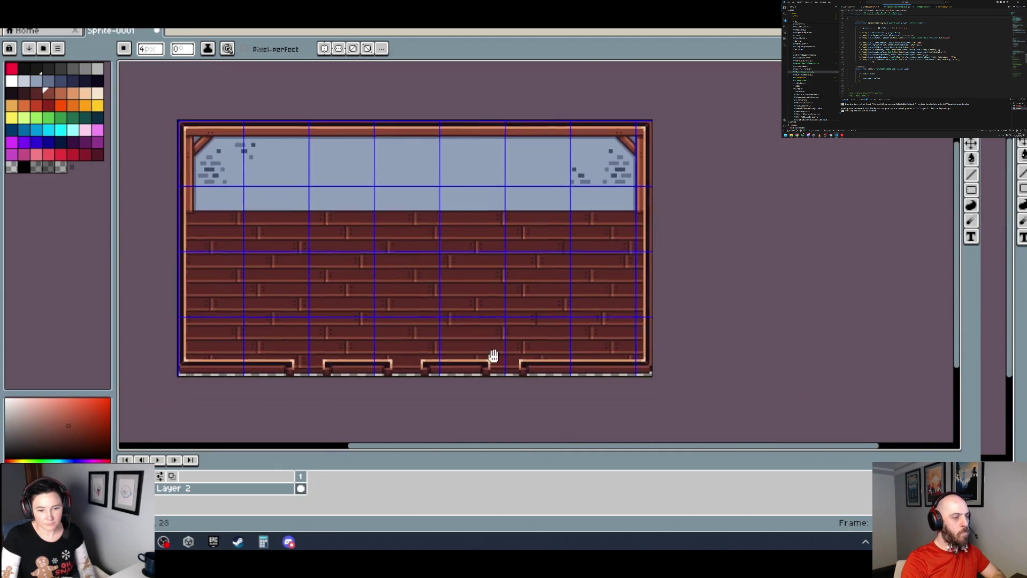
scroll(273, 253, up, 4)
alt+click(270, 256)
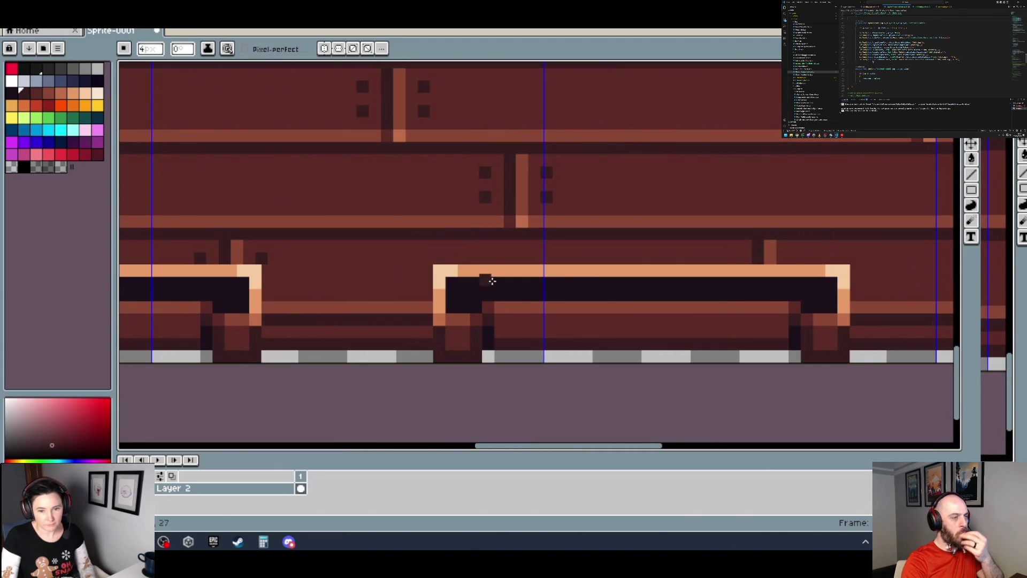
scroll(557, 270, down, 1)
scroll(509, 257, right, 3)
scroll(473, 243, up, 1)
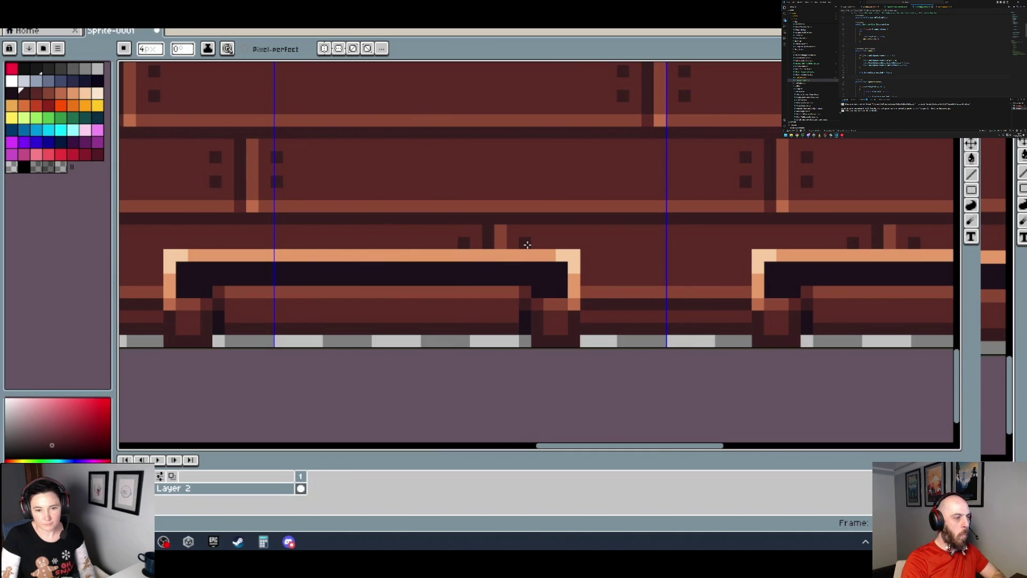
scroll(568, 255, down, 2)
scroll(587, 266, down, 2)
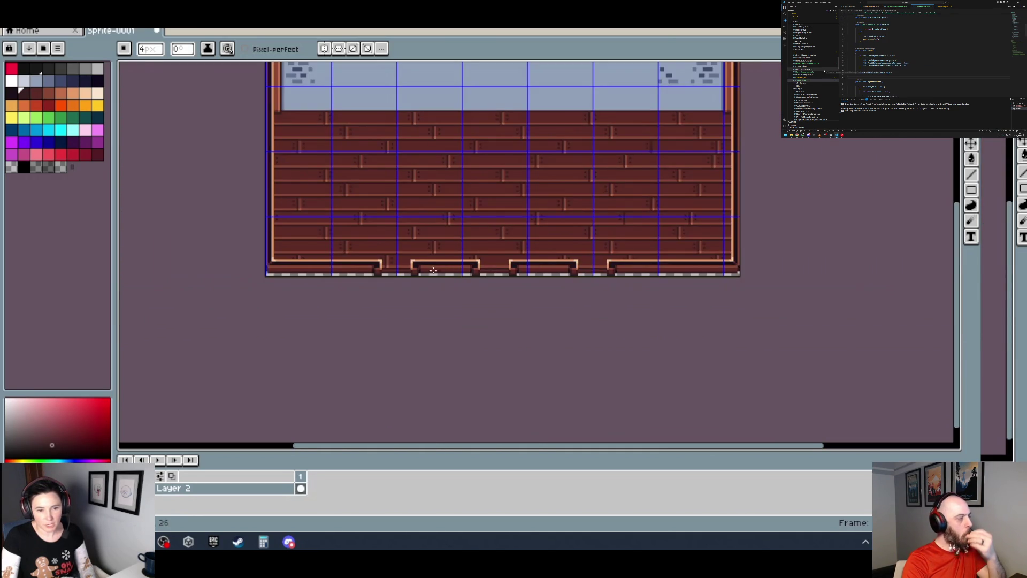
scroll(401, 269, up, 2)
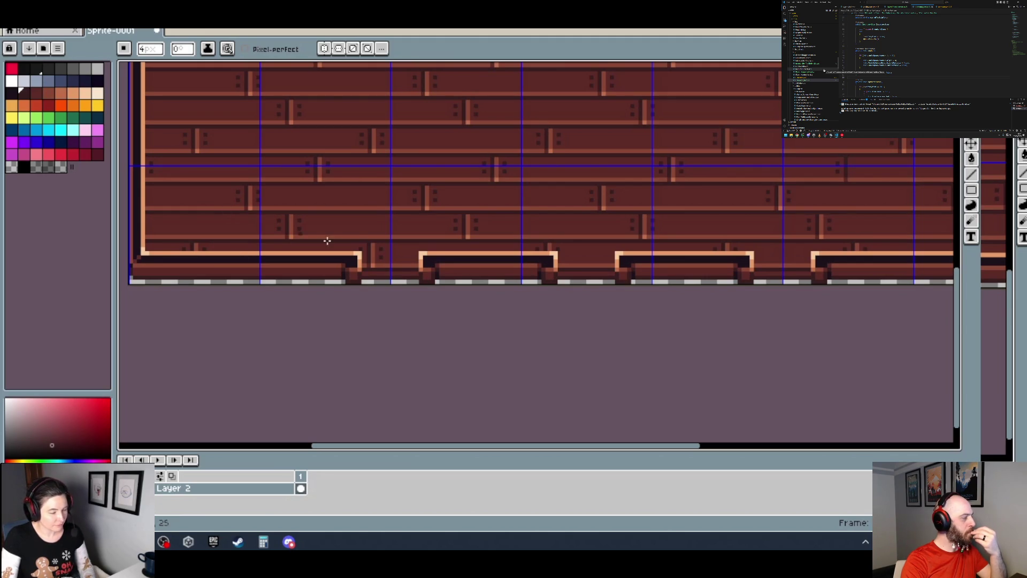
mouse_move(657, 260)
mouse_down()
mouse_move(381, 255)
mouse_move(410, 255)
mouse_up()
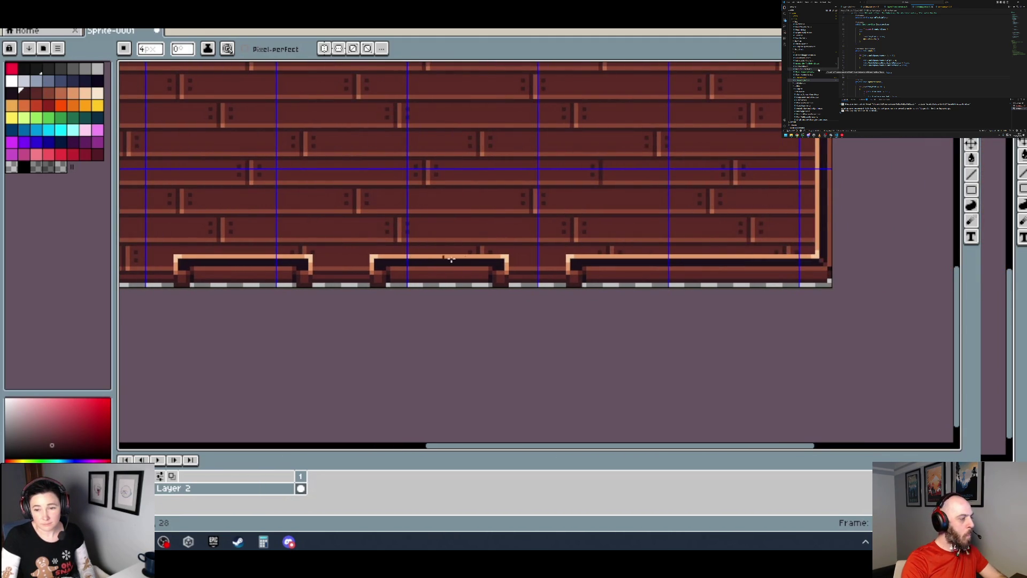
scroll(469, 260, down, 2)
scroll(613, 205, up, 2)
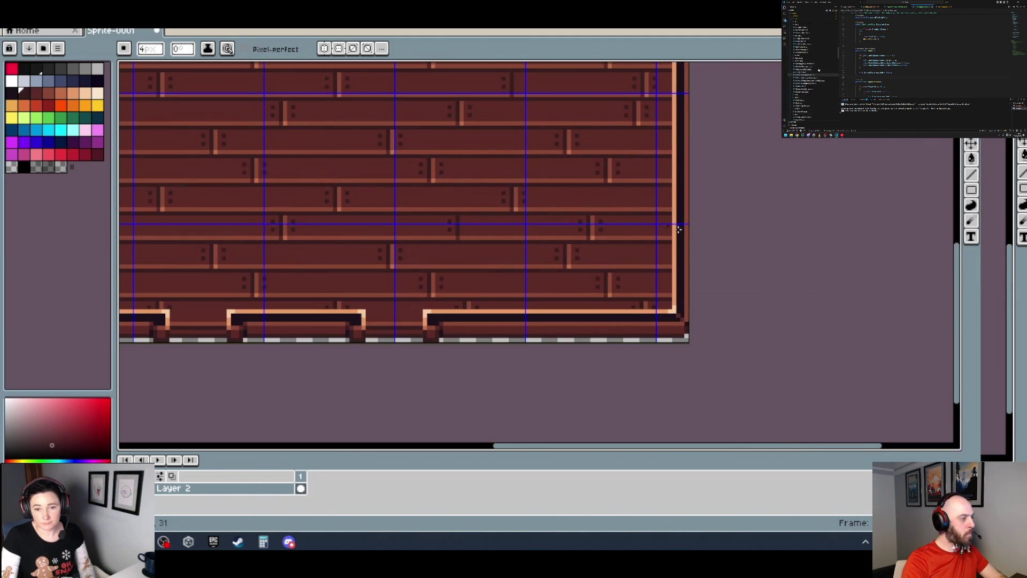
scroll(564, 158, up, 3)
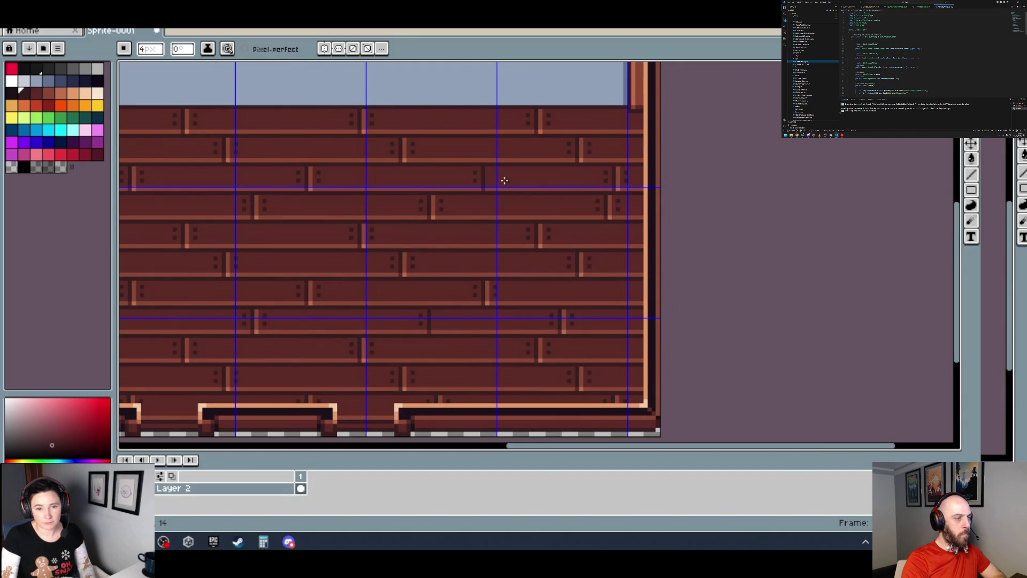
- Marquee-select the left stretch of a plank row, just past its nail dots
key(m)
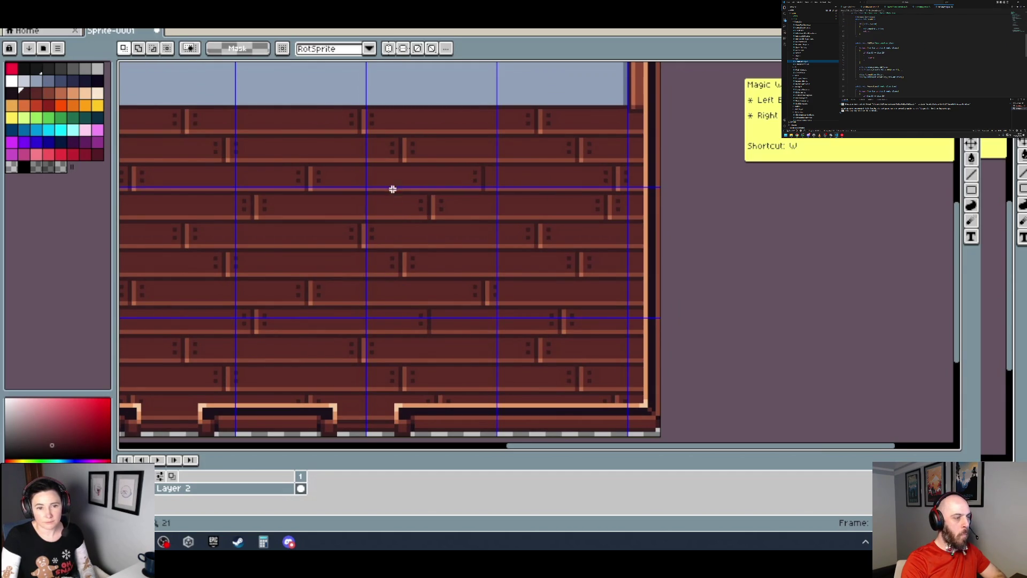
scroll(406, 193, up, 3)
mouse_move(642, 238)
mouse_down()
mouse_move(273, 211)
mouse_move(134, 160)
mouse_move(553, 168)
mouse_move(488, 143)
mouse_up()
scroll(690, 171, down, 3)
drag(690, 170, 487, 204)
scroll(530, 202, up, 2)
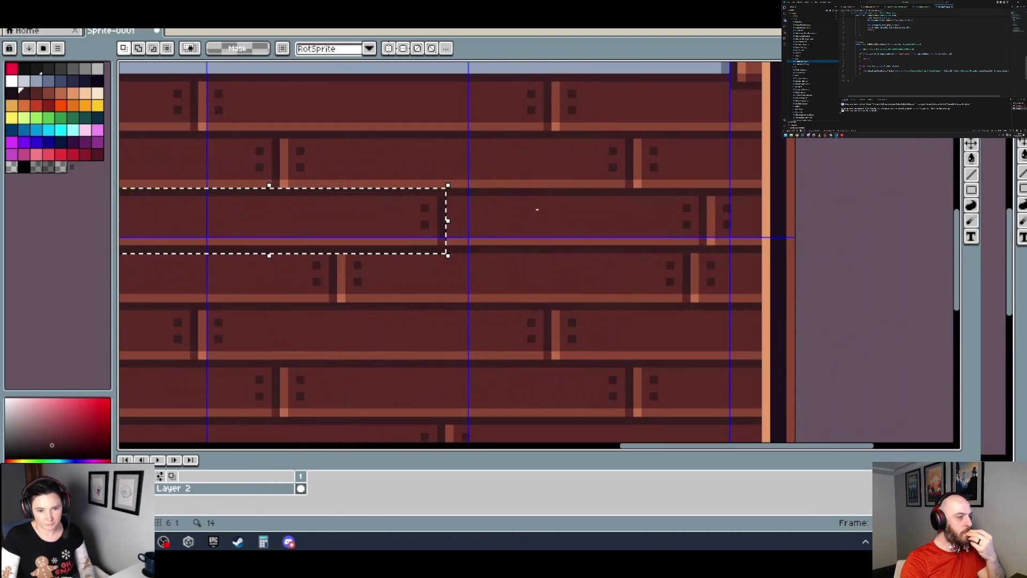